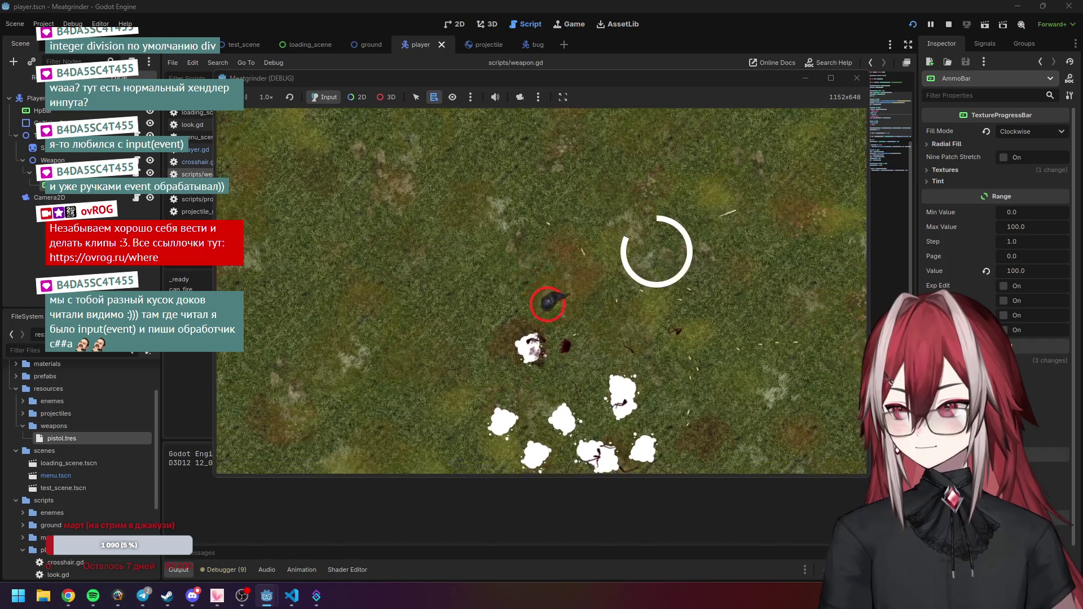
# Walk the player down-right, up and down-left to inspect the crosshair ring, then close the game.
pyautogui.press('s')
pyautogui.press('d')
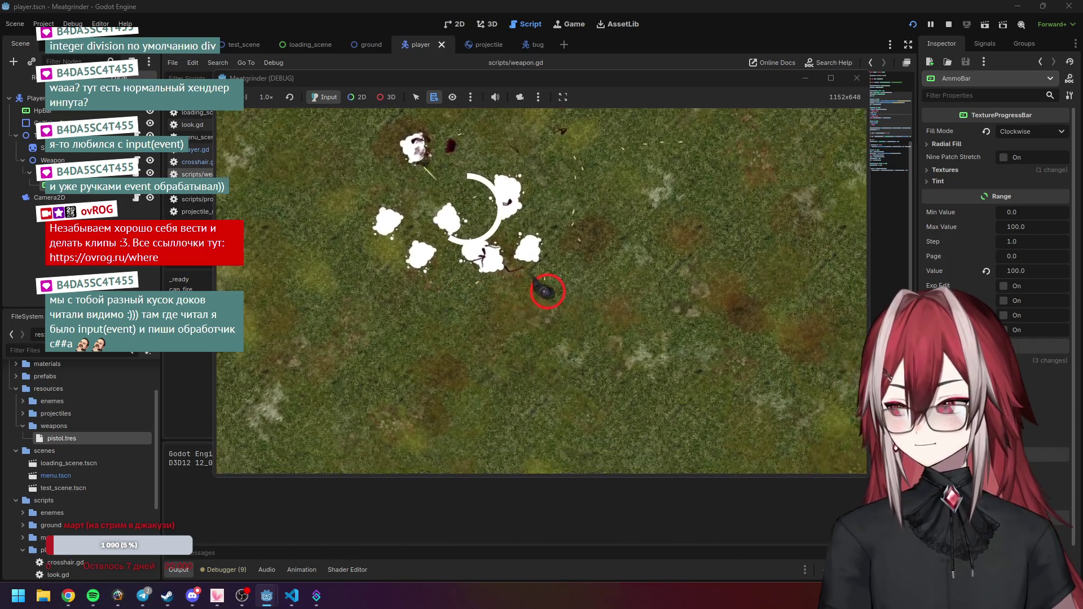
pyautogui.press('w')
pyautogui.press('s')
pyautogui.press('a')
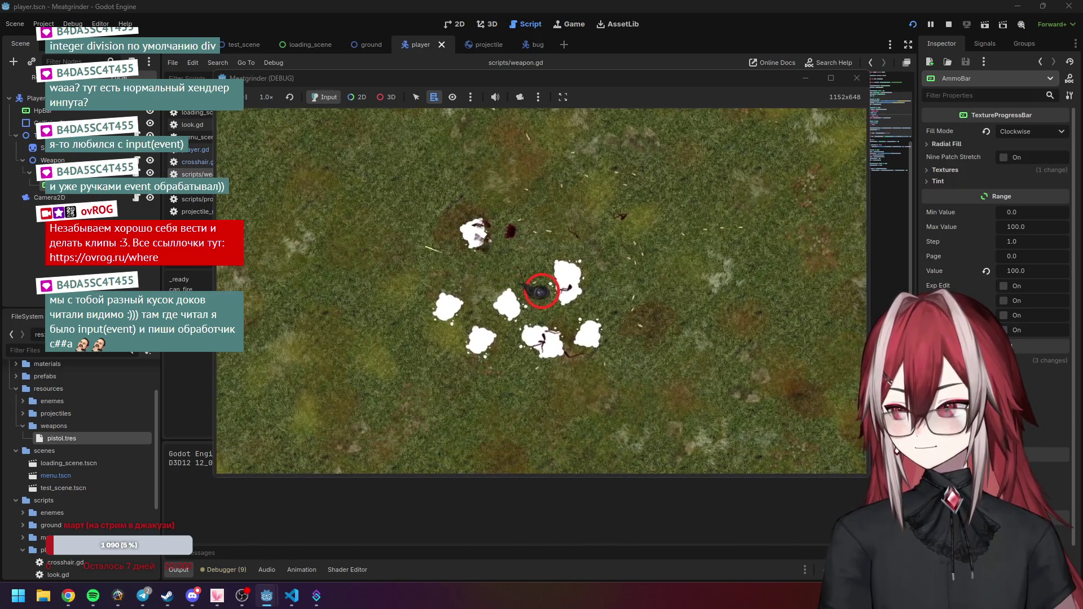
pyautogui.click(857, 78)
# Set the bug scene's Blood Color to a dark red in the hue wheel and relaunch the game.
pyautogui.click(526, 44)
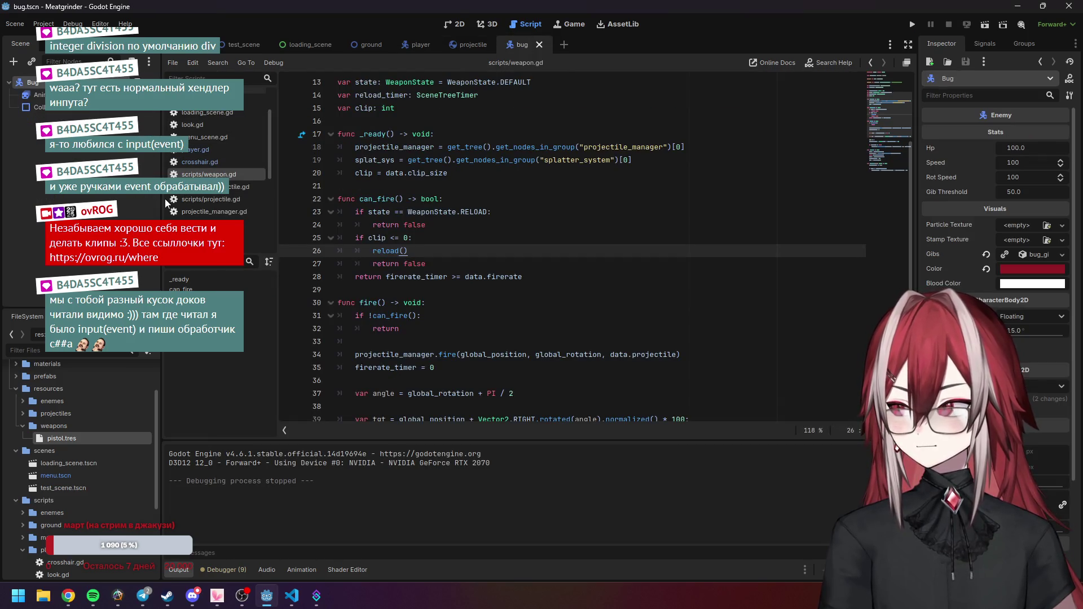
pyautogui.click(1032, 283)
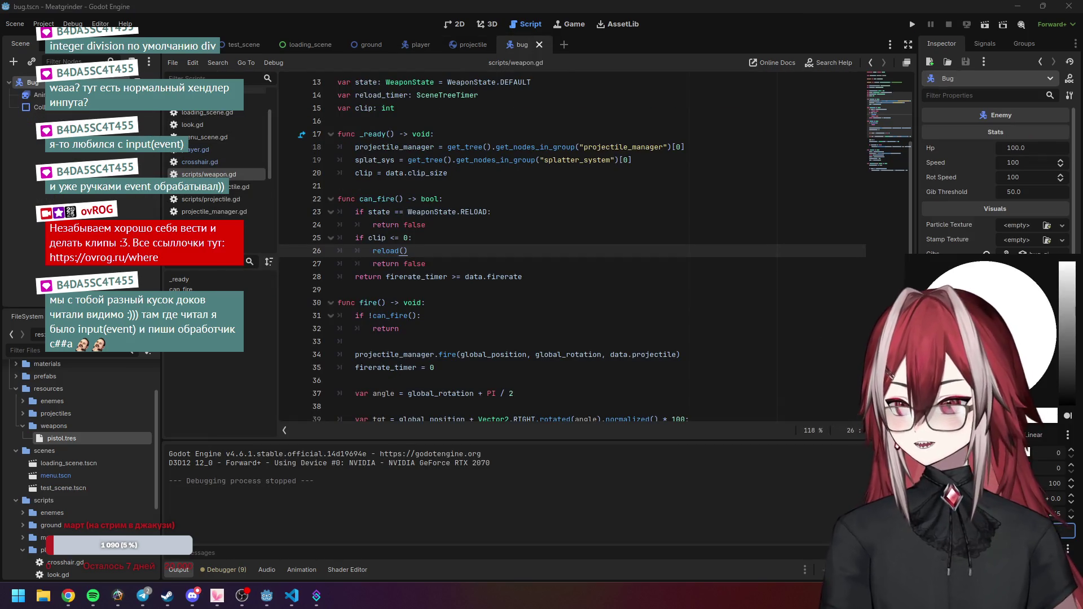
pyautogui.click(1049, 366)
pyautogui.moveTo(1060, 348); pyautogui.dragTo(1074, 361)
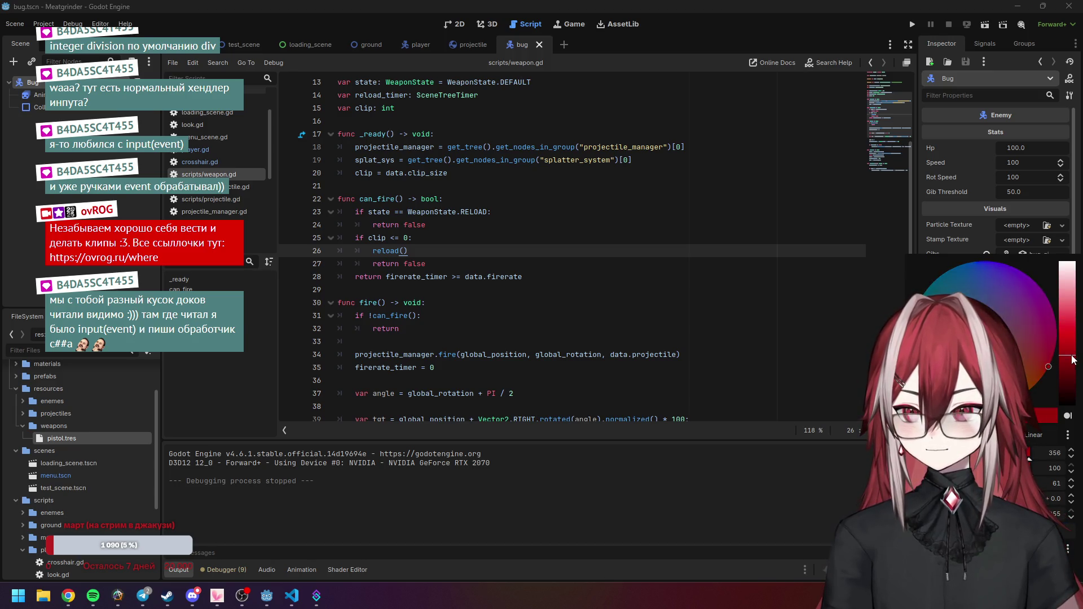
pyautogui.click(1053, 365)
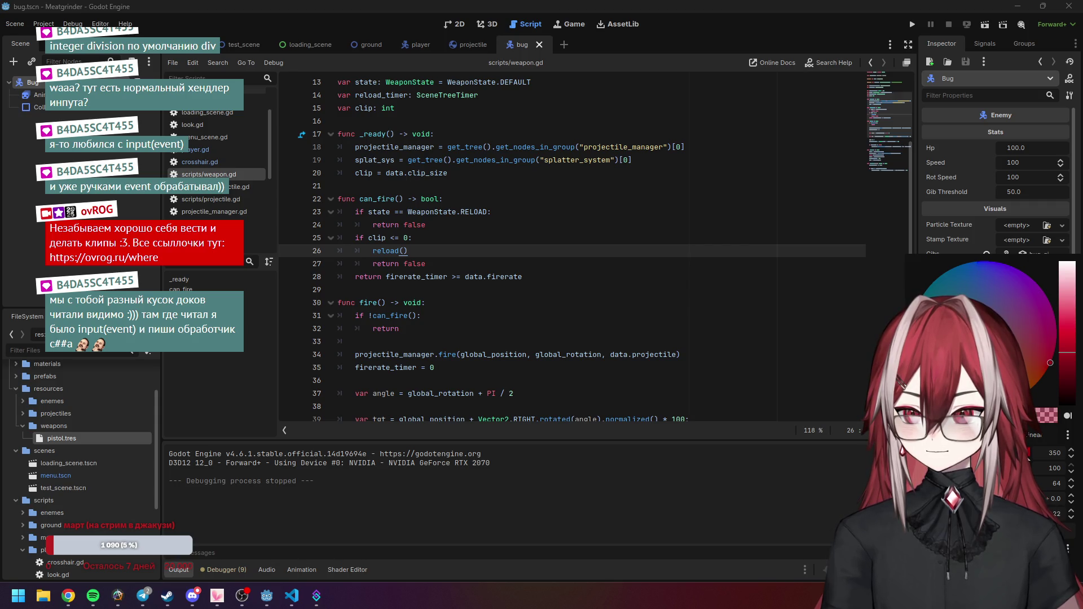
pyautogui.click(559, 79)
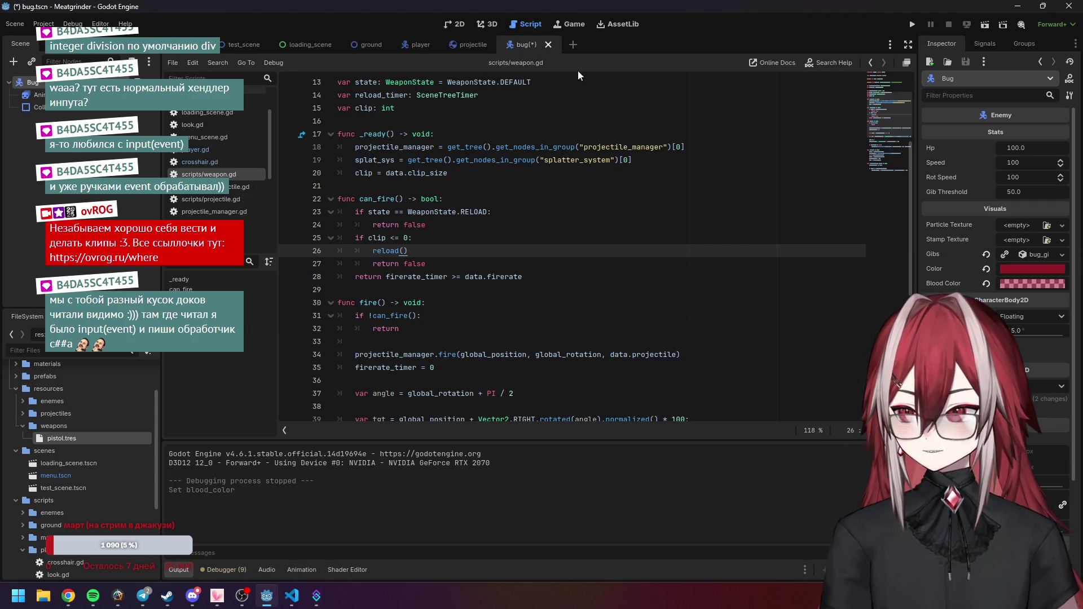
pyautogui.click(913, 24)
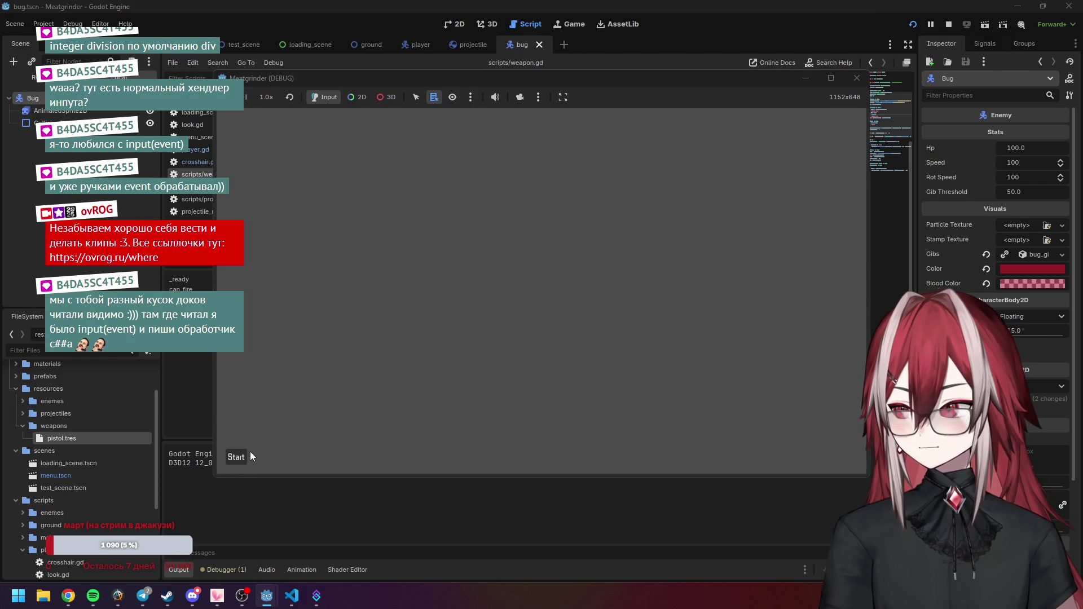
# Start a round and shoot bugs to see red splats, then close the game and return to the player scene.
pyautogui.click(249, 453)
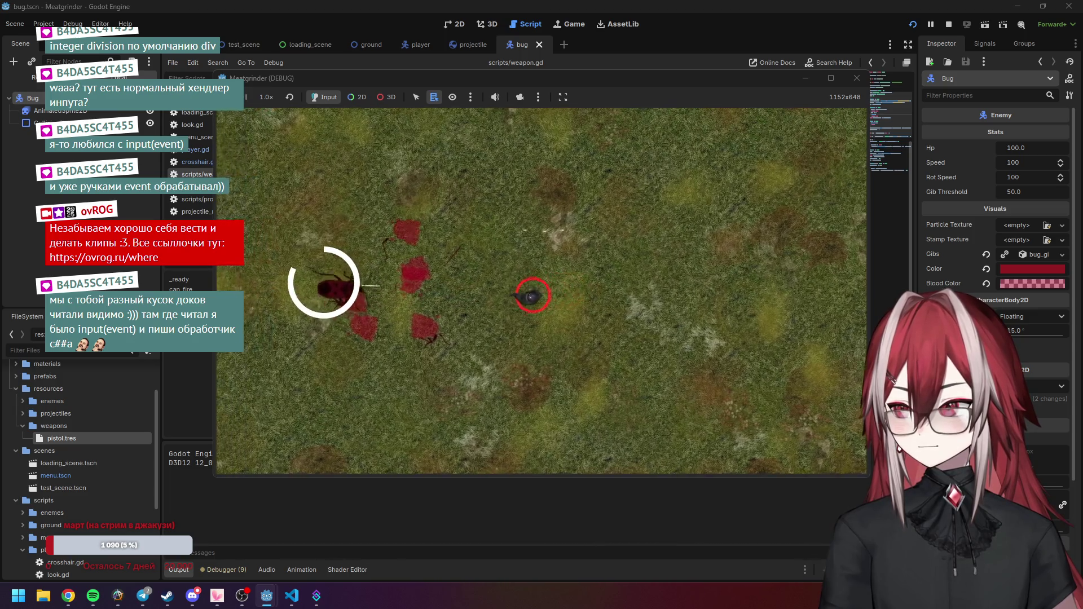
pyautogui.press('a')
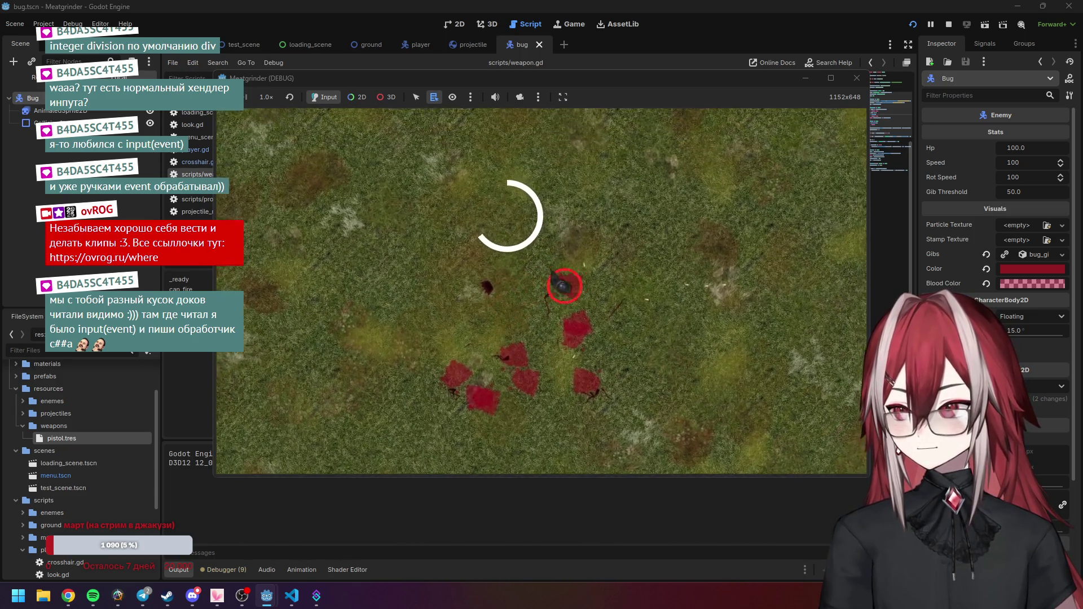
pyautogui.click(857, 77)
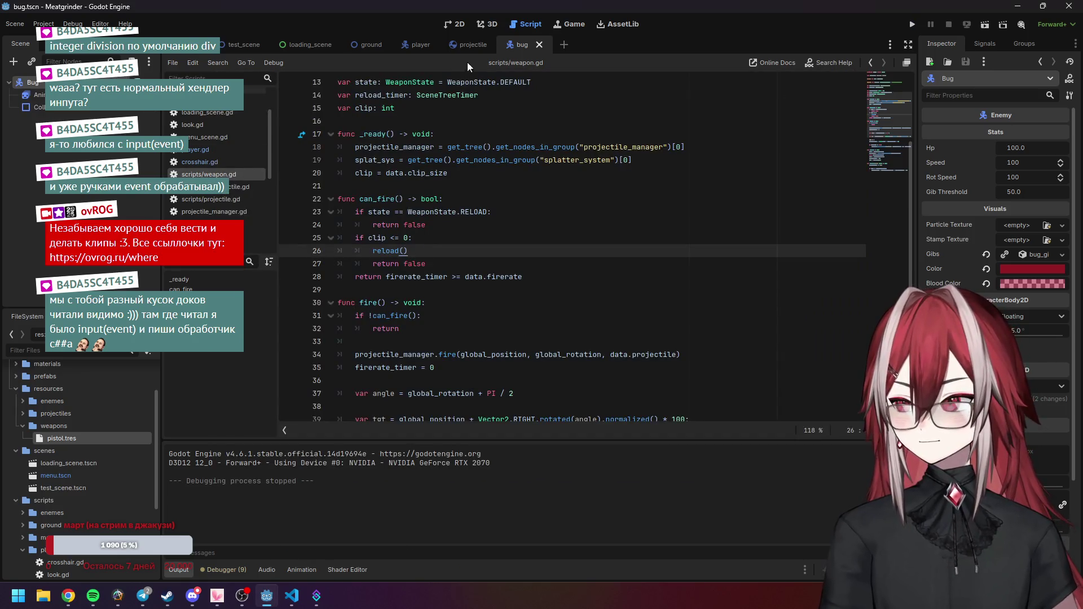
pyautogui.click(421, 44)
# Set the Crosshair node's Transform position x to 0 in the player scene.
pyautogui.click(455, 24)
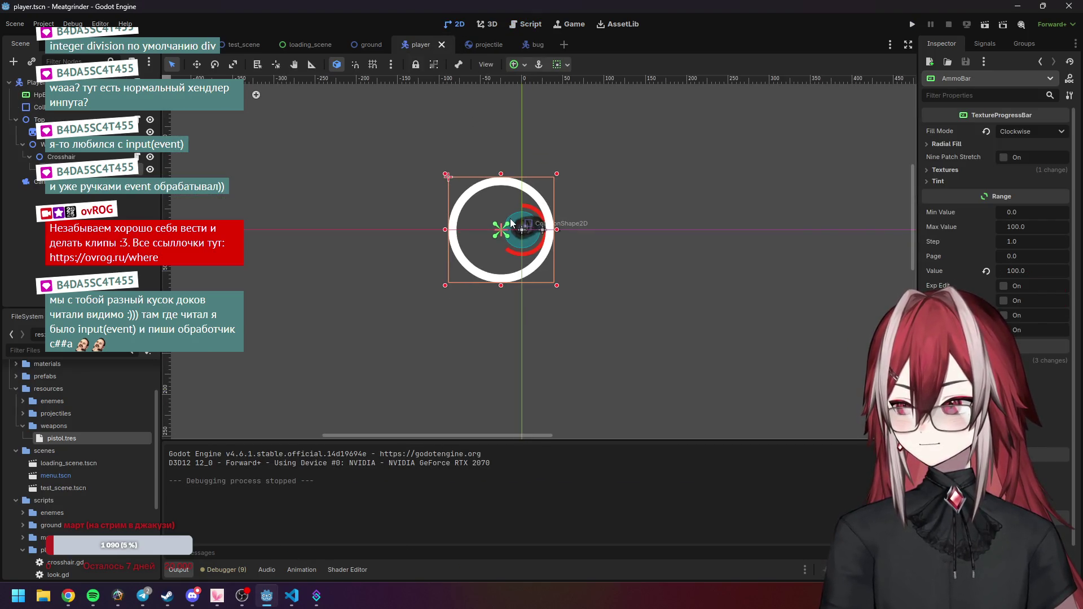
pyautogui.click(77, 158)
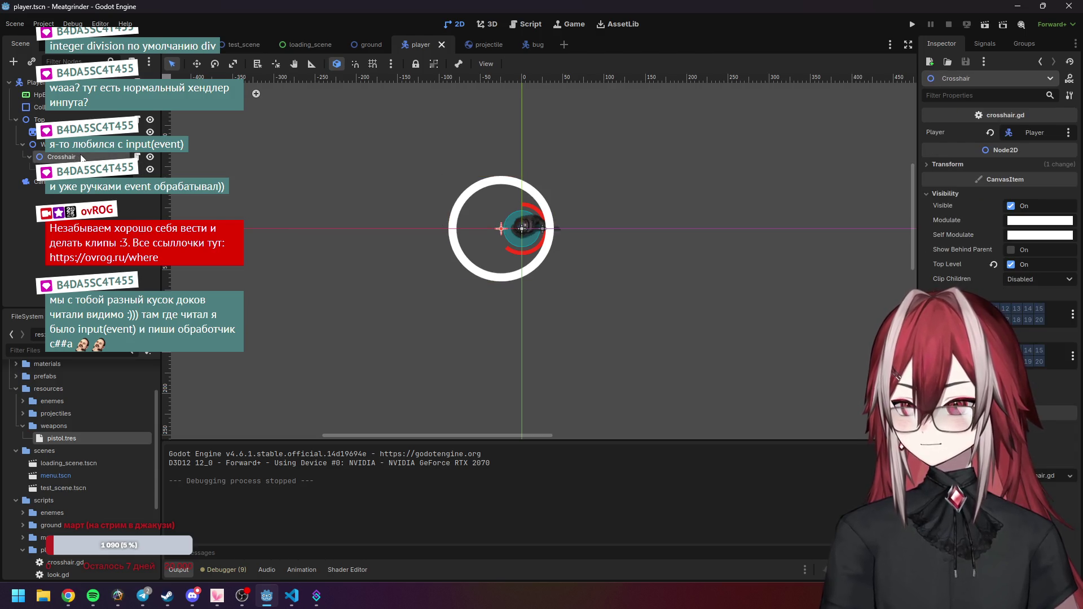
pyautogui.click(947, 164)
pyautogui.click(1051, 177)
pyautogui.press('Return')
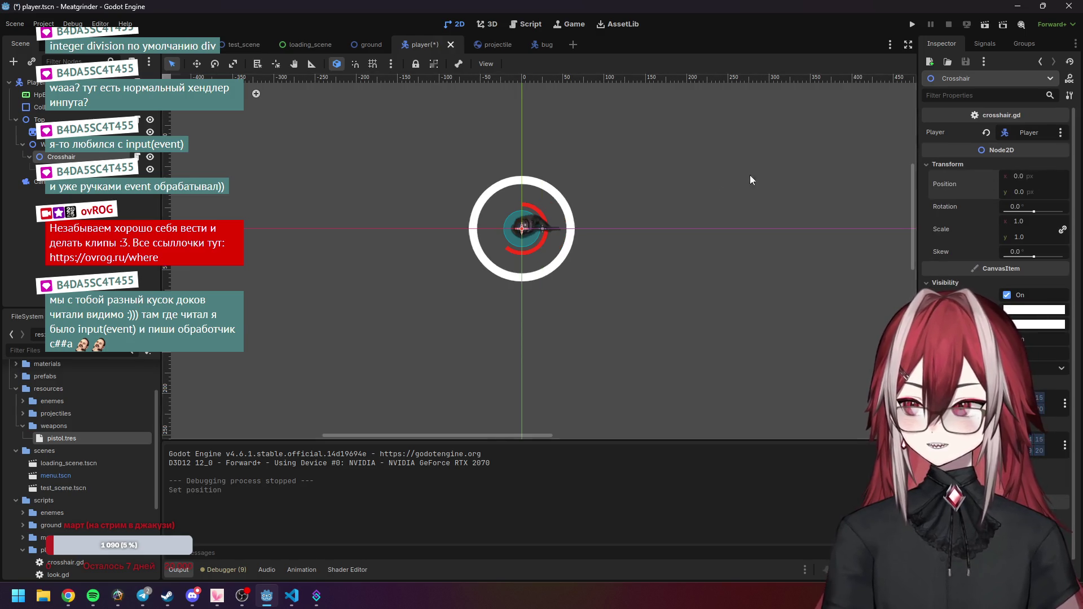
# Select the AmmoBar ring and recentre the canvas view around it and the Crosshair.
pyautogui.click(559, 271)
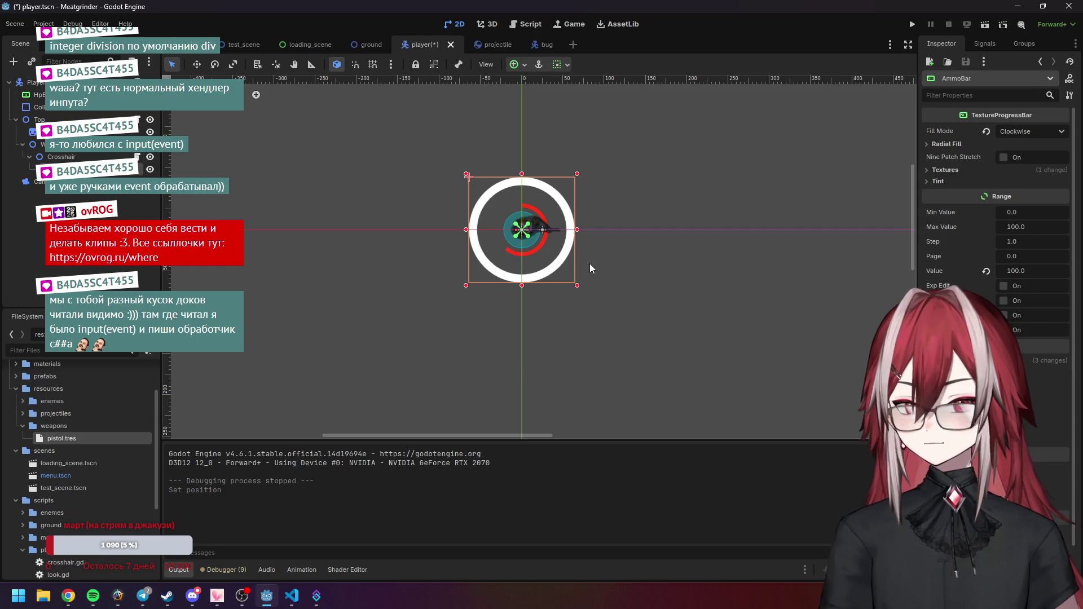
pyautogui.scroll(2, 591, 266)
pyautogui.moveTo(594, 261); pyautogui.dragTo(619, 270)
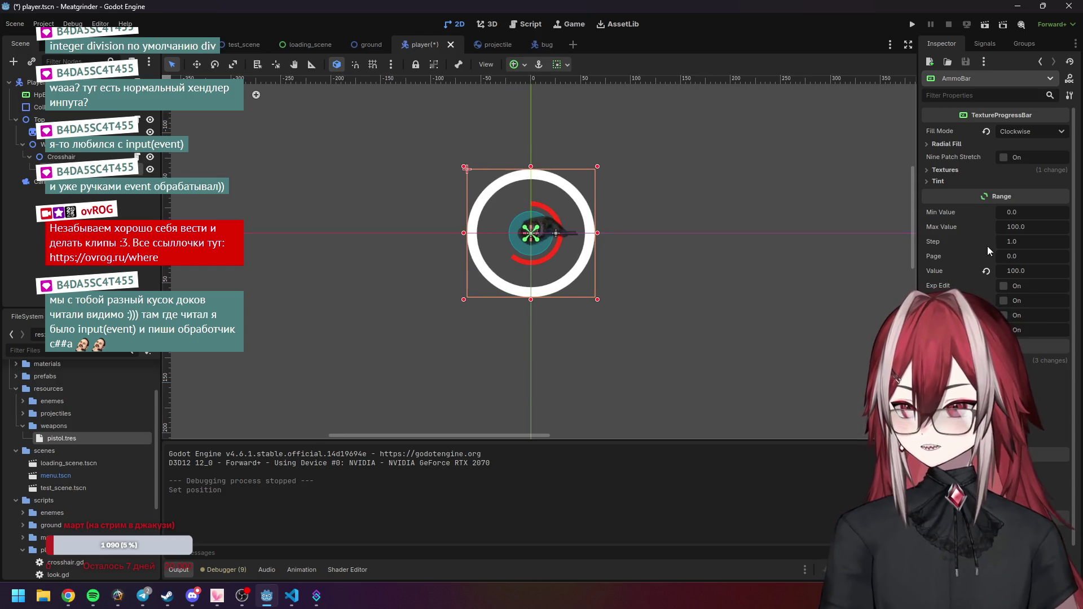
pyautogui.click(531, 233)
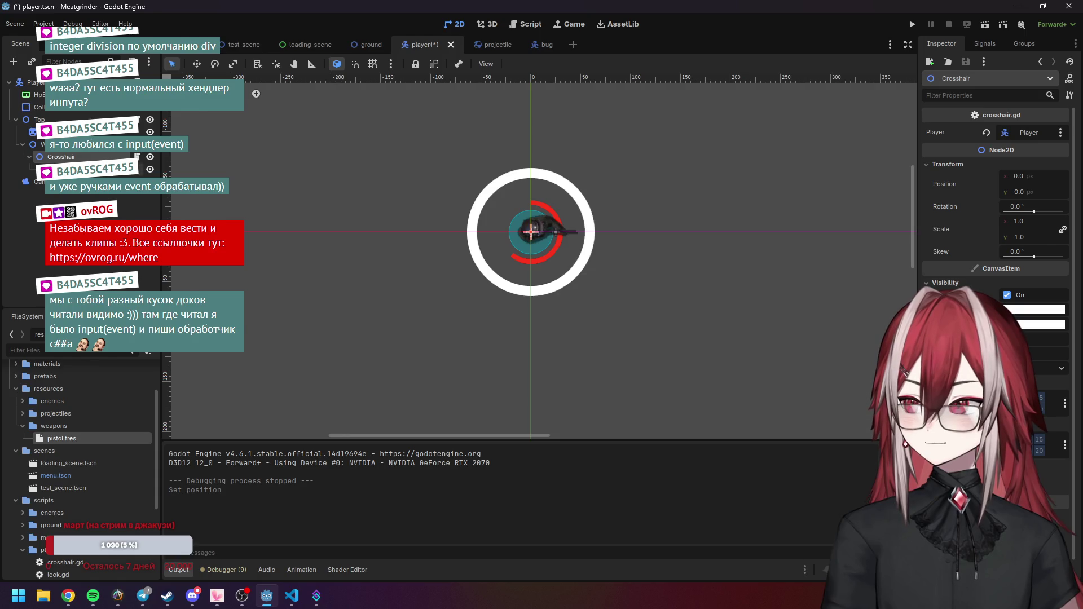
pyautogui.click(541, 234)
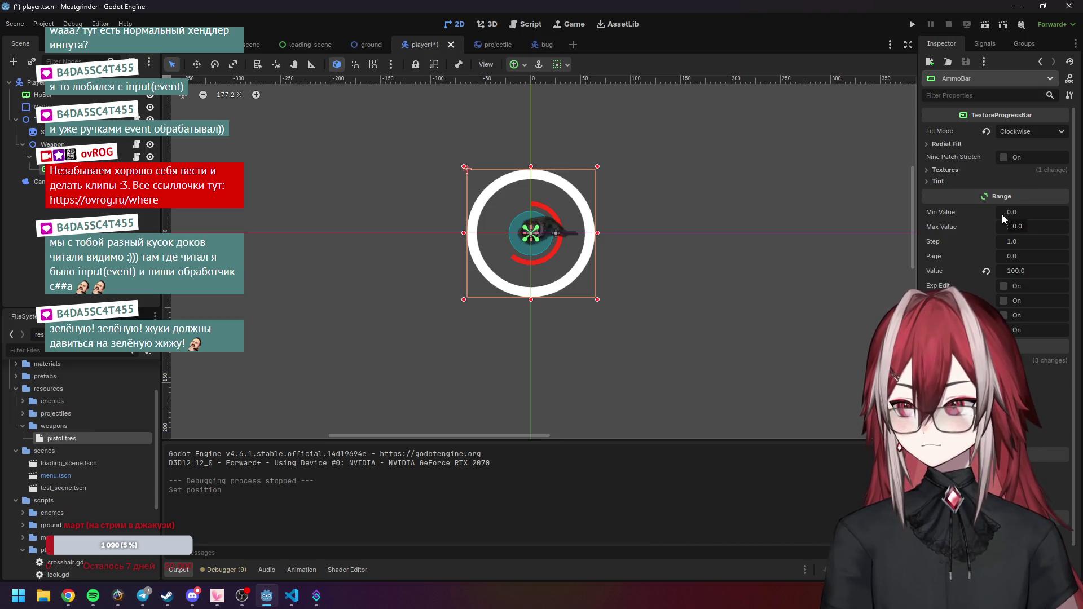
pyautogui.click(1028, 227)
pyautogui.click(953, 170)
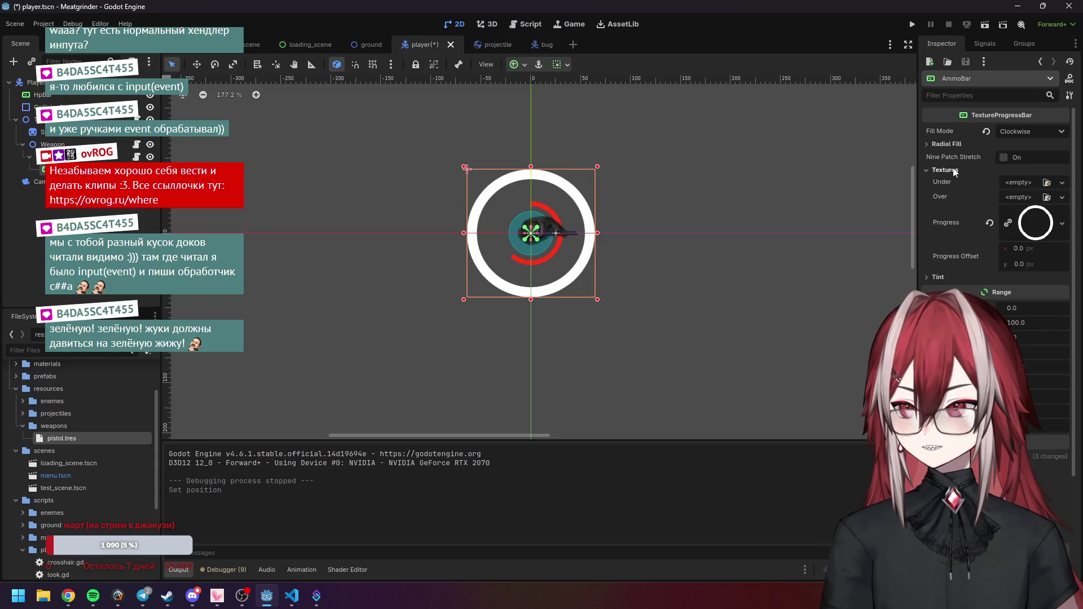
pyautogui.click(953, 171)
pyautogui.click(953, 171)
pyautogui.click(953, 170)
pyautogui.click(957, 169)
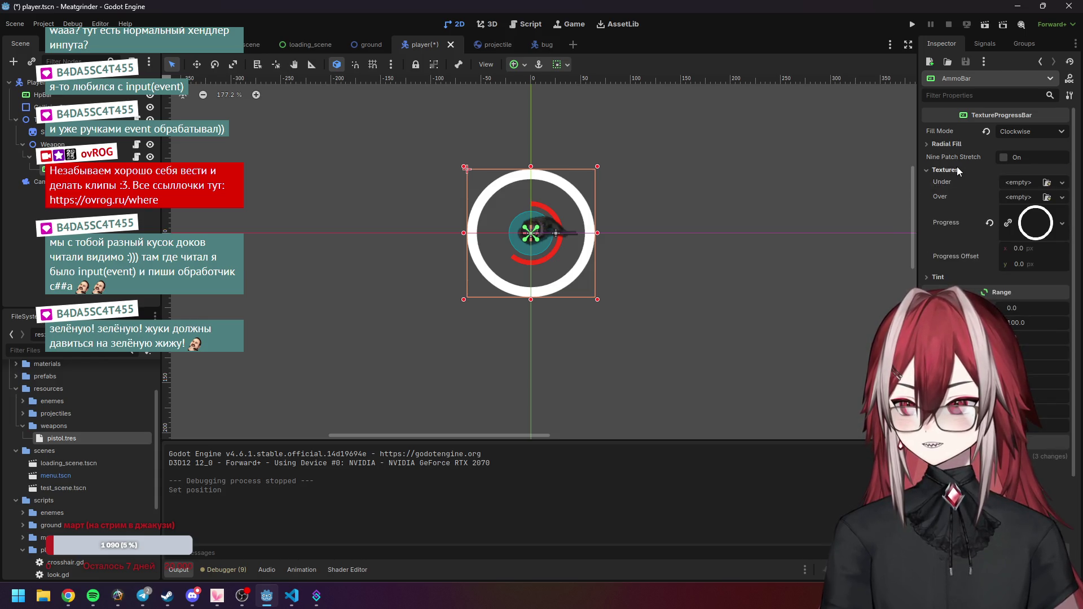
pyautogui.click(957, 169)
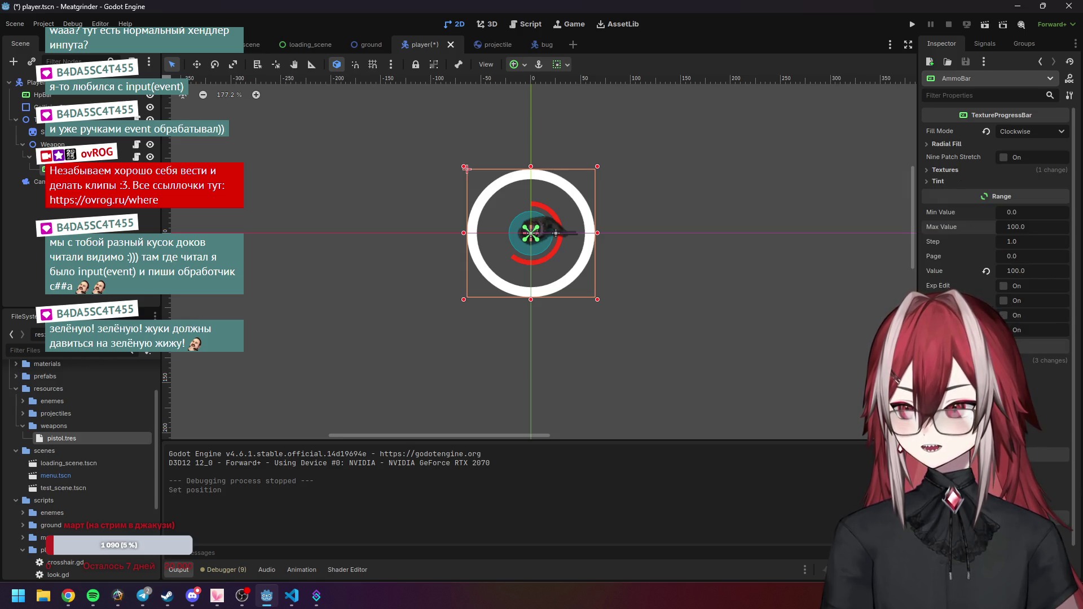
pyautogui.scroll(-2, 996, 225)
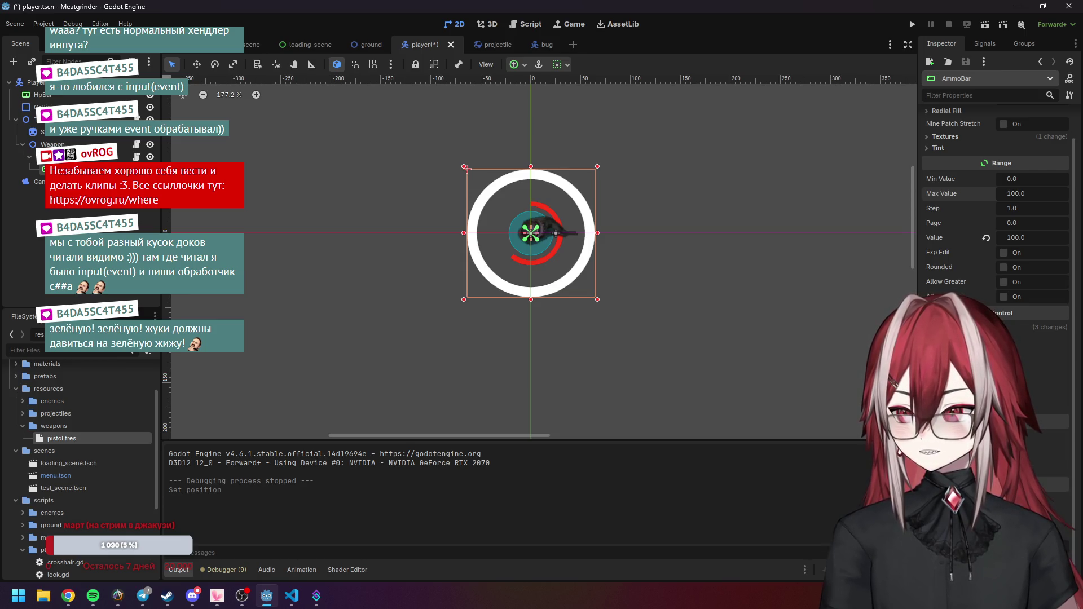
pyautogui.scroll(2, 991, 342)
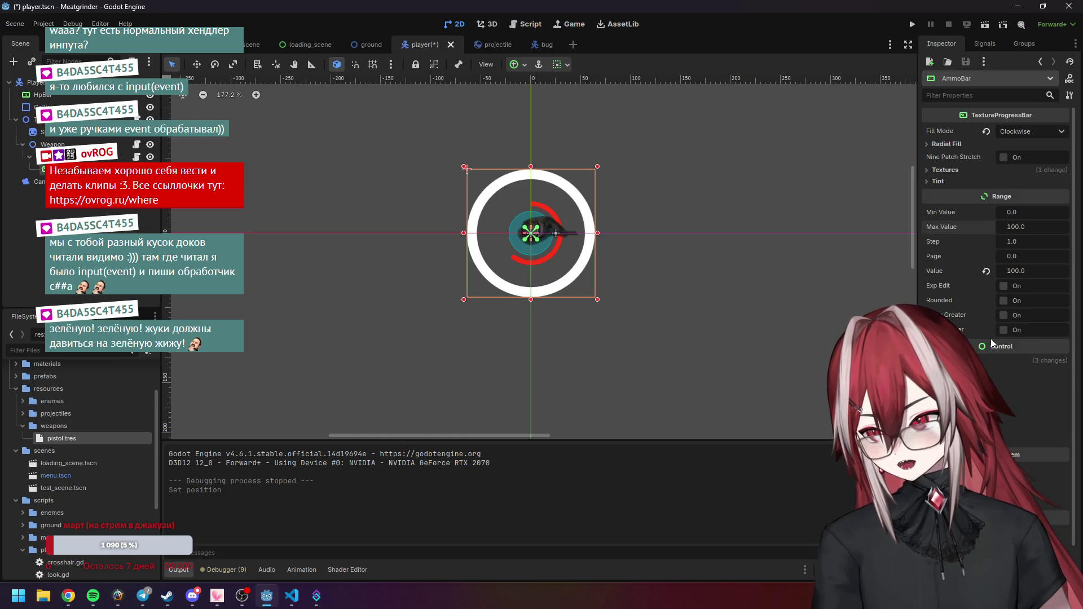
pyautogui.click(956, 170)
pyautogui.click(955, 171)
pyautogui.click(942, 181)
pyautogui.click(942, 181)
pyautogui.scroll(-2, 955, 253)
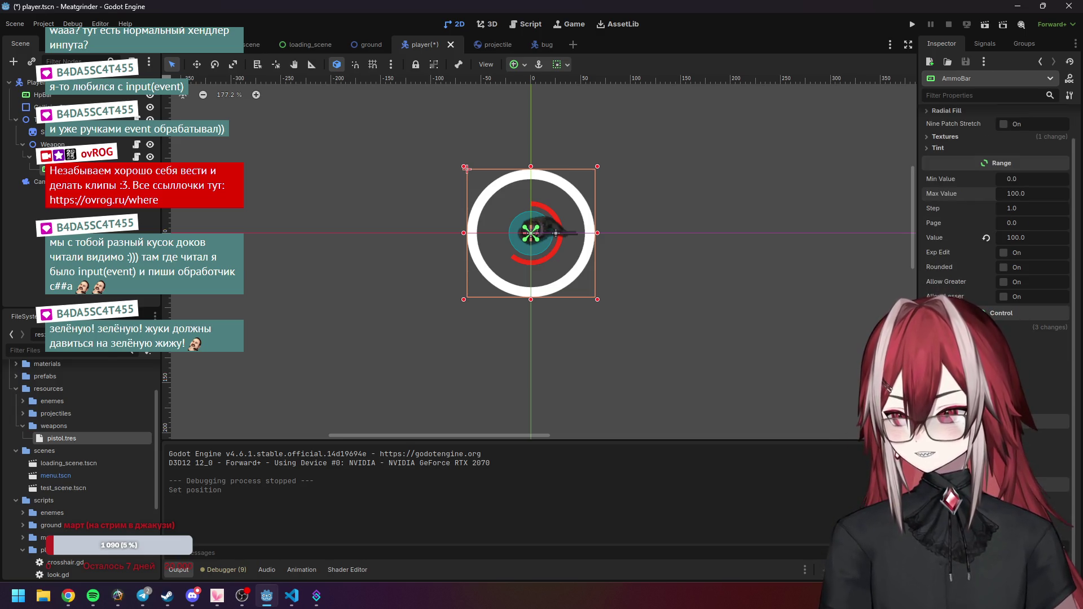
pyautogui.scroll(-3, 952, 276)
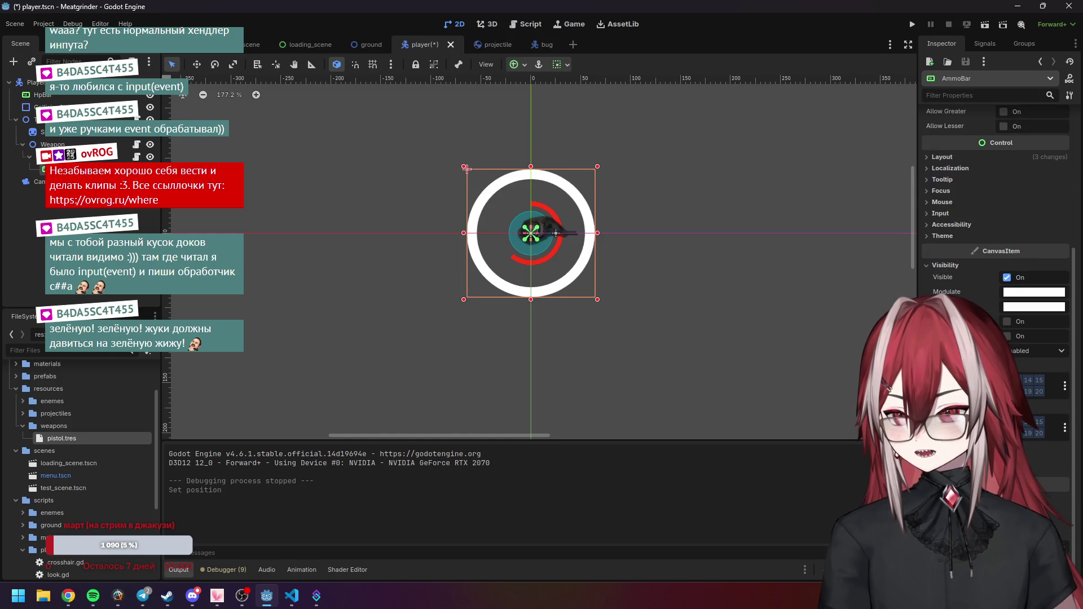
pyautogui.scroll(3, 953, 276)
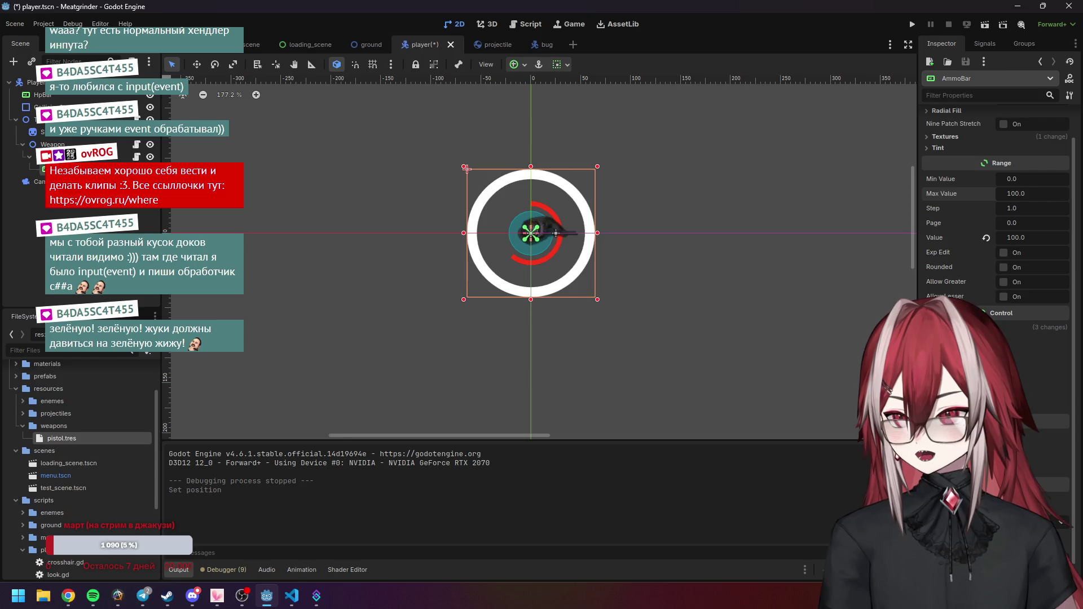
# Look through the AmmoBar's Radial Fill and Texture sections, then select the Crosshair node.
pyautogui.scroll(2, 947, 270)
pyautogui.click(945, 145)
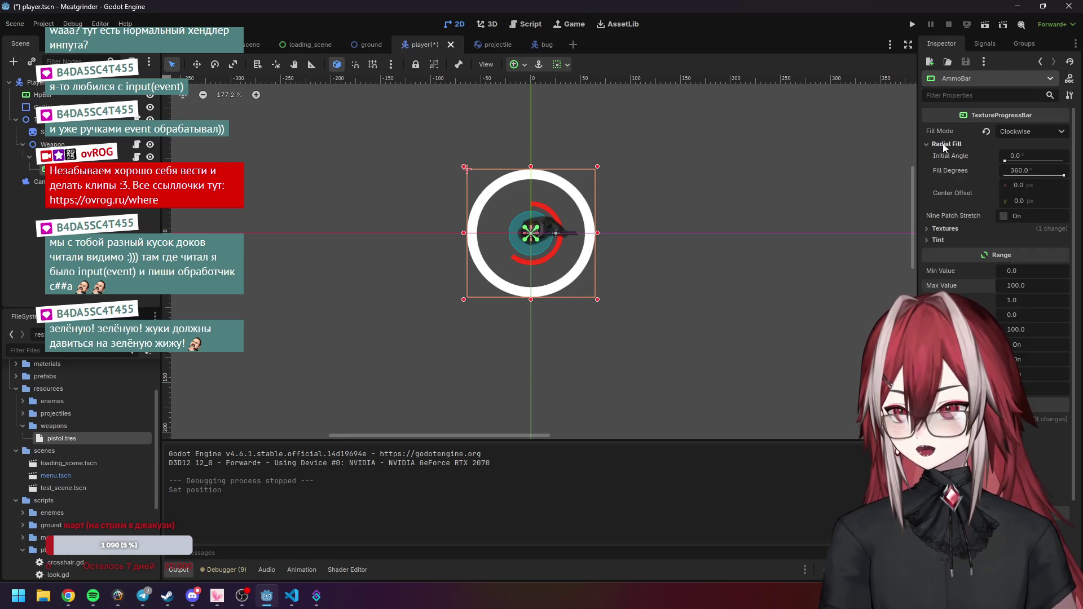
pyautogui.click(945, 144)
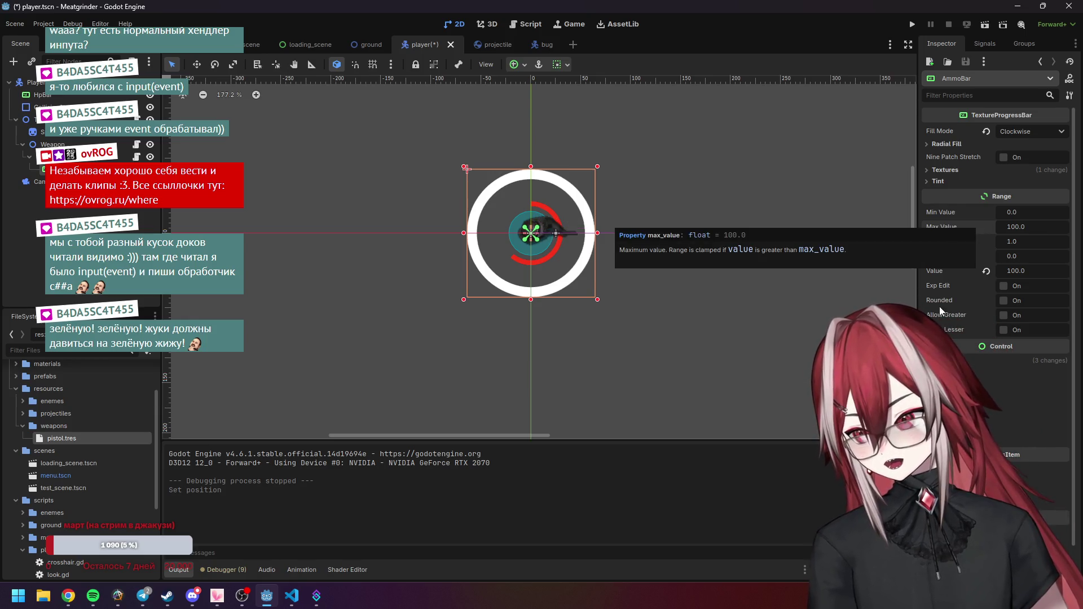
pyautogui.click(948, 182)
pyautogui.click(946, 181)
pyautogui.click(954, 170)
pyautogui.click(954, 169)
pyautogui.click(953, 169)
pyautogui.click(953, 169)
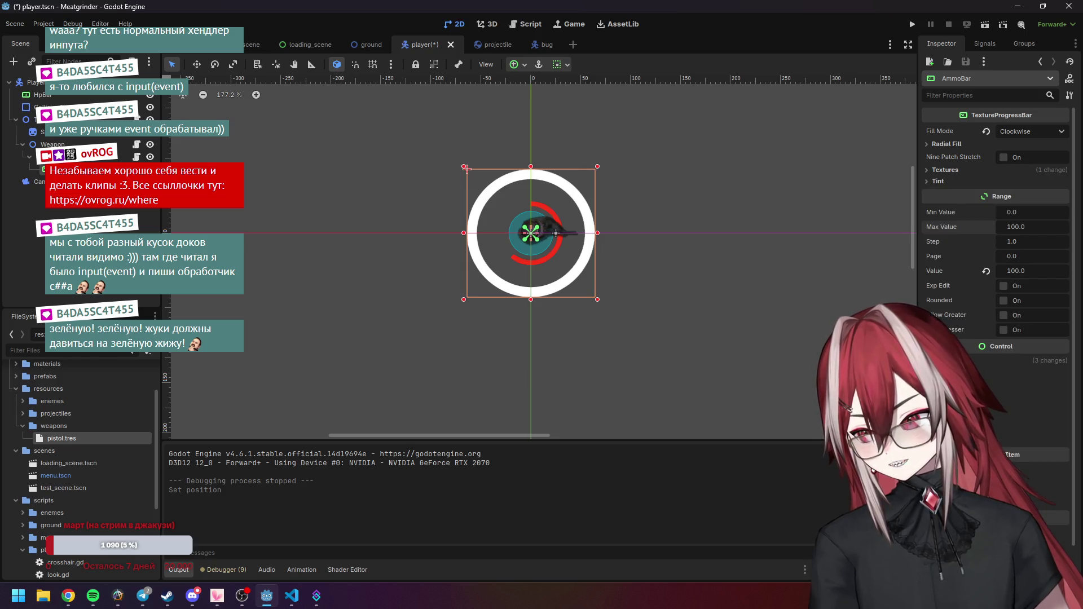
pyautogui.scroll(-1, 996, 226)
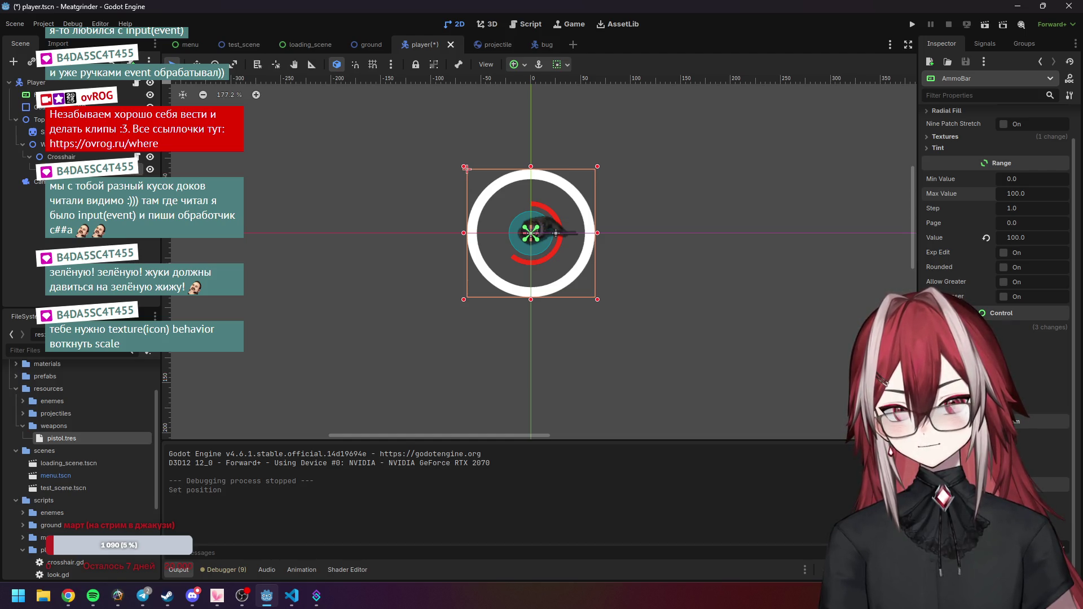
pyautogui.scroll(1, 996, 197)
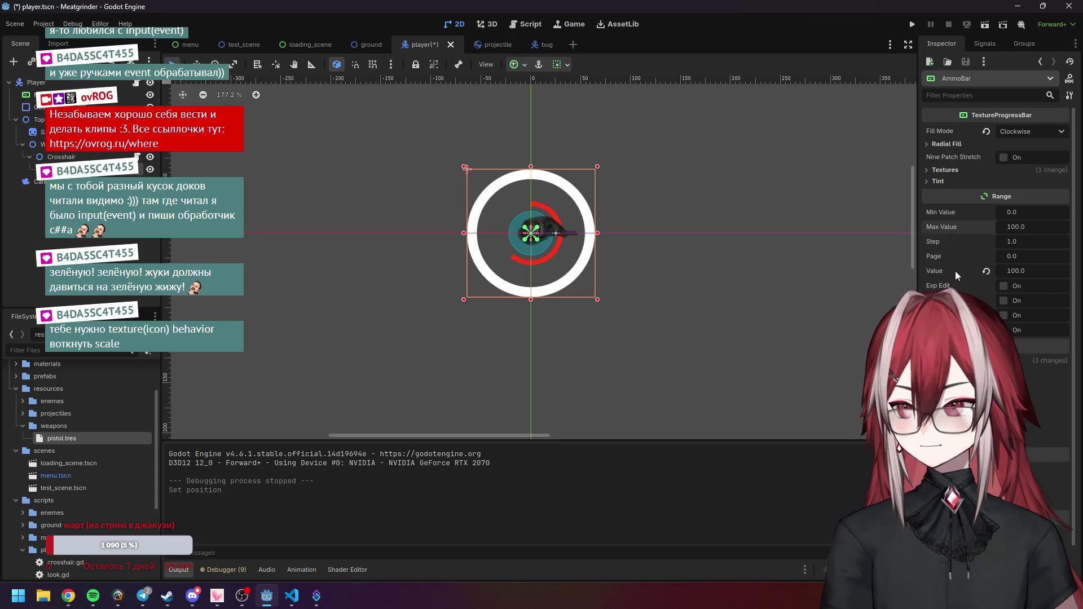
pyautogui.moveTo(956, 271)
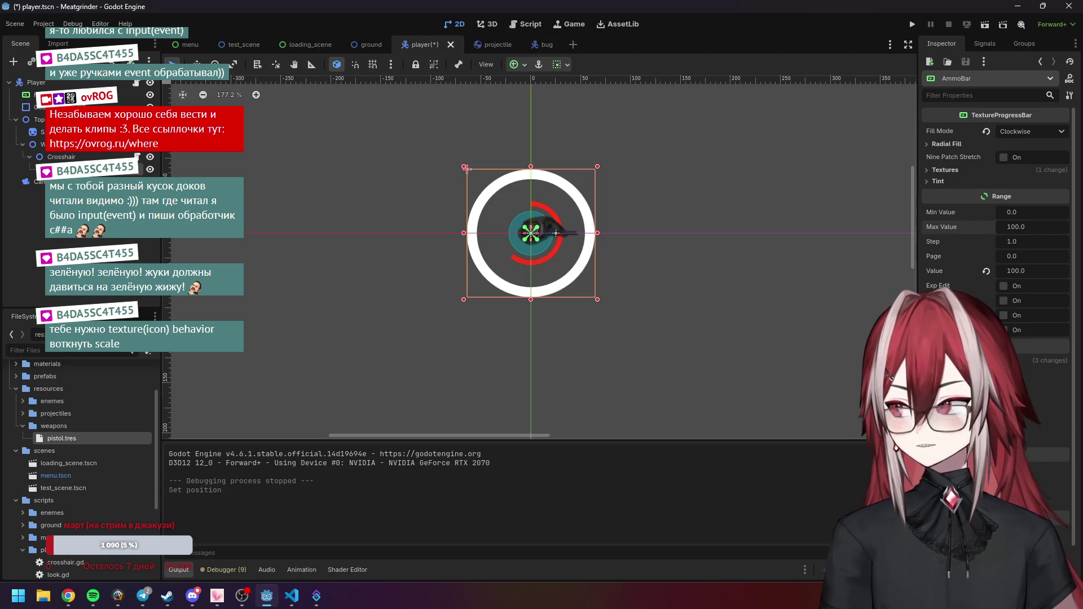
pyautogui.click(544, 196)
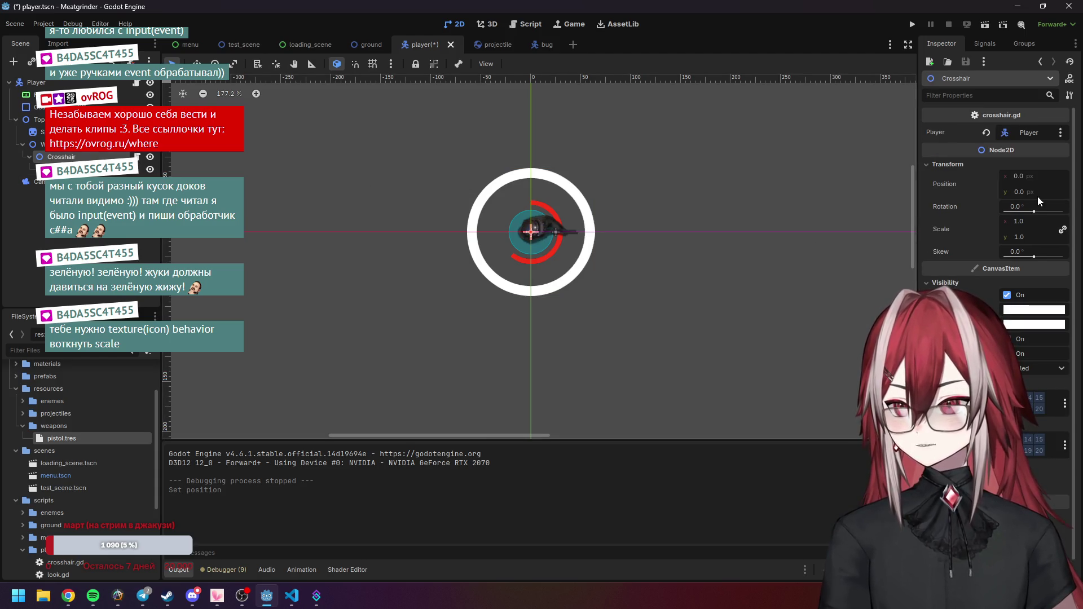
# Set the Crosshair's scale to 0.5 and preview it.
pyautogui.click(1025, 221)
pyautogui.write('0.5')
pyautogui.press('Tab')
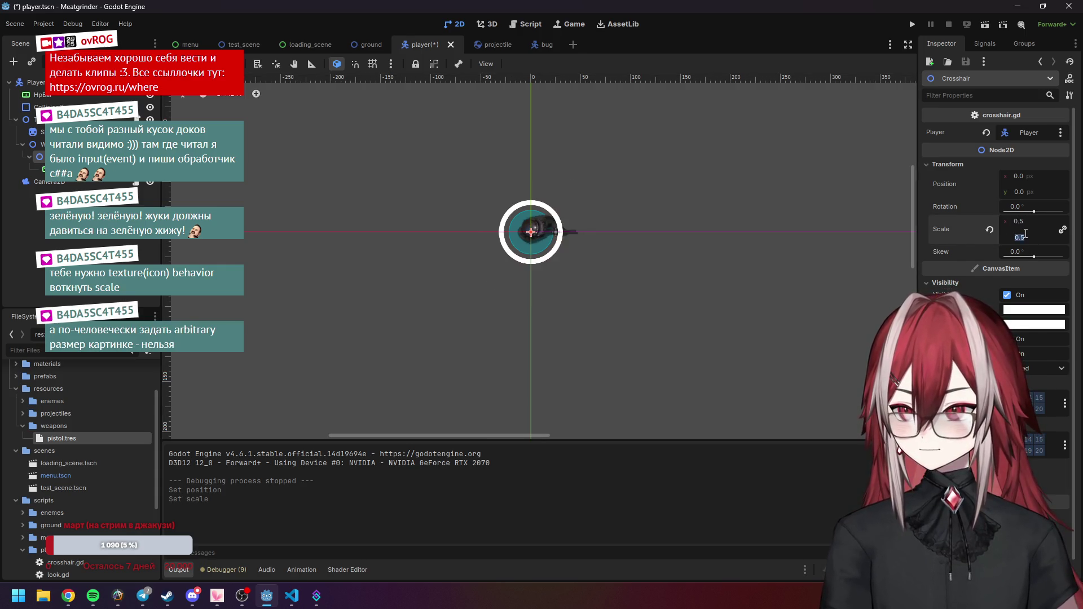
pyautogui.click(740, 232)
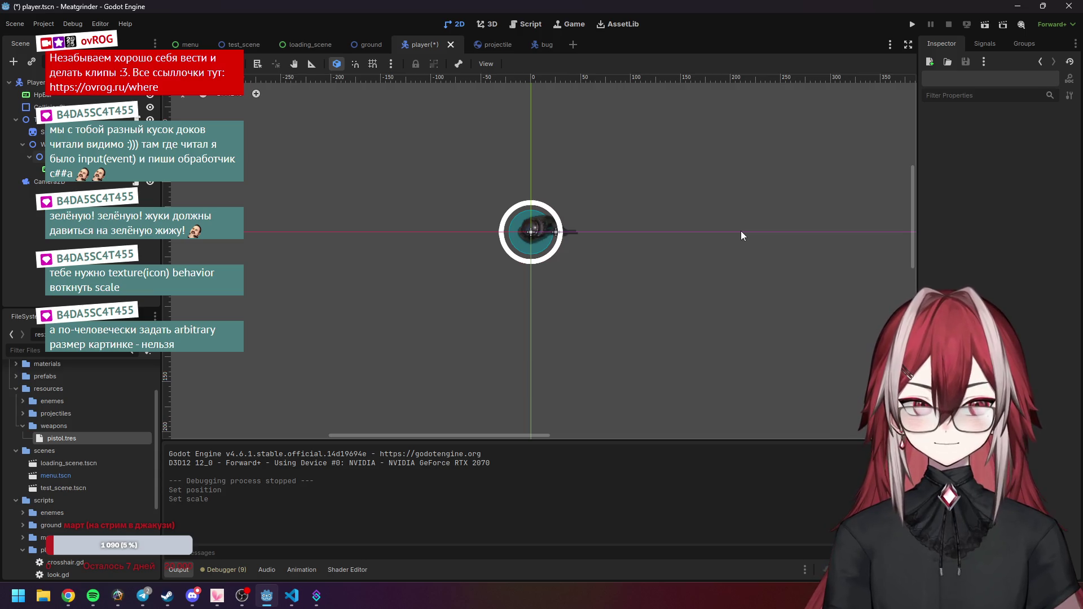
# Try a Crosshair scale of 0.2, restore it to 1, then select the AmmoBar.
pyautogui.click(533, 232)
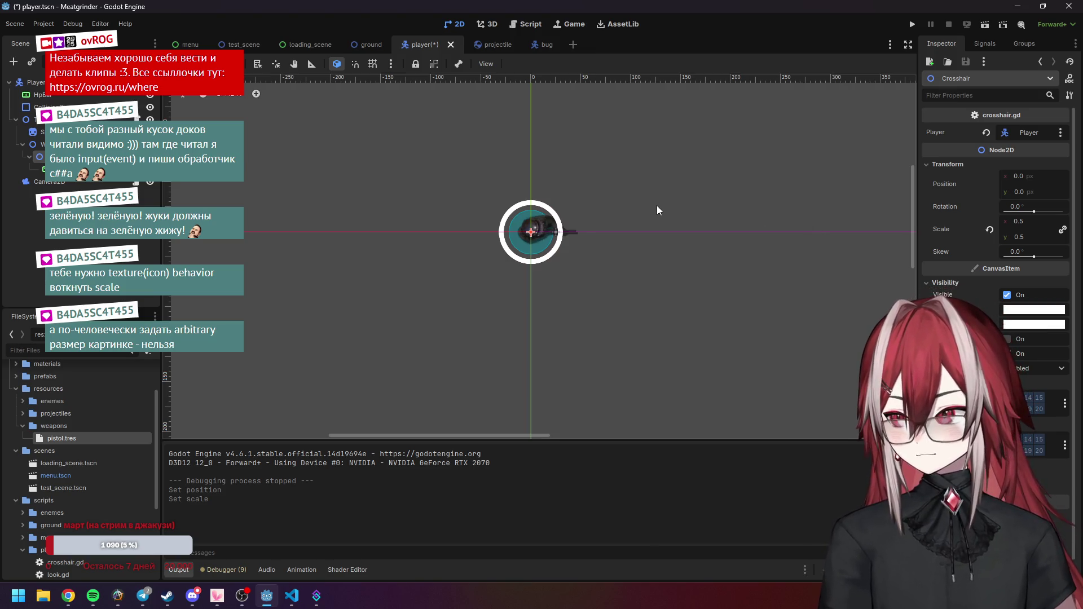
pyautogui.click(1031, 221)
pyautogui.write('0')
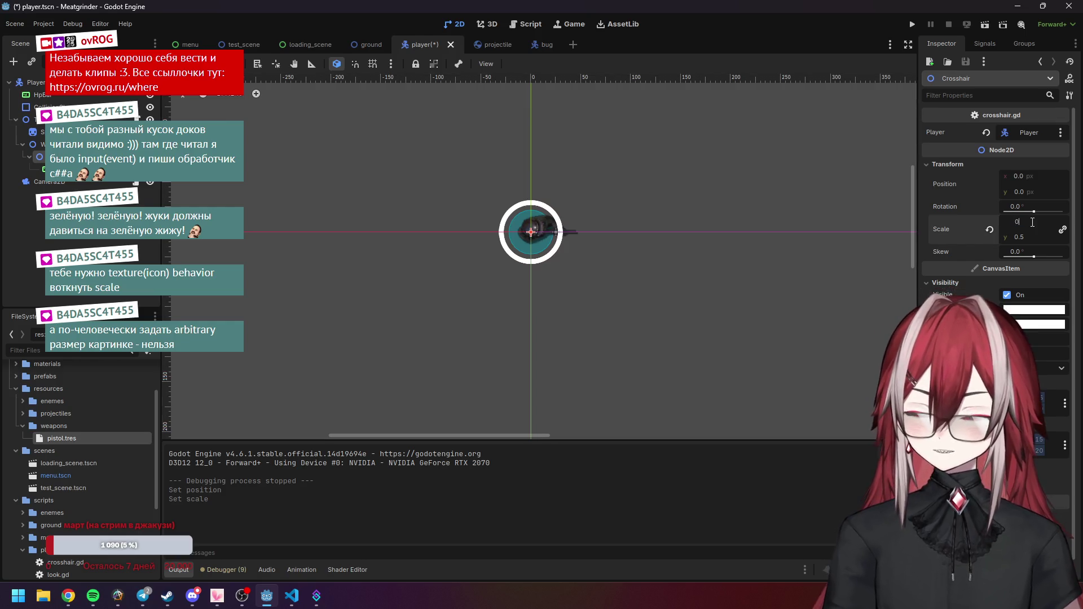
pyautogui.press('Tab')
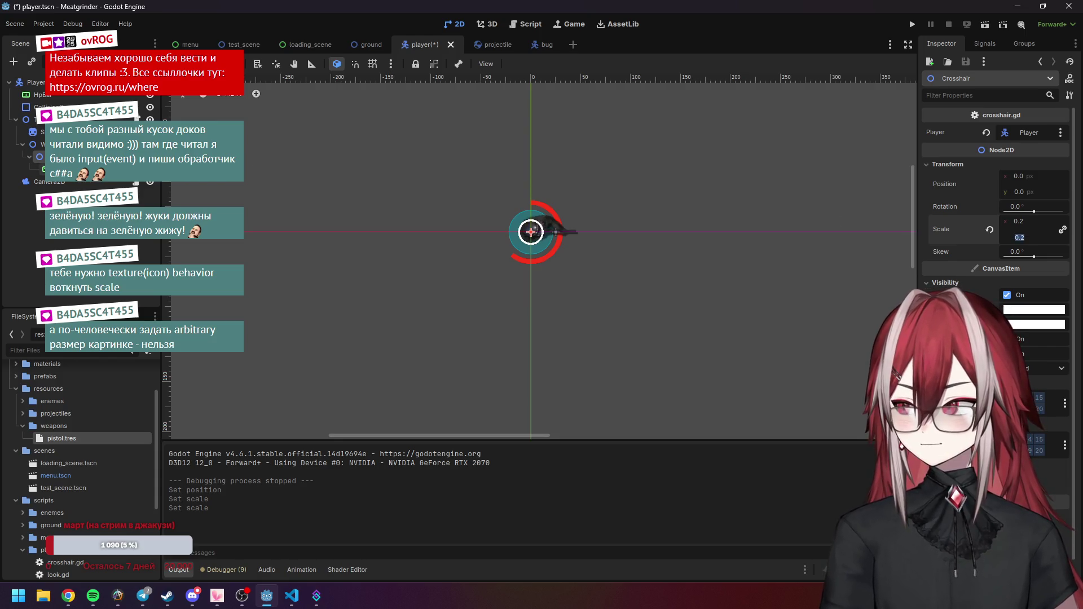
pyautogui.write('1')
pyautogui.press('Return')
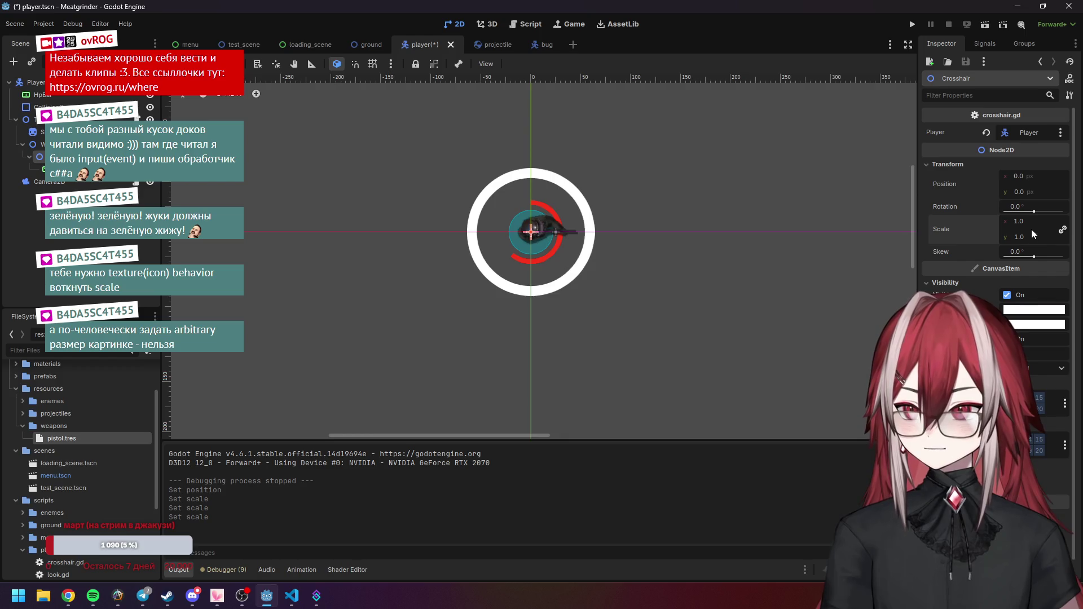
pyautogui.click(587, 231)
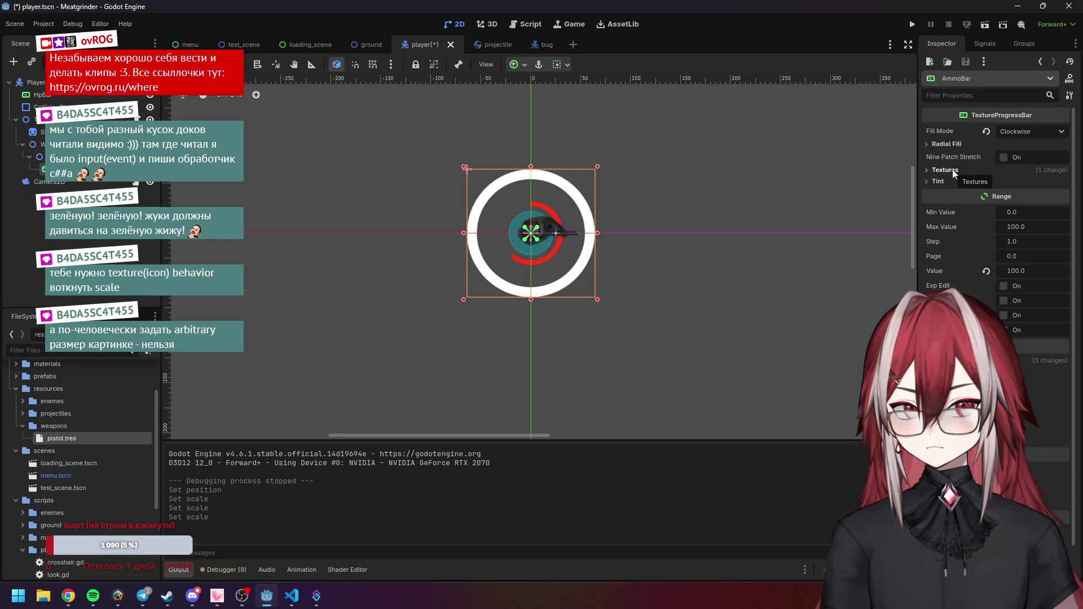
# Expand the AmmoBar's Transform and set its scale to 0.5.
pyautogui.click(984, 61)
pyautogui.click(984, 61)
pyautogui.scroll(-1, 981, 290)
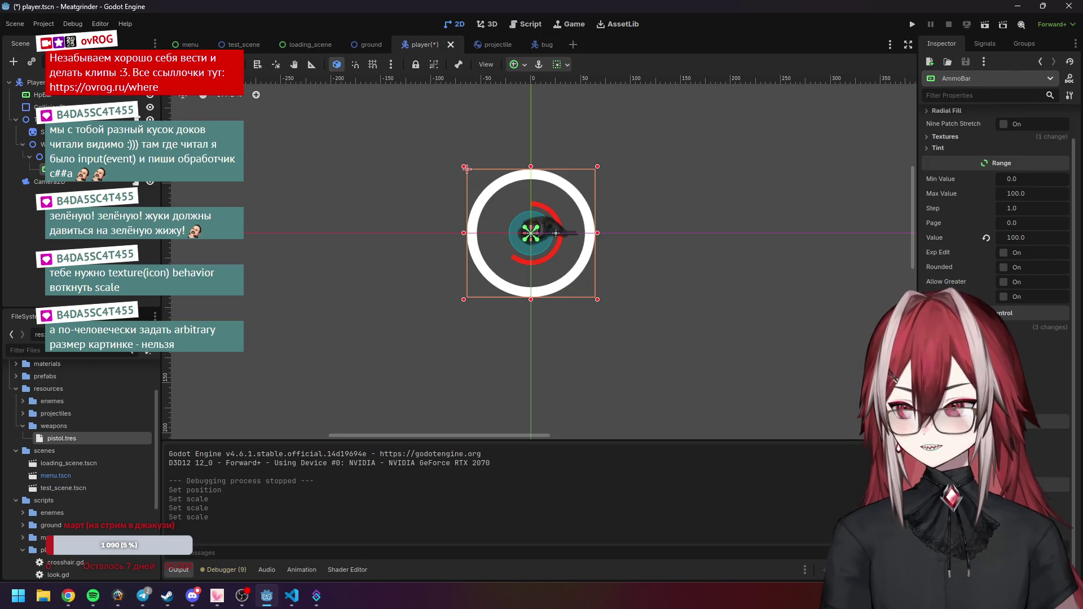
pyautogui.scroll(-3, 980, 290)
pyautogui.click(954, 342)
pyautogui.scroll(-2, 981, 290)
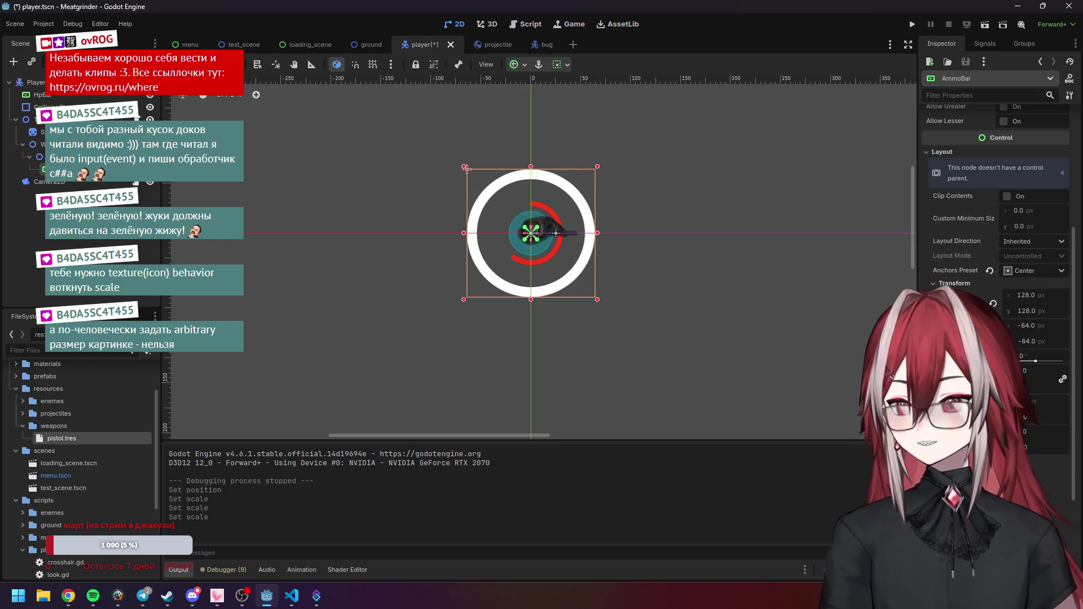
pyautogui.scroll(-2, 1023, 310)
pyautogui.click(1024, 312)
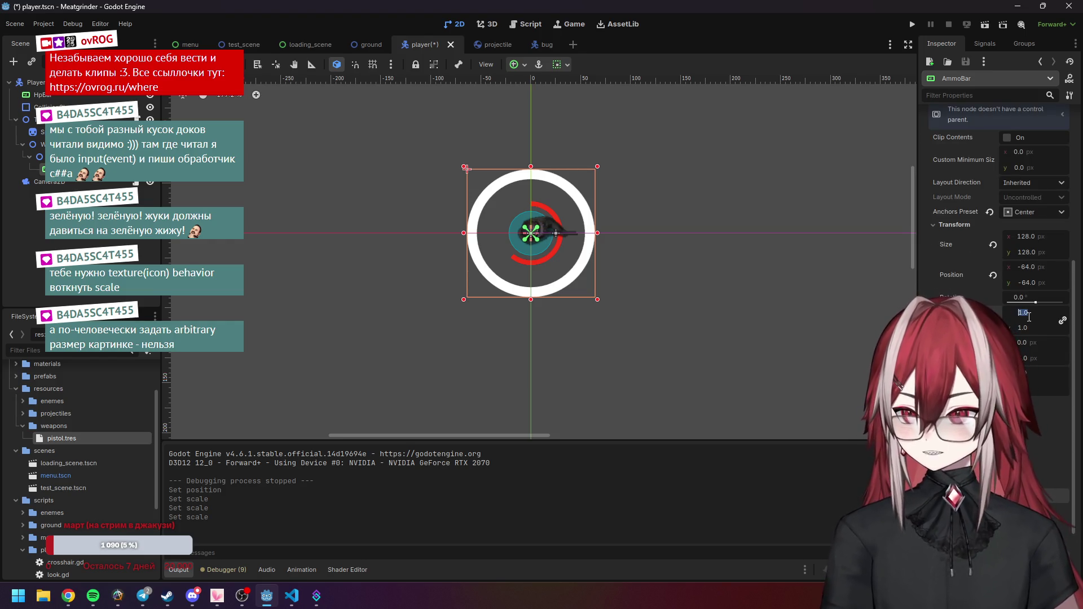
pyautogui.write('0.5')
pyautogui.press('Return')
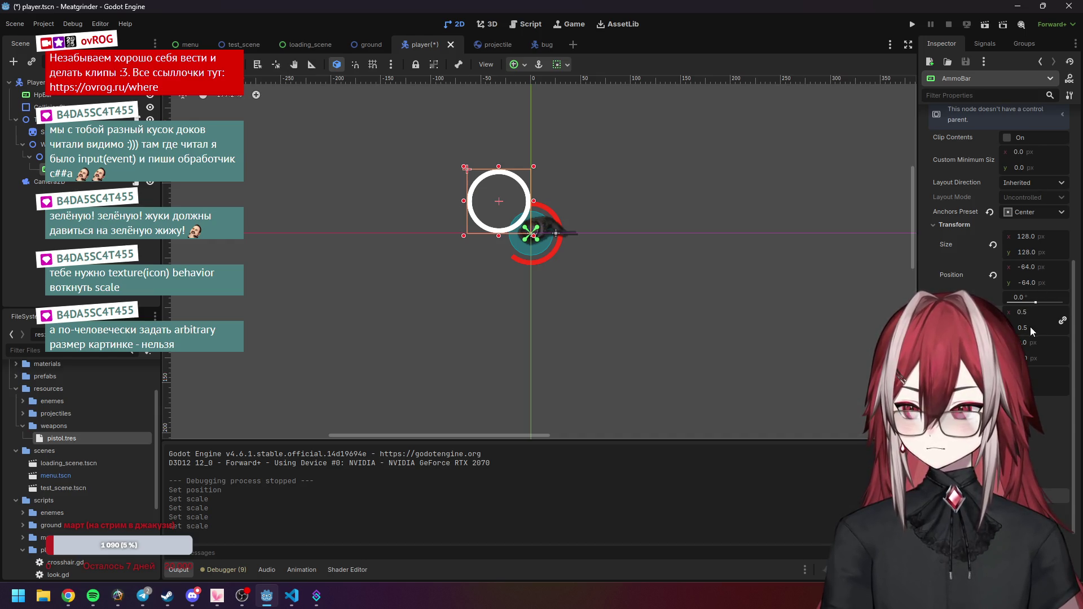
# Lower the AmmoBar scale to 0.25 and set its anchors preset to Center.
pyautogui.click(1034, 312)
pyautogui.write('0.25')
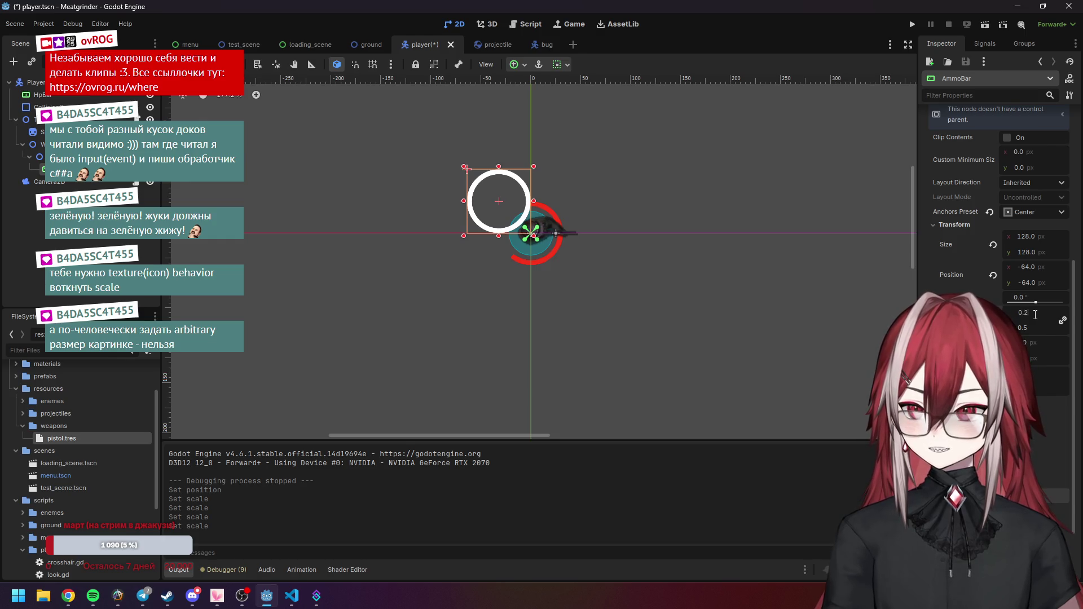
pyautogui.press('Return')
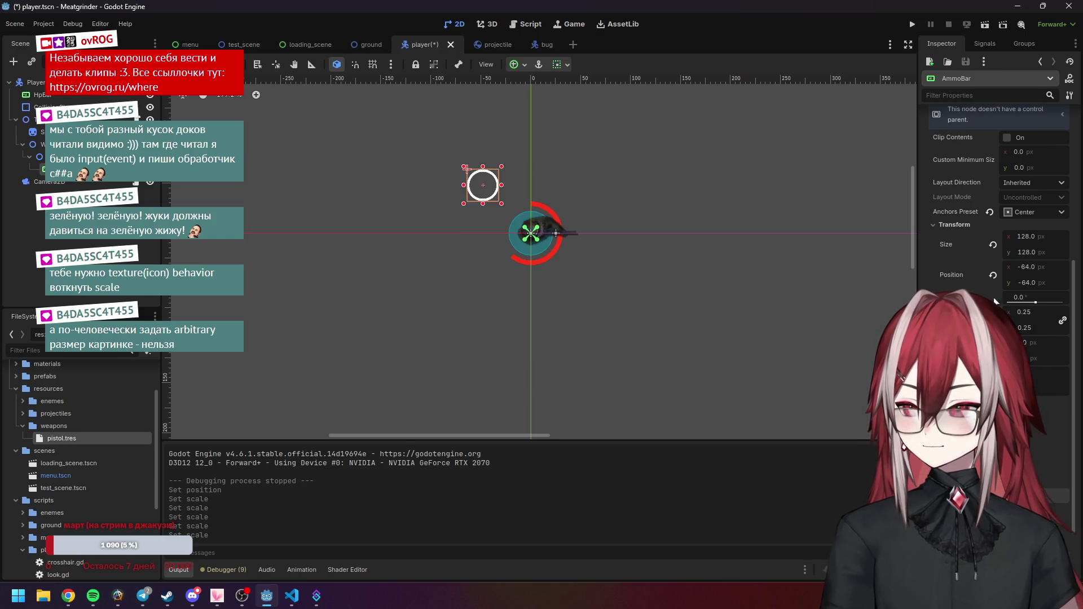
pyautogui.scroll(2, 981, 257)
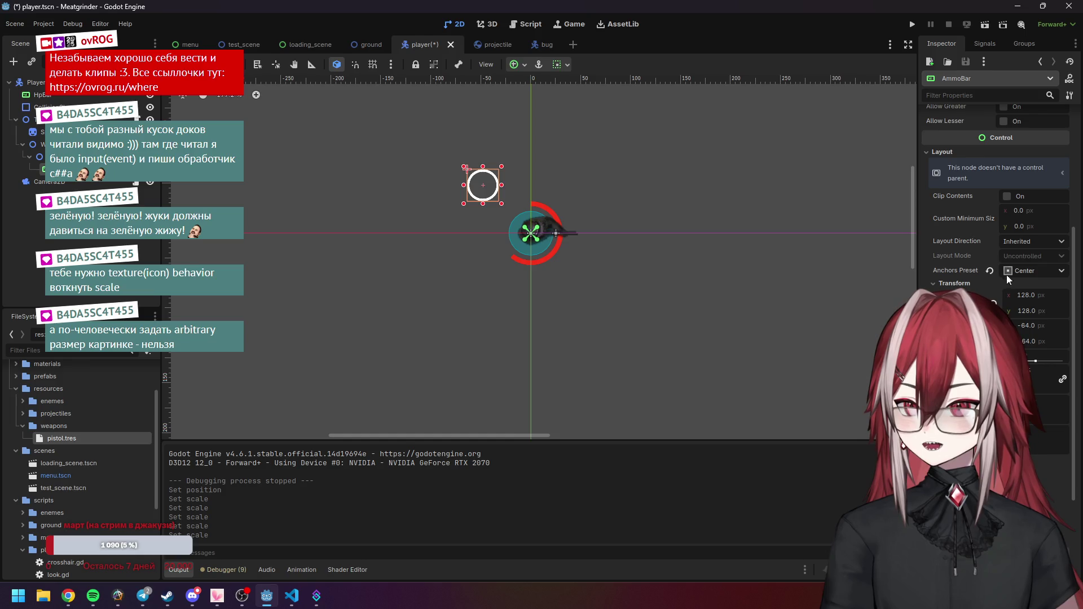
pyautogui.click(1041, 272)
pyautogui.click(1049, 423)
pyautogui.click(1040, 271)
pyautogui.click(1030, 434)
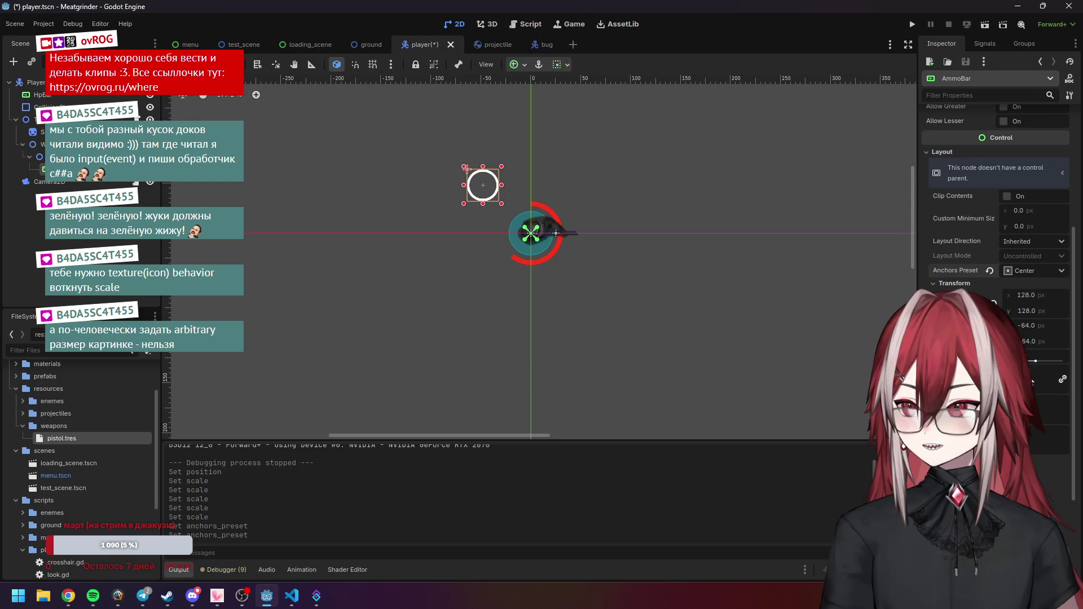
# Revert the AmmoBar position to 0,0 and scale to 1, keeping width at 128.
pyautogui.click(993, 332)
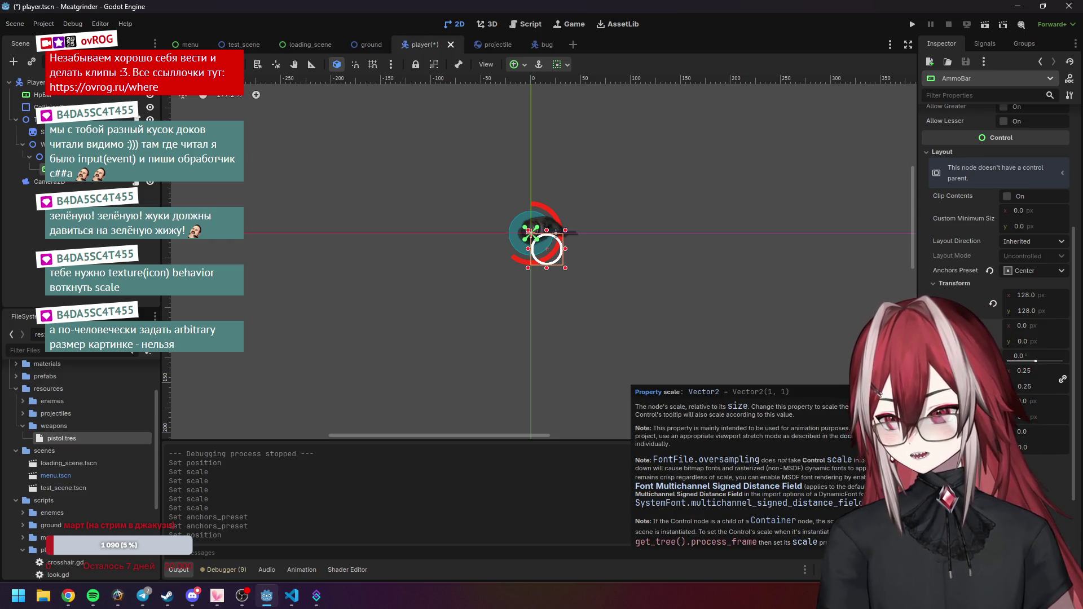
pyautogui.click(993, 370)
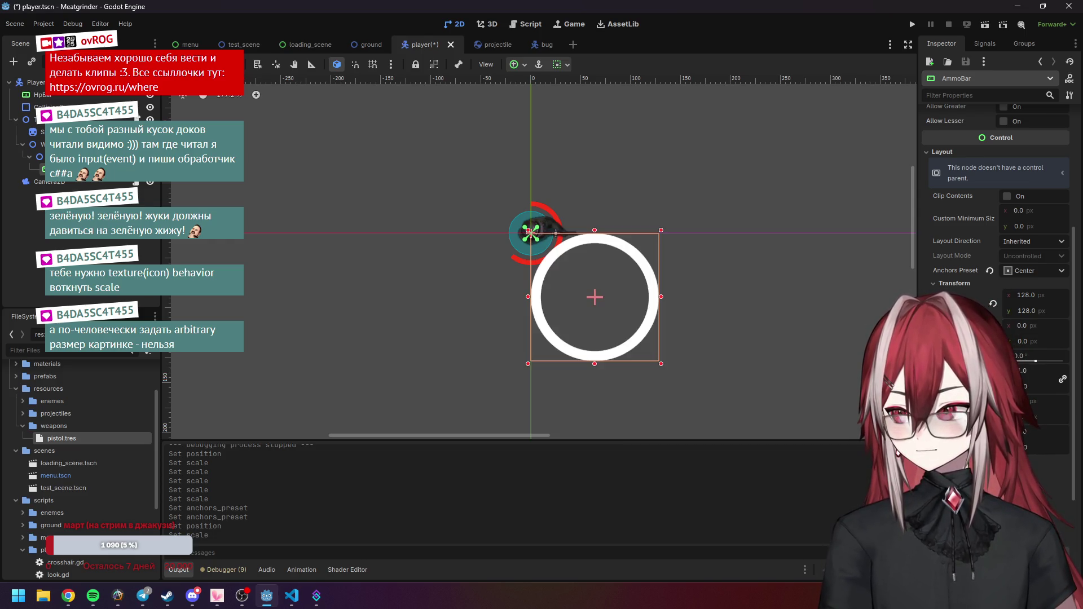
pyautogui.doubleClick(1024, 295)
pyautogui.write('64')
pyautogui.press('BackSpace')
pyautogui.press('BackSpace')
pyautogui.write('128')
pyautogui.press('Return')
# Set the AmmoBar scale back to 0.25, then bring up the music player's search.
pyautogui.doubleClick(1024, 371)
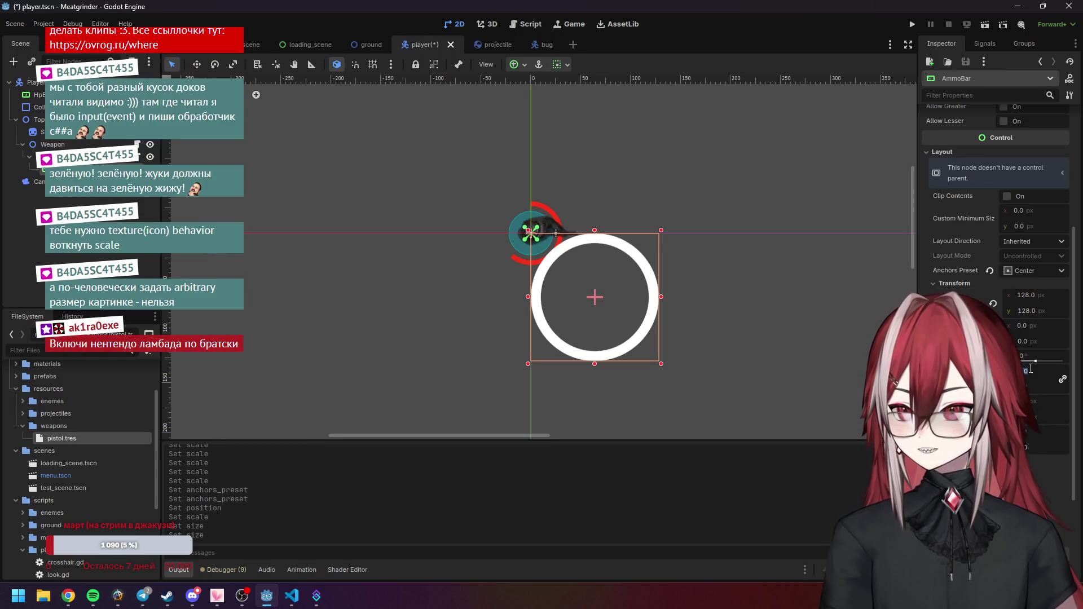
pyautogui.write('0.25')
pyautogui.press('Return')
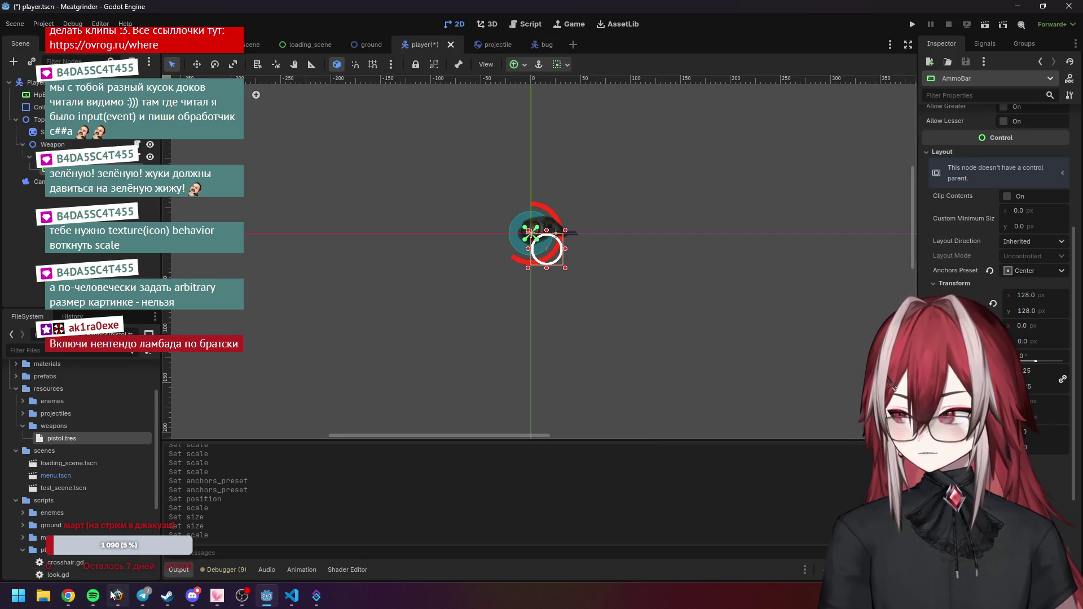
pyautogui.click(93, 596)
pyautogui.click(465, 50)
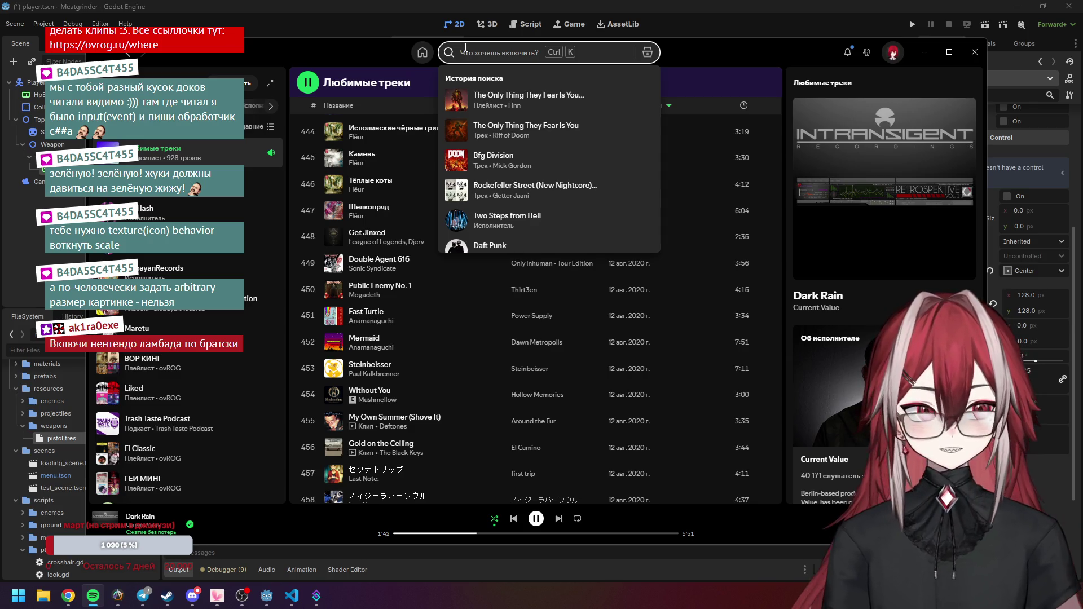
# Search Spotify for 'ламбада', play N1NT3ND0's Lambada, then minimize Spotify.
pyautogui.write('ламб')
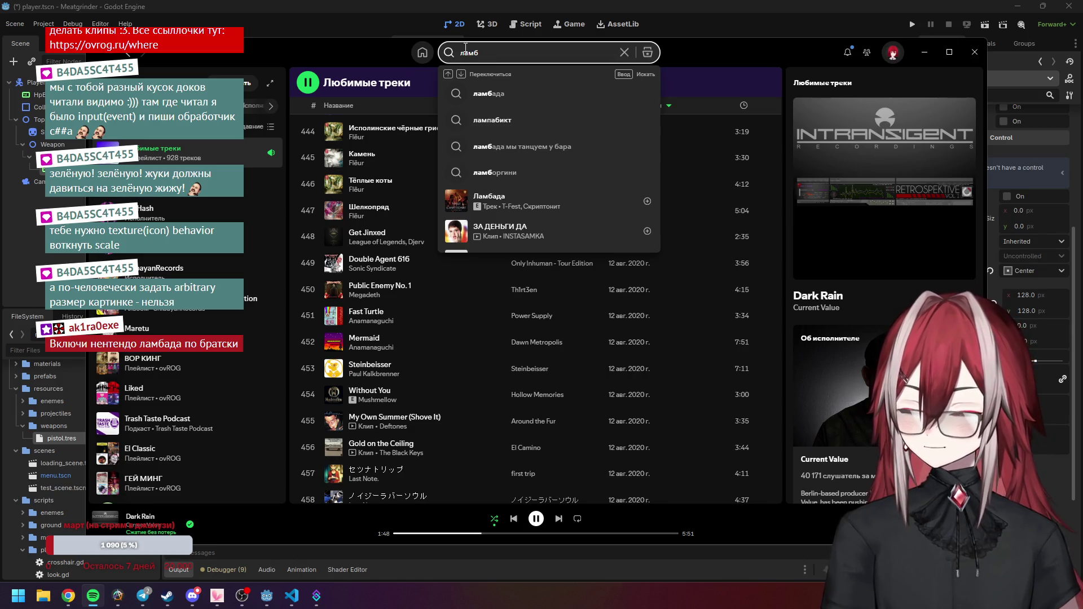
pyautogui.write('ада')
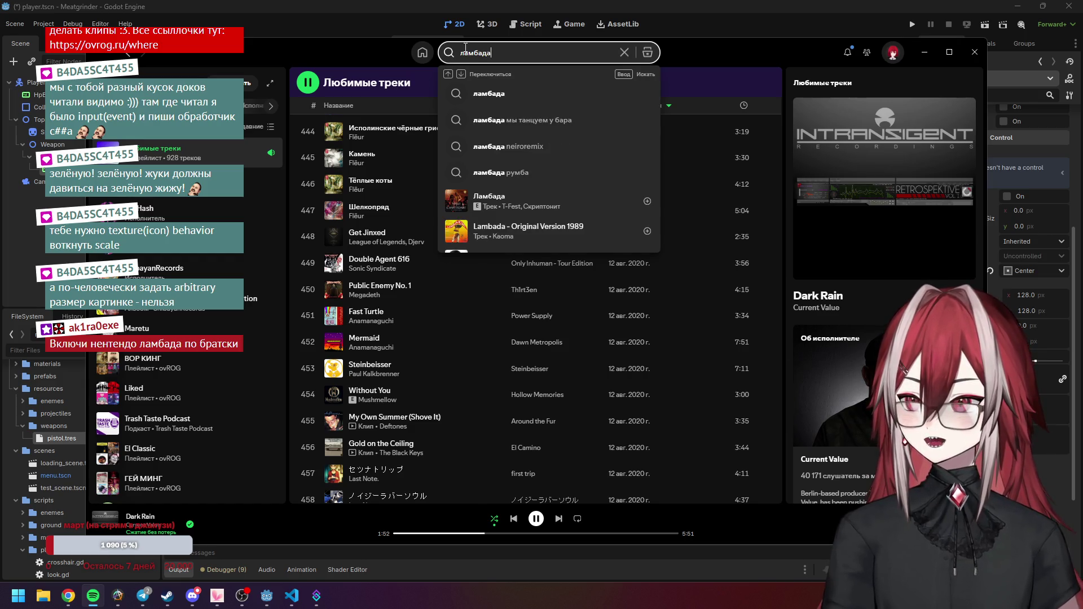
pyautogui.scroll(-2, 544, 169)
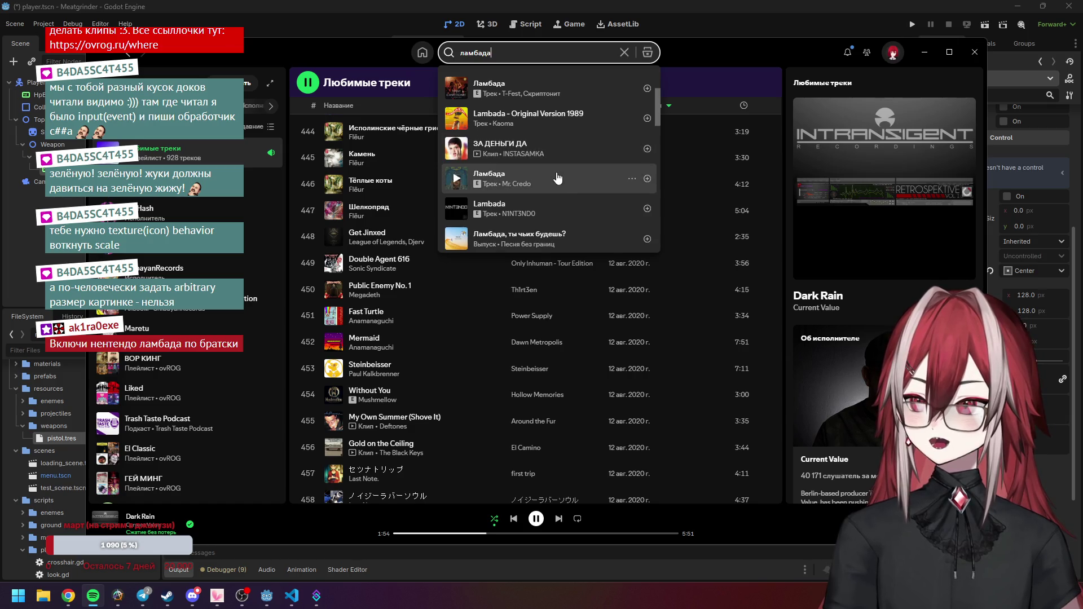
pyautogui.click(545, 211)
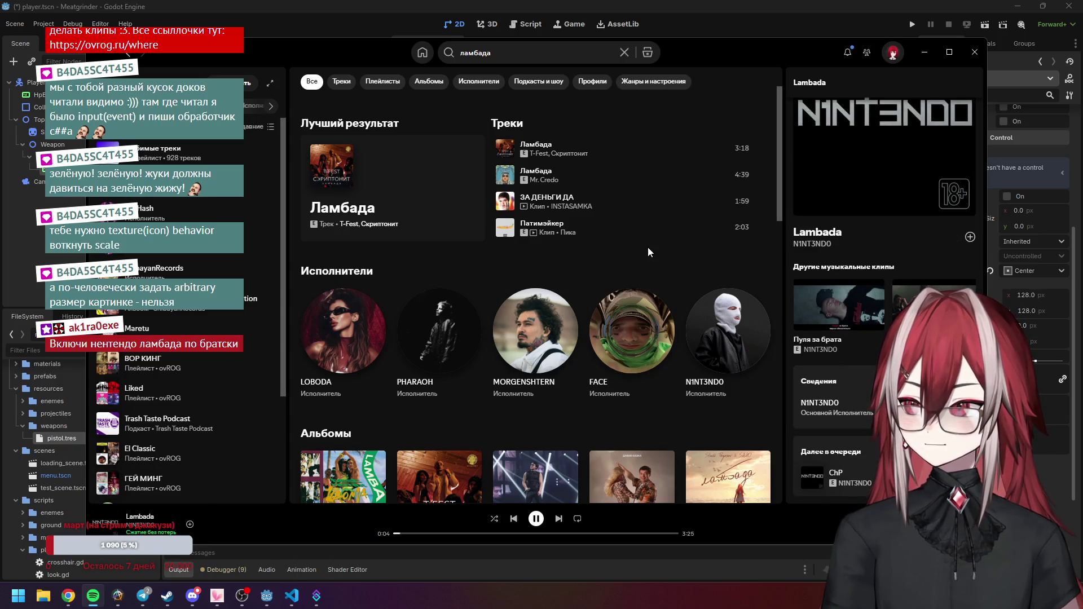
pyautogui.click(924, 52)
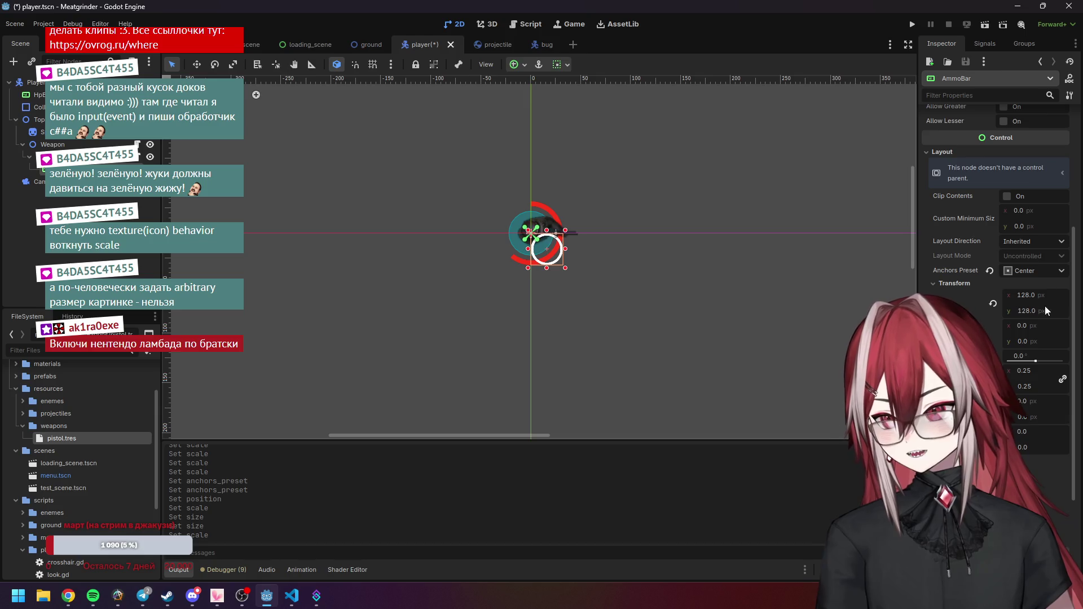
# Try the Top Left anchor preset on the AmmoBar, then switch it back to Center.
pyautogui.scroll(3, 1080, 268)
pyautogui.scroll(2, 1080, 268)
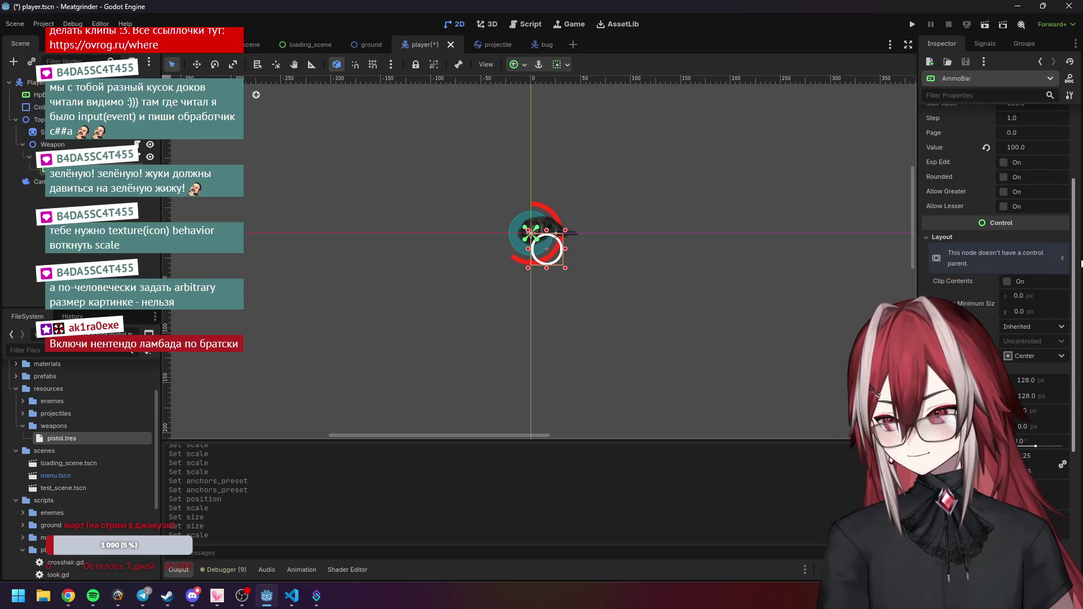
pyautogui.scroll(-1, 1081, 268)
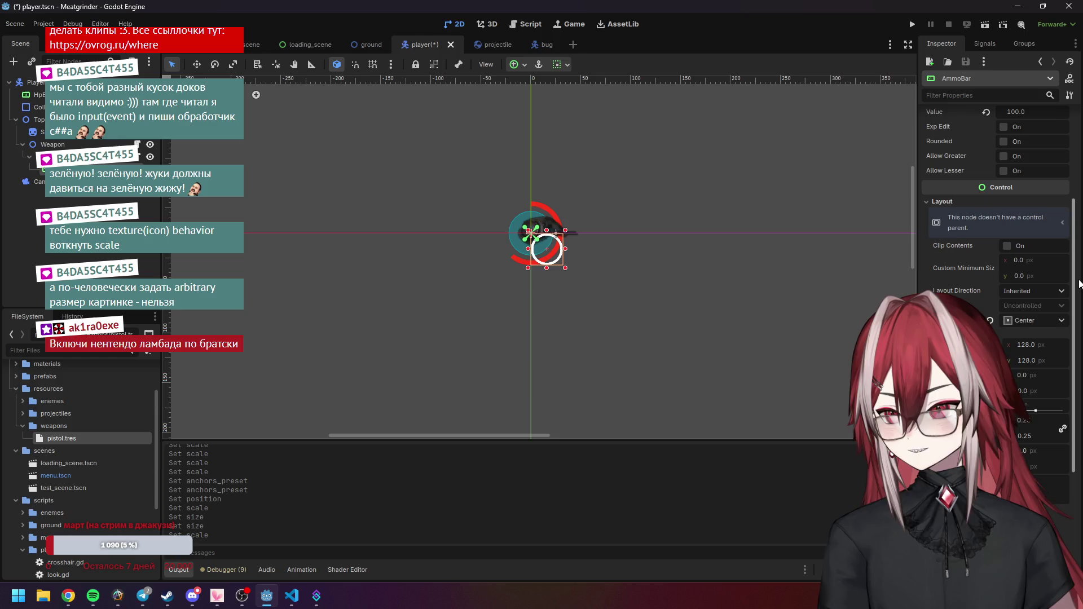
pyautogui.scroll(6, 1080, 276)
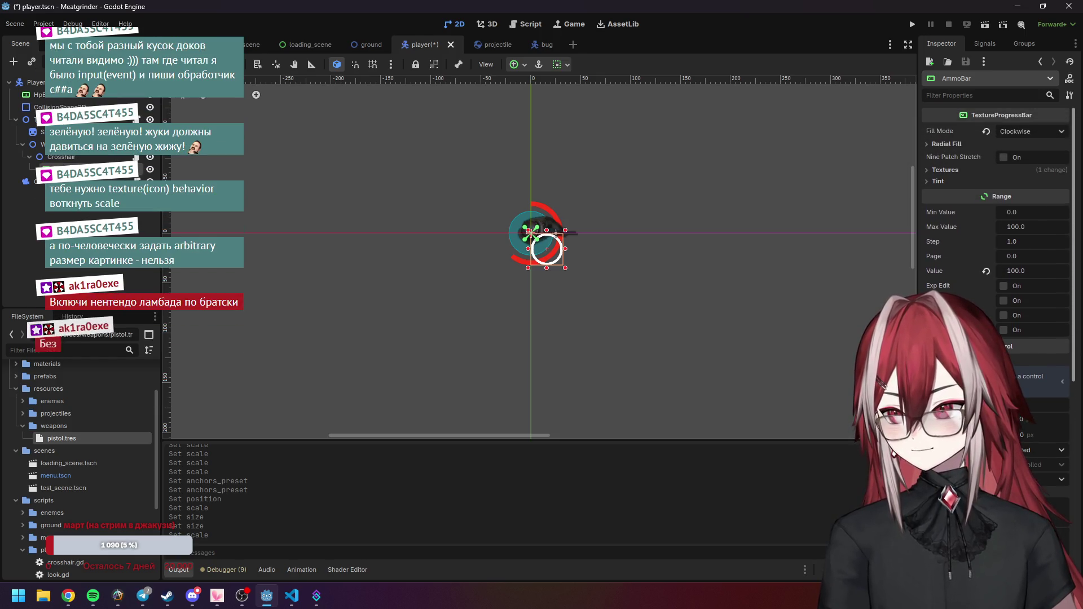
pyautogui.scroll(-4, 1079, 249)
pyautogui.scroll(-9, 1079, 248)
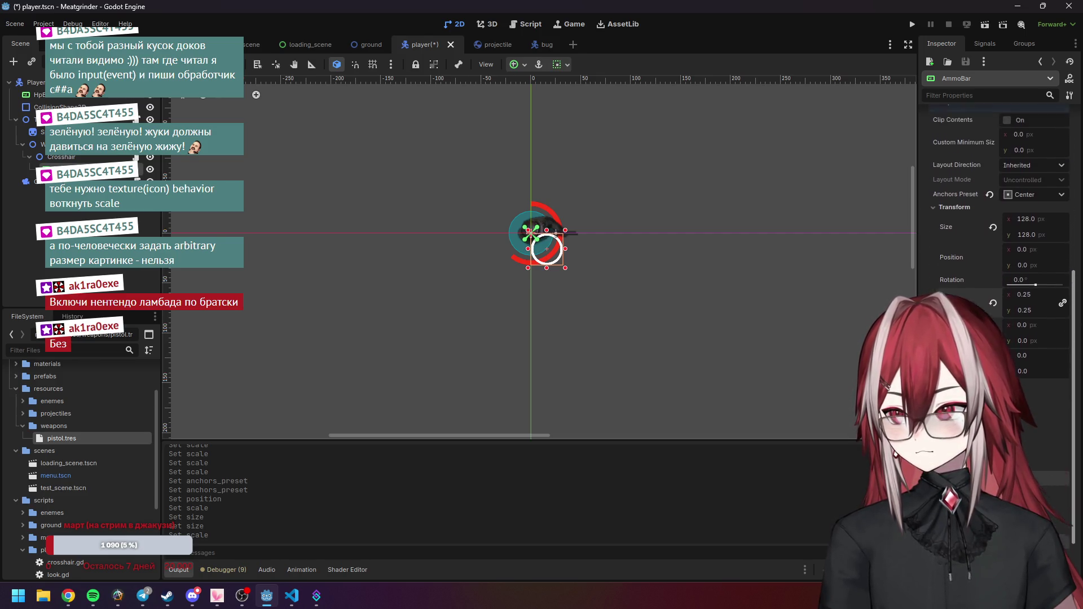
pyautogui.scroll(3, 1058, 265)
pyautogui.click(1059, 257)
pyautogui.click(1004, 256)
pyautogui.click(989, 256)
pyautogui.click(1039, 253)
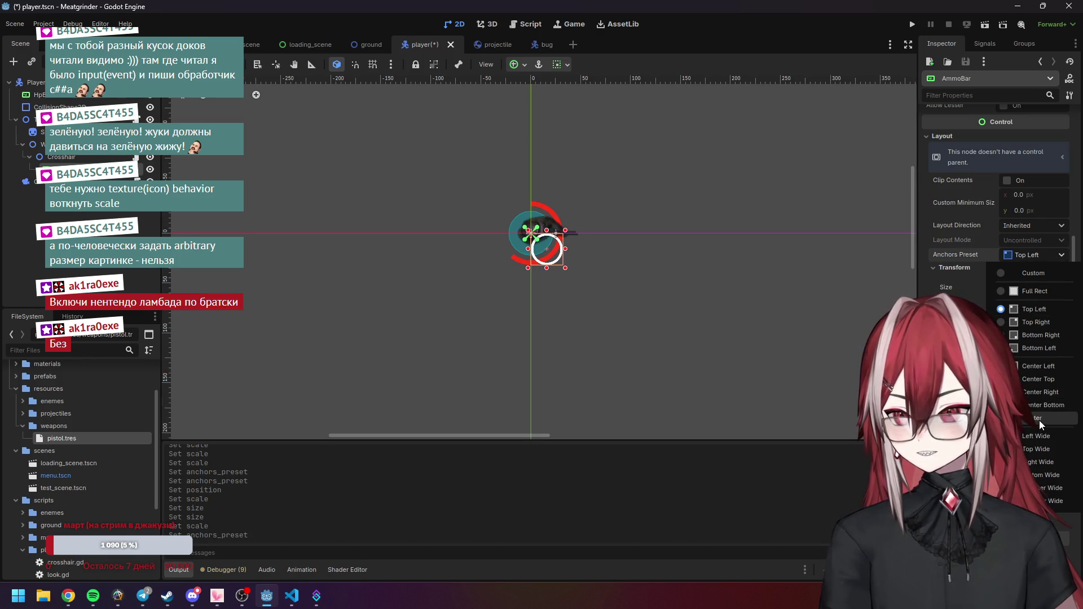
pyautogui.click(1039, 420)
# Anchor the AmmoBar to Top Left and reset its position to 0,0.
pyautogui.click(1054, 258)
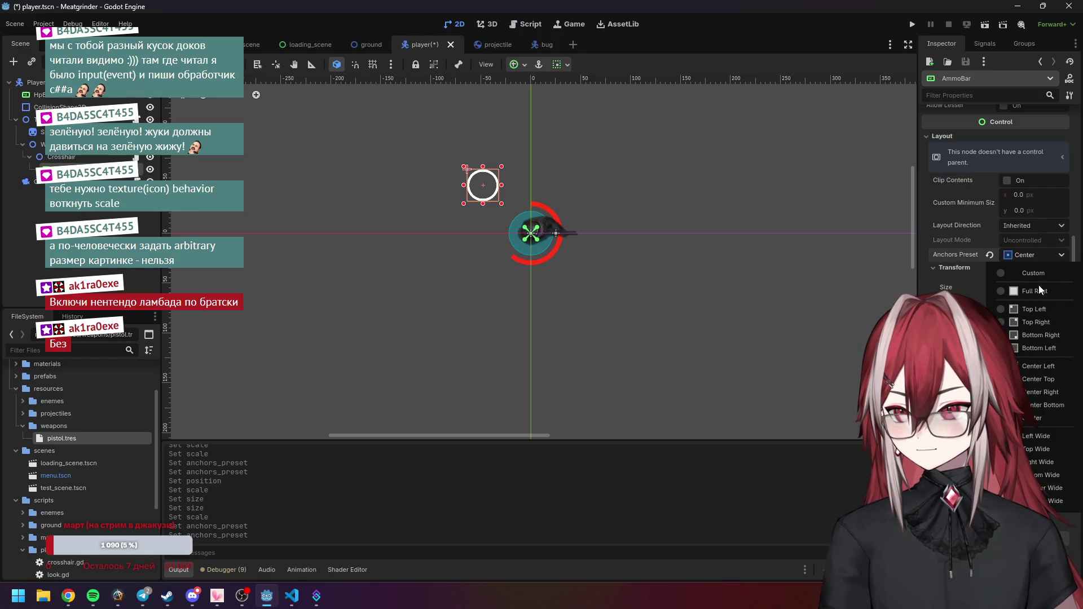
pyautogui.click(1000, 275)
pyautogui.click(1022, 256)
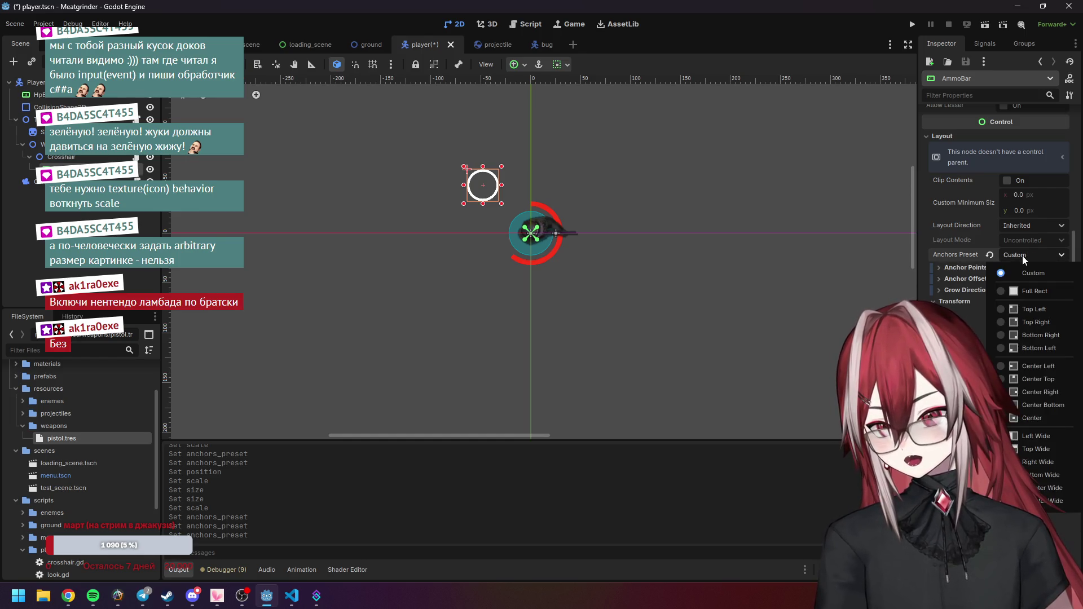
pyautogui.click(1003, 291)
pyautogui.click(1031, 256)
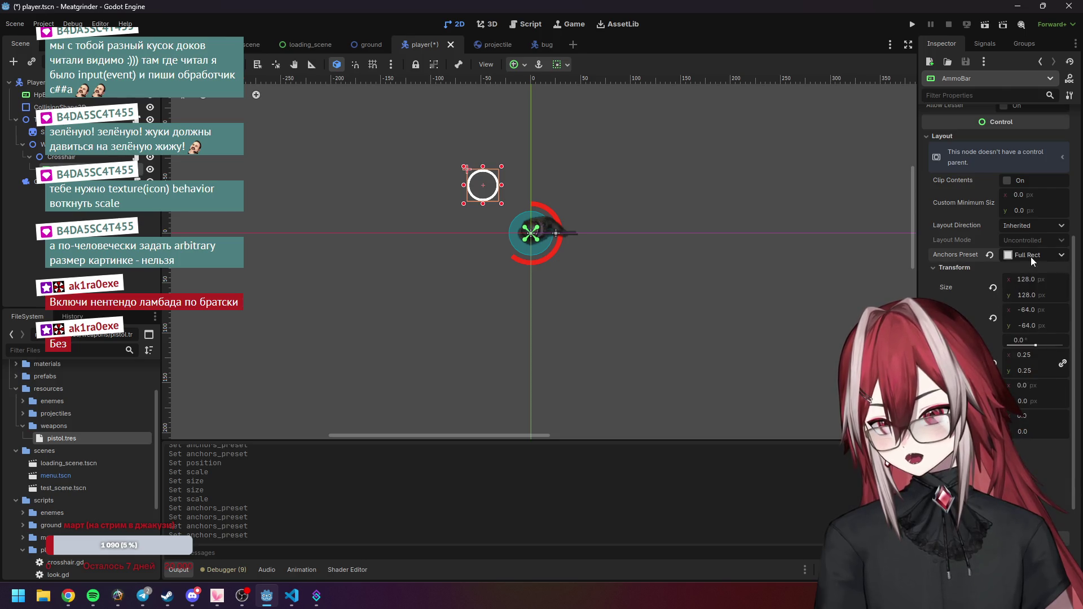
pyautogui.click(1034, 309)
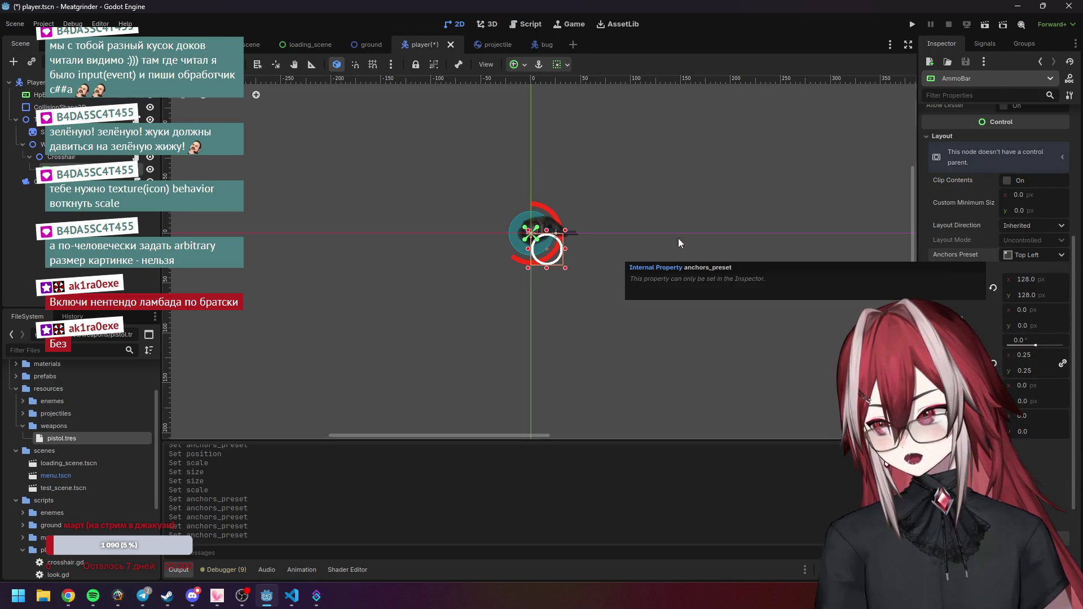
pyautogui.click(993, 318)
# Drag the AmmoBar's position x to about -16 so the ring centres on the player.
pyautogui.scroll(1, 527, 236)
pyautogui.scroll(2, 528, 236)
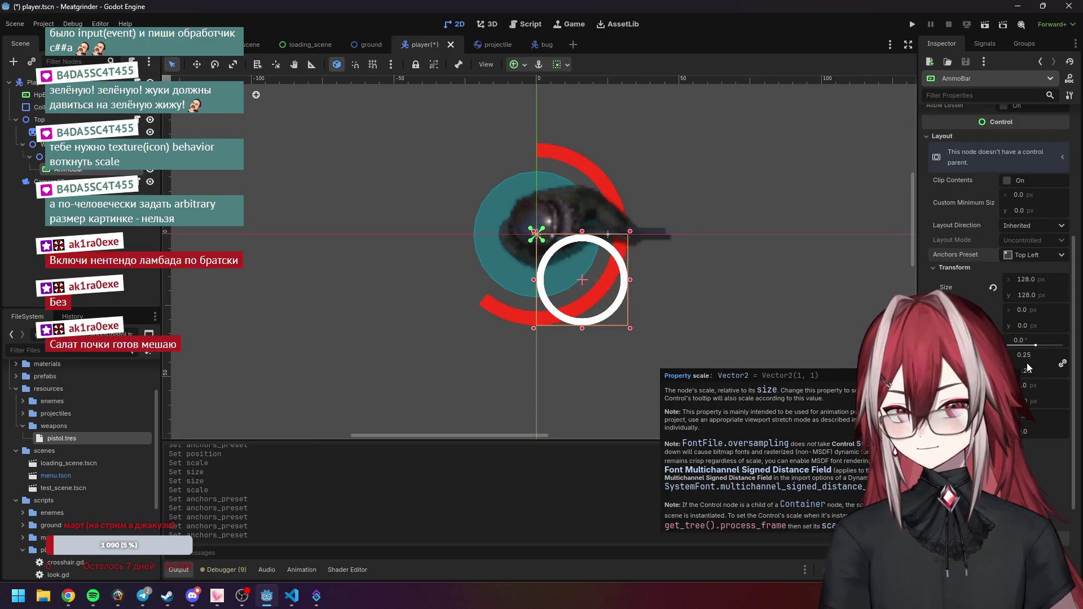
pyautogui.scroll(2, 1002, 268)
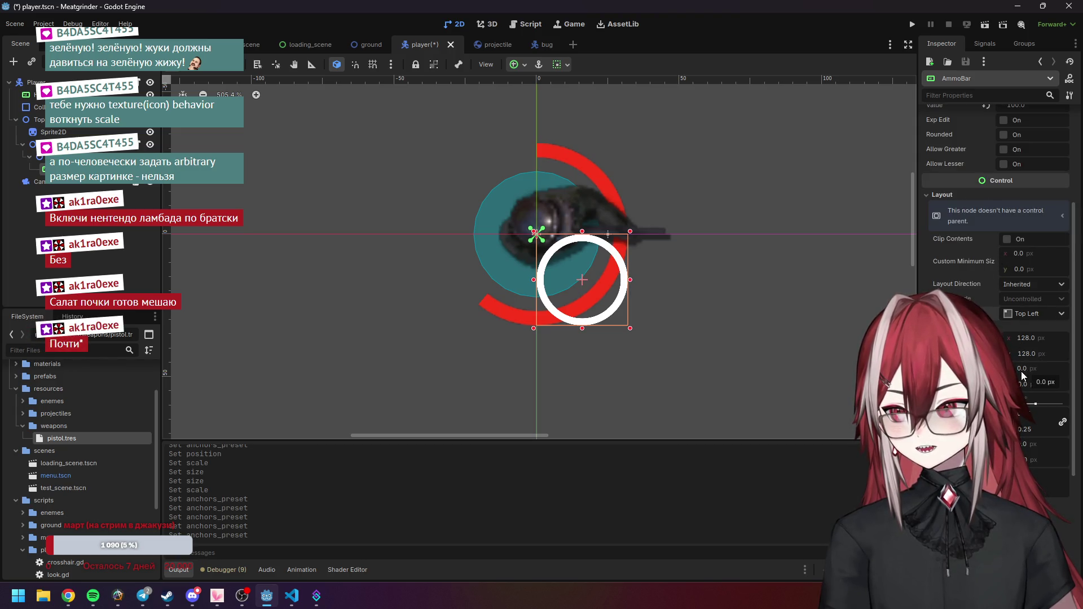
pyautogui.moveTo(1020, 374); pyautogui.dragTo(999, 374)
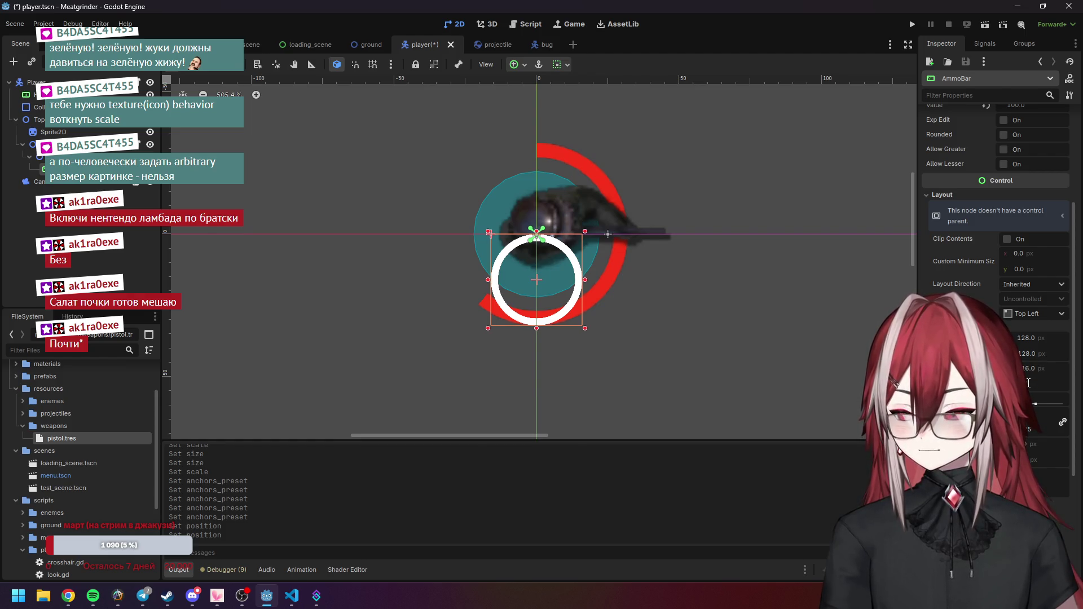
pyautogui.moveTo(1028, 383); pyautogui.dragTo(1005, 383)
pyautogui.scroll(-2, 780, 272)
pyautogui.click(770, 273)
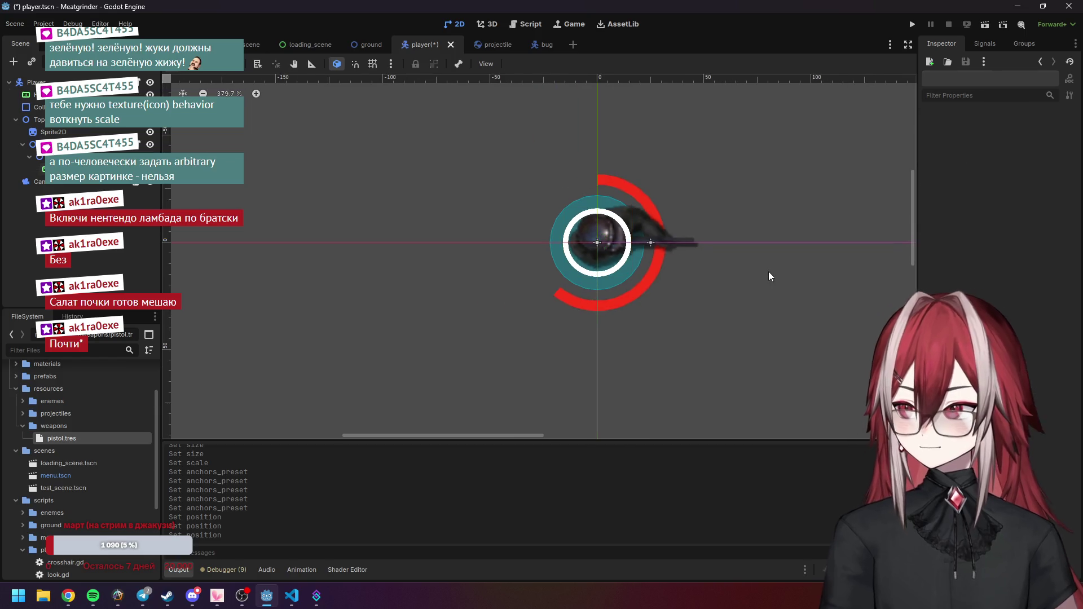
# Save and run the game, start a round, and walk left, up and right.
pyautogui.scroll(-1, 768, 277)
pyautogui.click(912, 28)
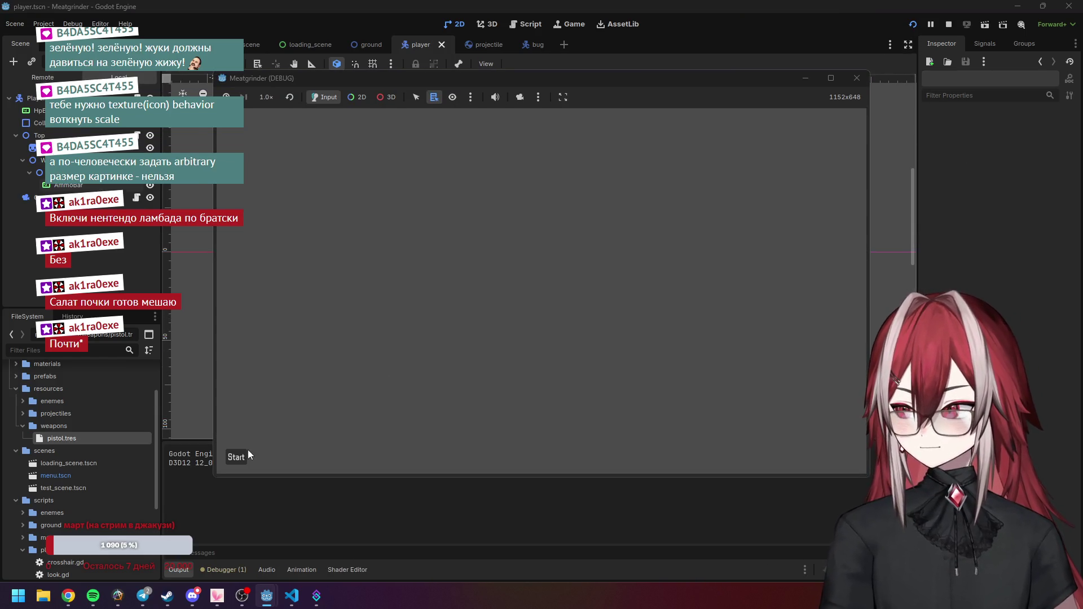
pyautogui.click(236, 457)
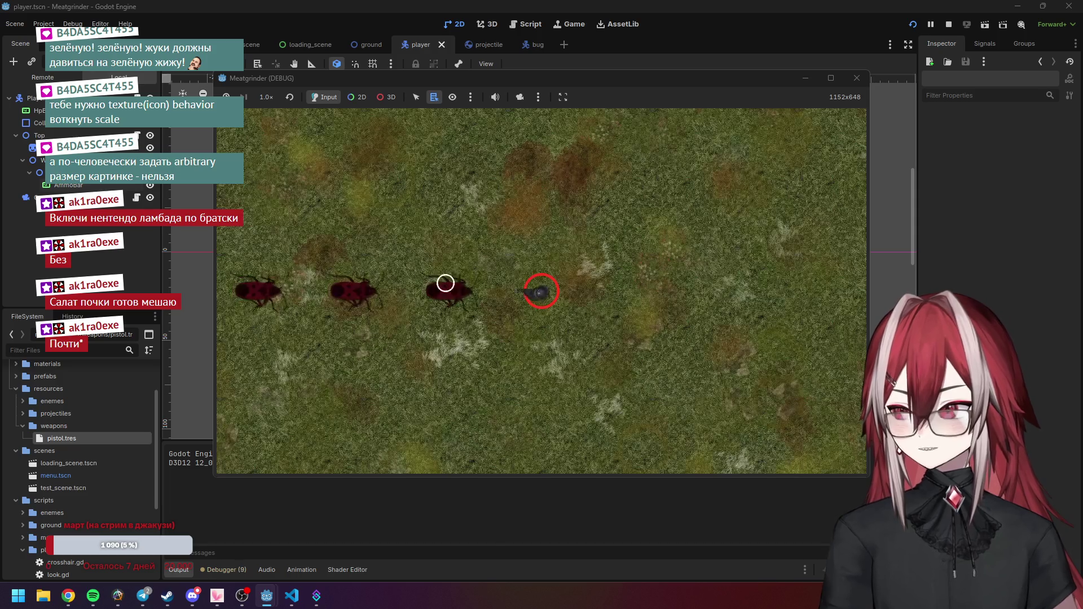
pyautogui.press('a')
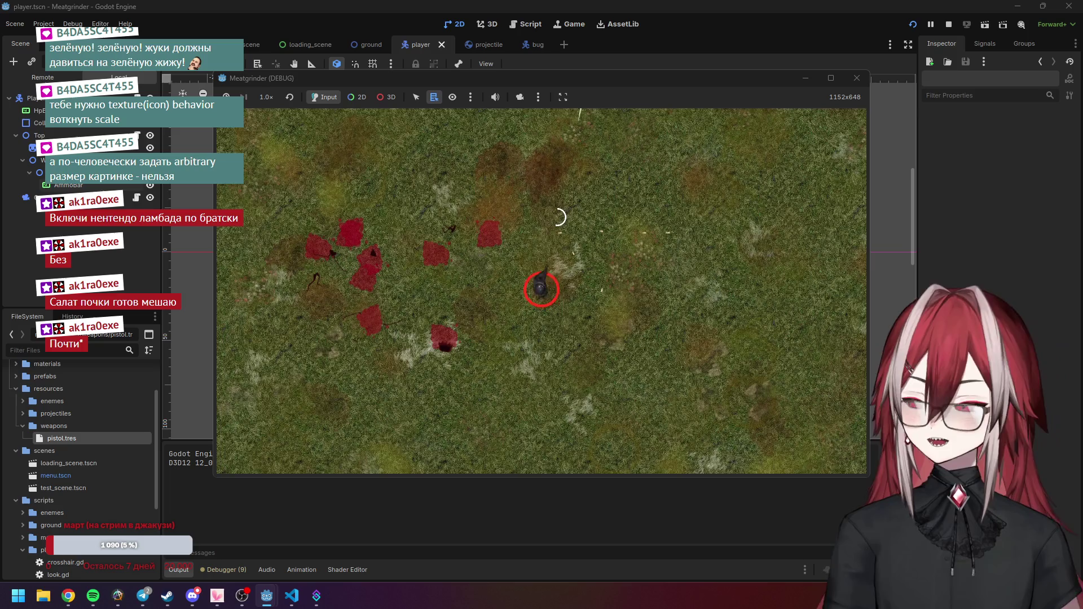
pyautogui.press('w')
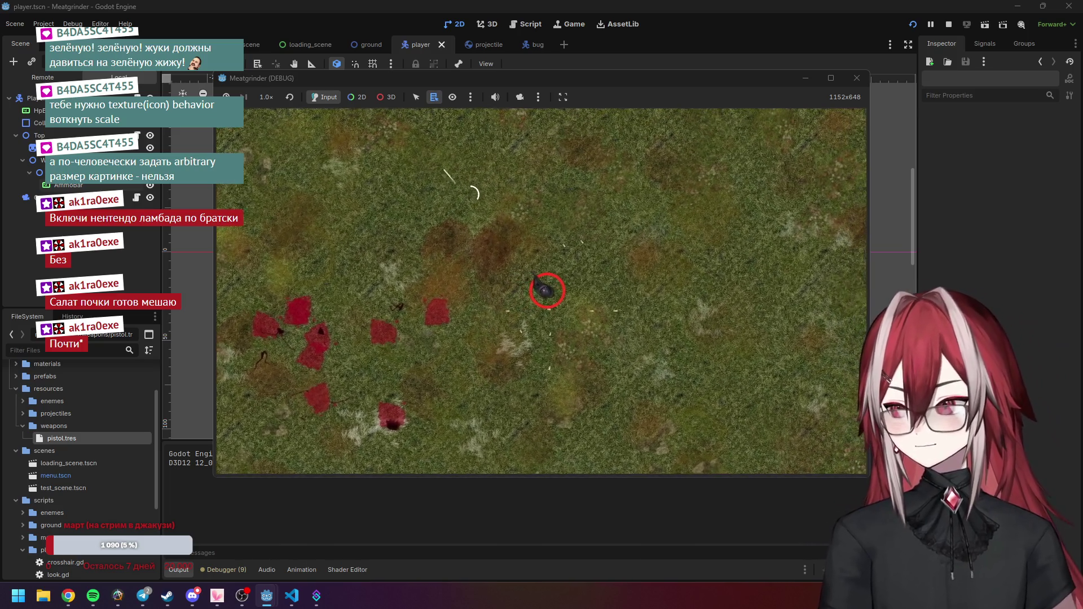
pyautogui.press('d')
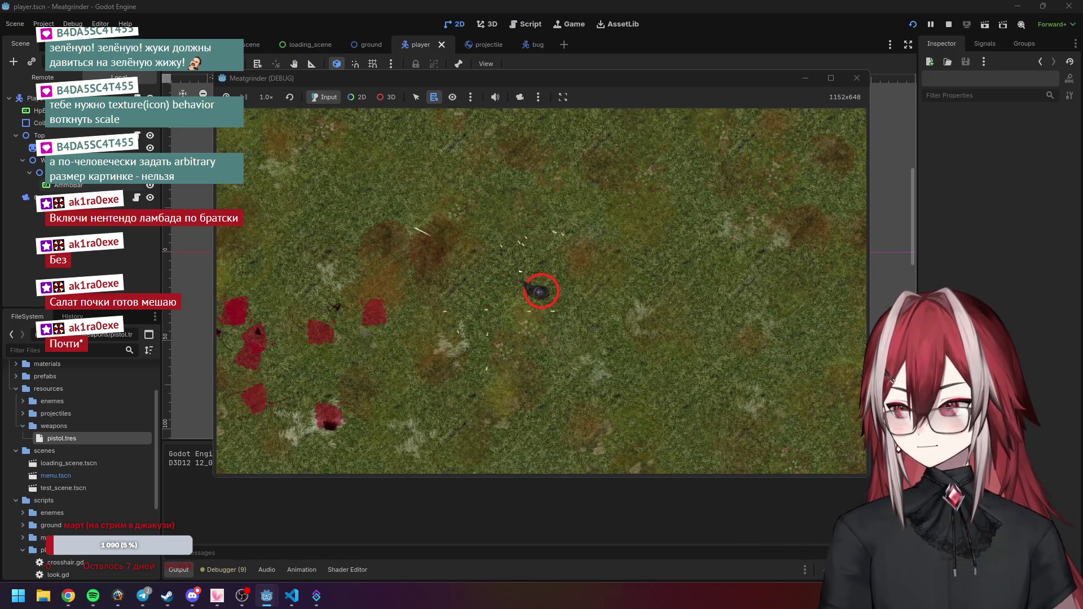
pyautogui.press('a')
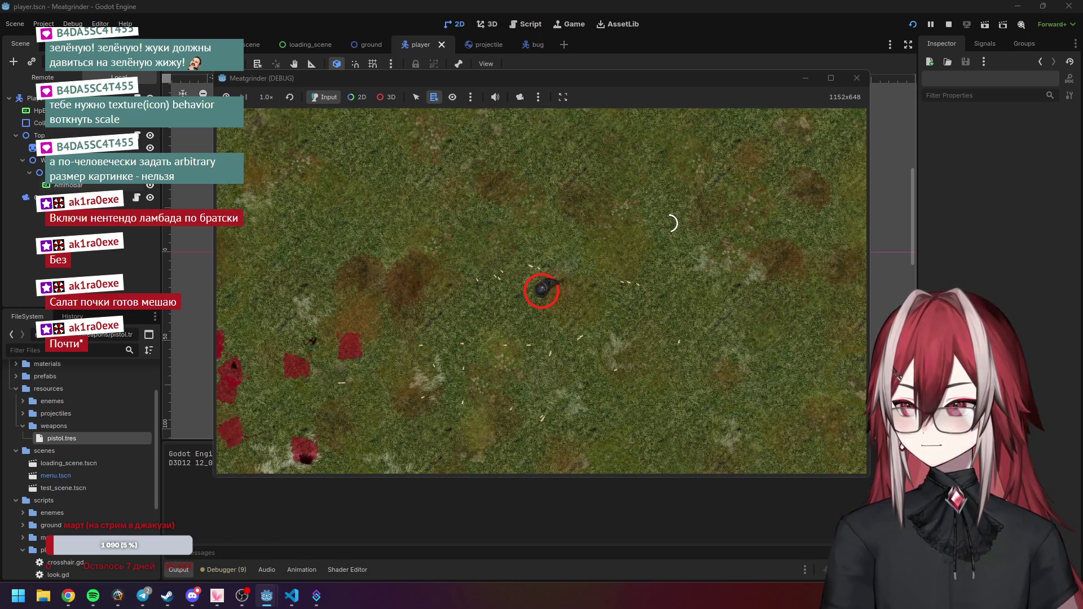
# Keep moving around shooting bugs with the new crosshair ring, then close the game.
pyautogui.press('d')
pyautogui.press('s')
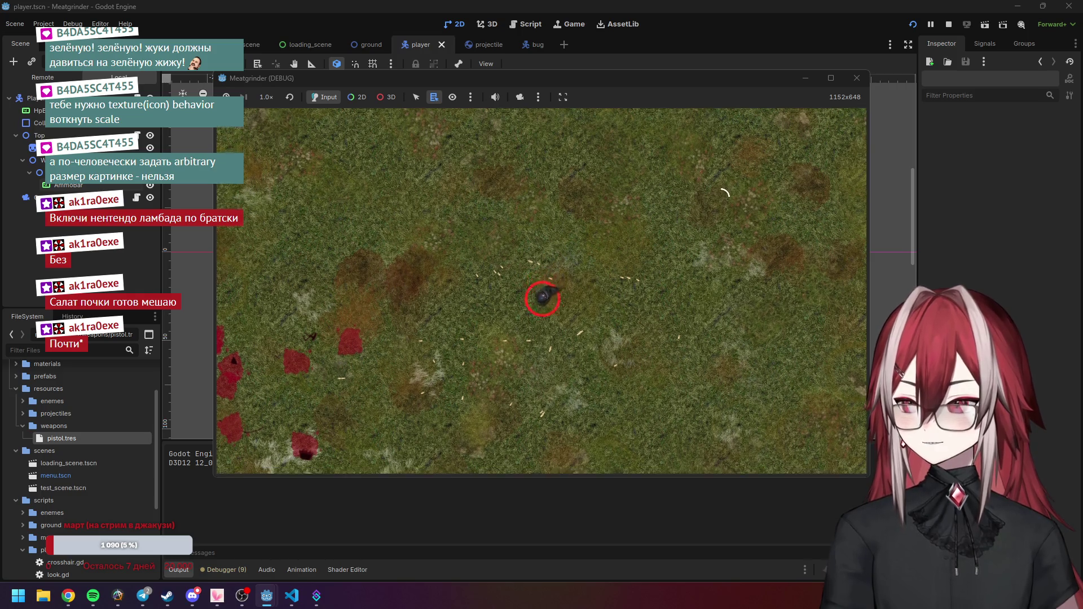
pyautogui.press('w')
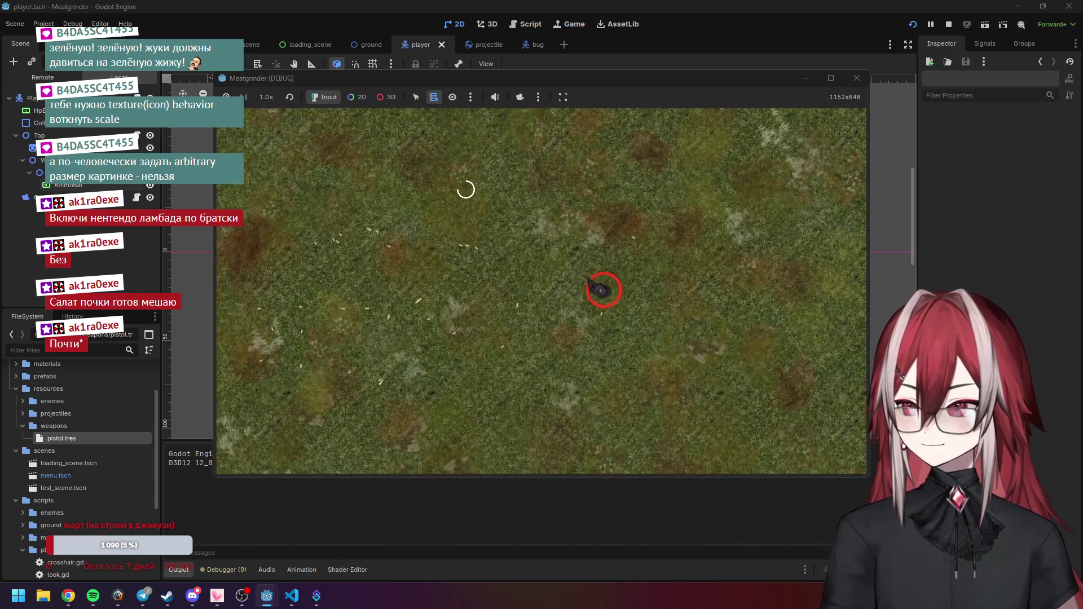
pyautogui.press('a')
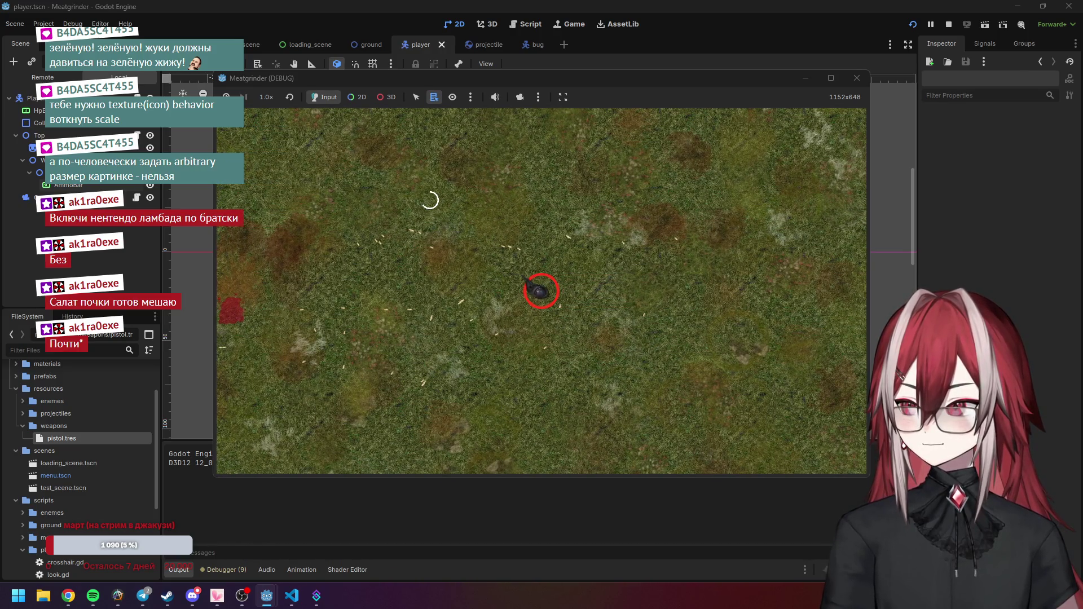
pyautogui.press('a')
pyautogui.press('w')
pyautogui.press('a')
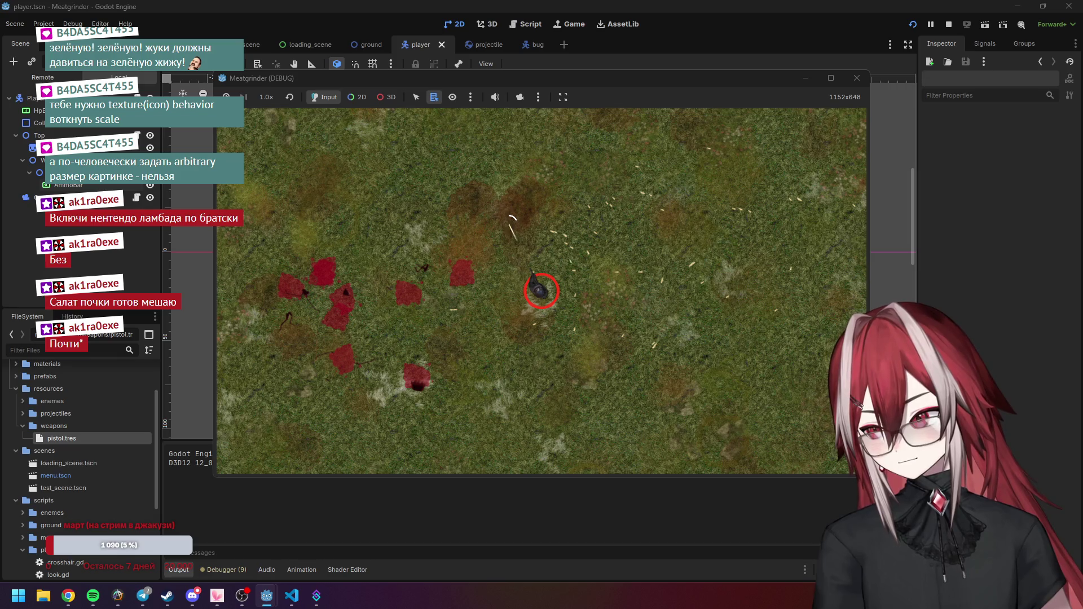
pyautogui.click(857, 78)
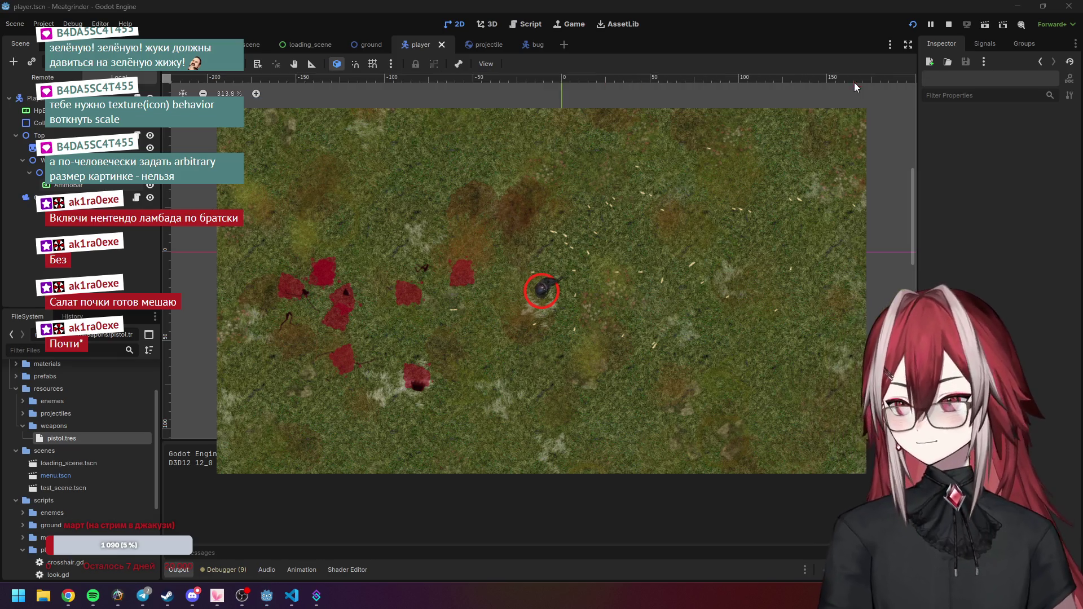
# Change the AmmoBar's texture filter, then play-test the game briefly and stop it.
pyautogui.click(533, 224)
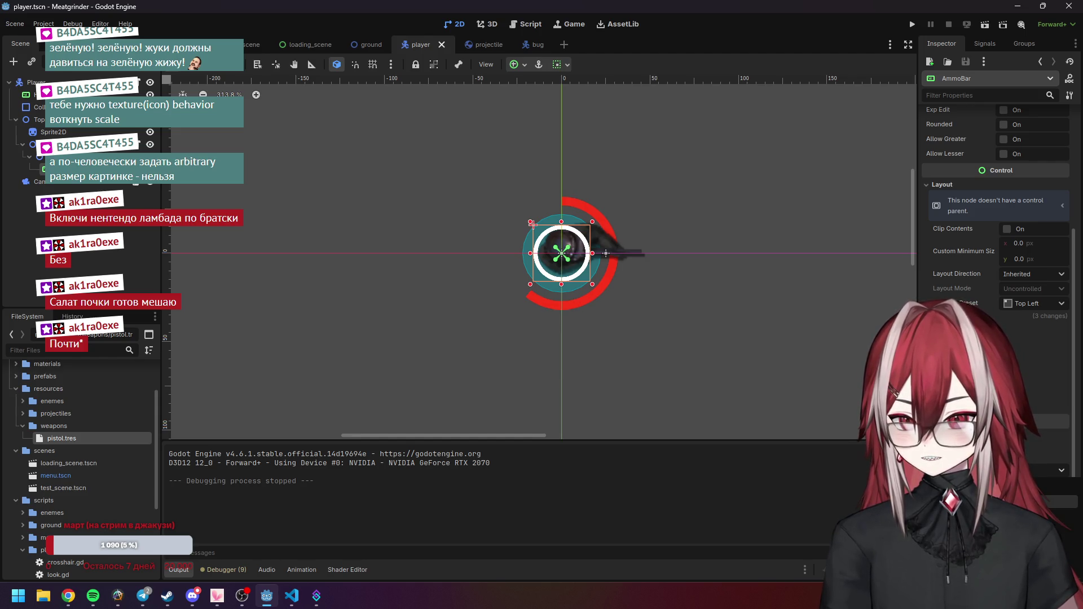
pyautogui.click(1032, 485)
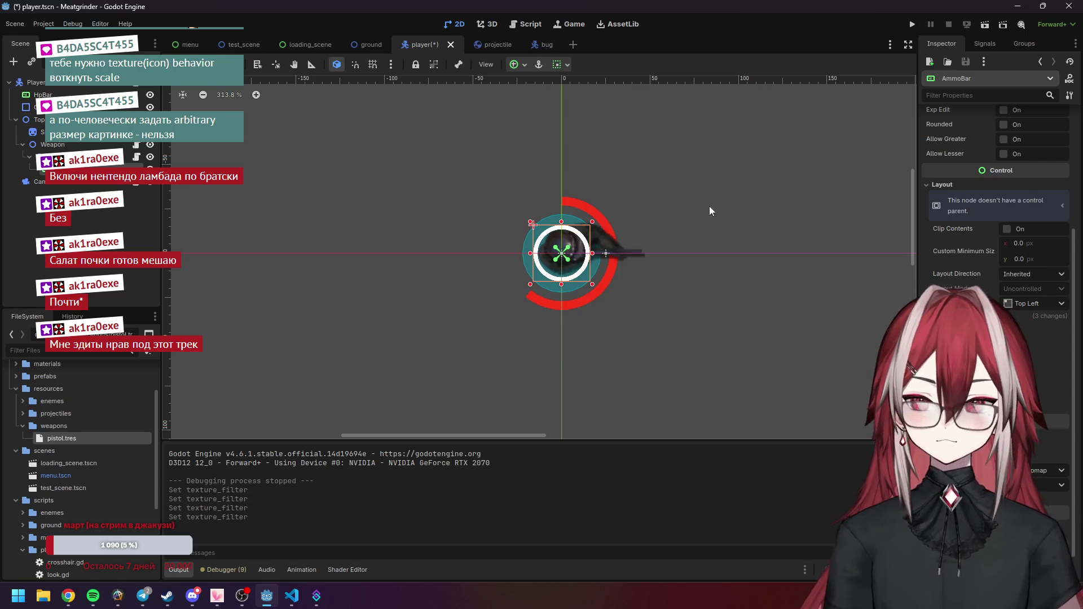
pyautogui.press('F5')
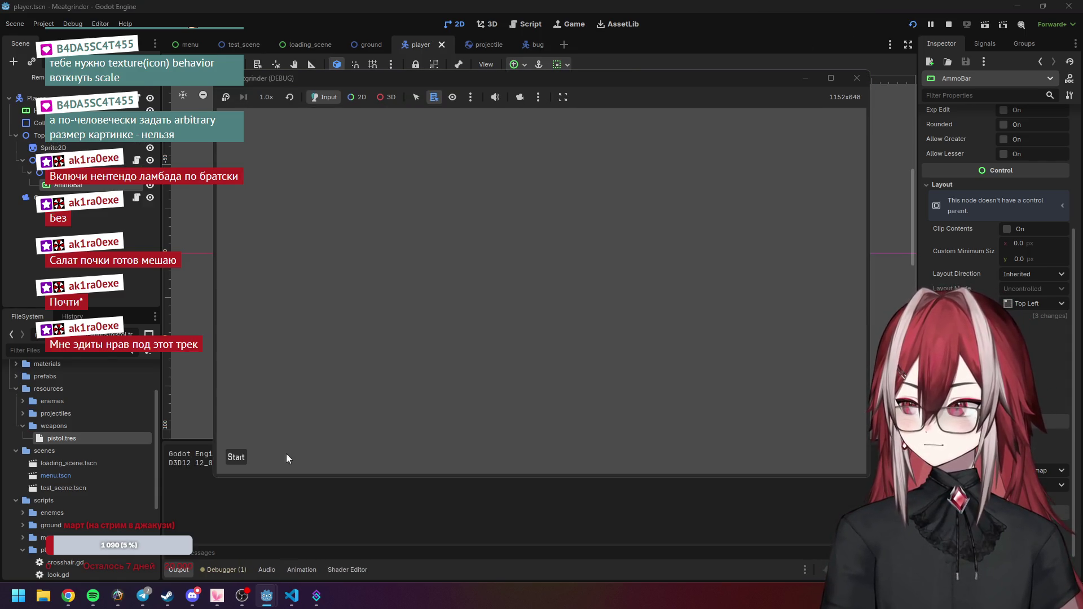
pyautogui.click(287, 458)
pyautogui.click(458, 273)
pyautogui.press('d')
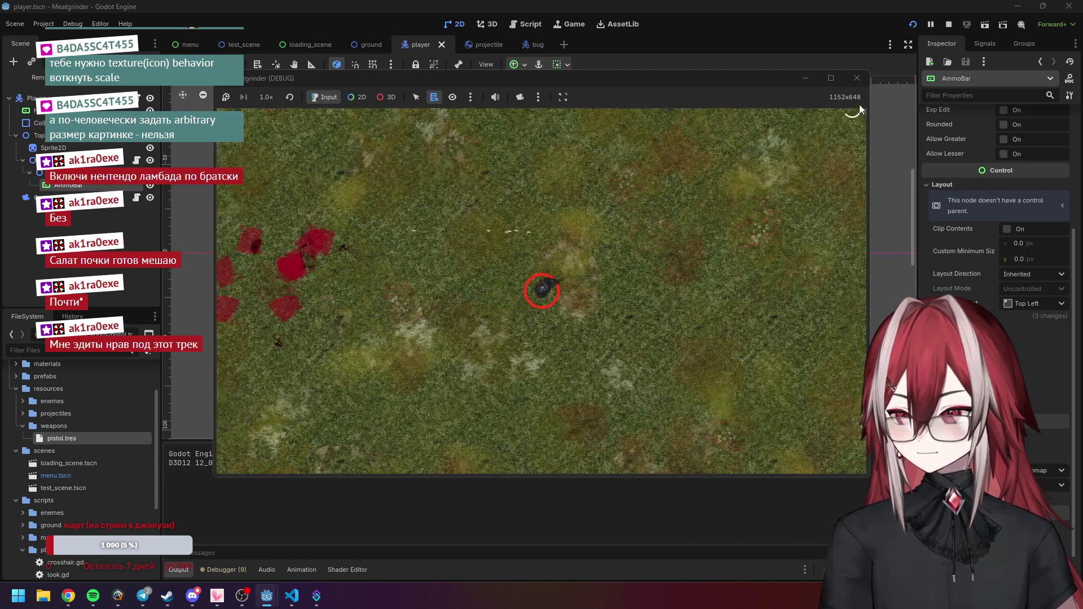
pyautogui.click(857, 78)
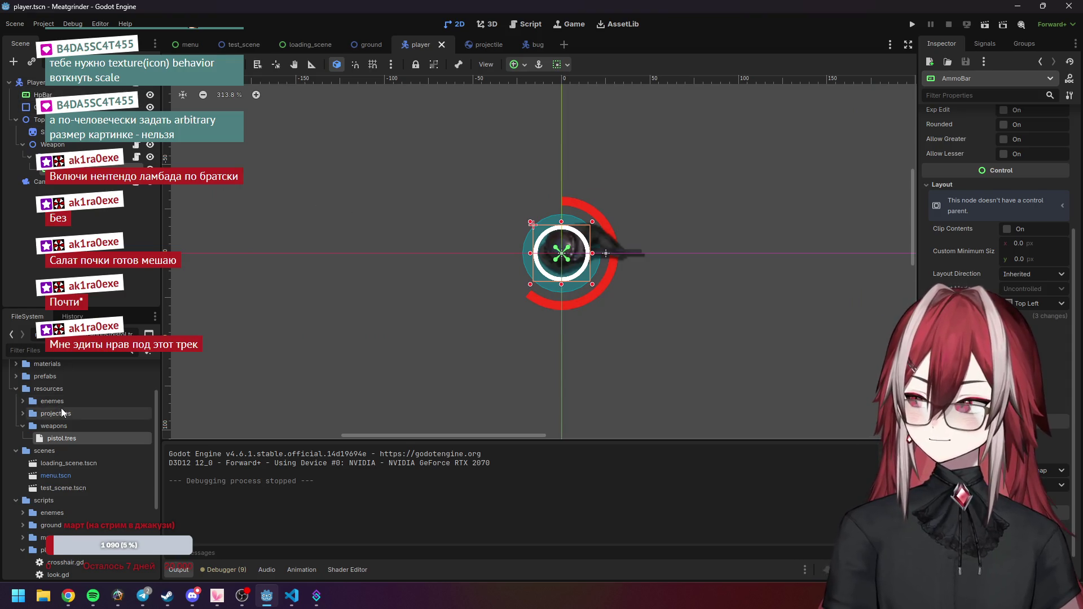
pyautogui.scroll(3, 62, 411)
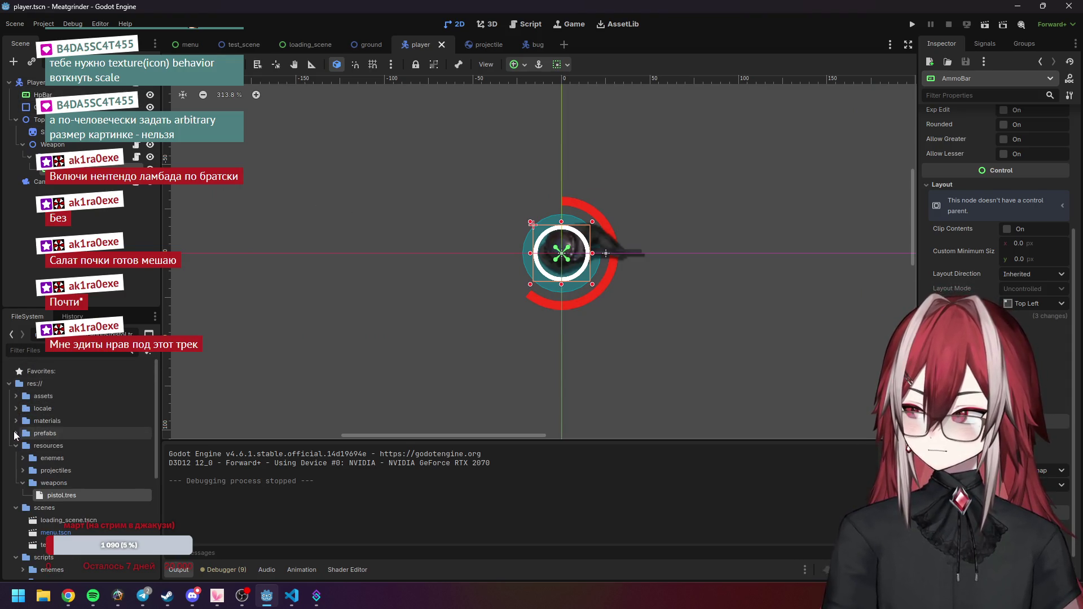
# Expand assets > ui > RadialProgressBar and select progress.svg to show its import settings.
pyautogui.click(16, 396)
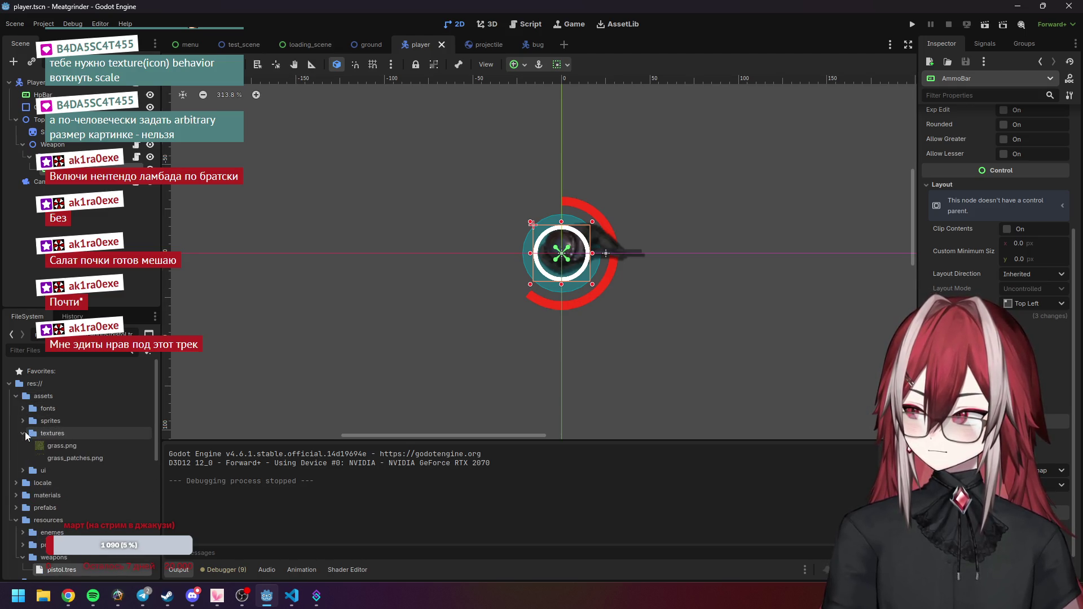
pyautogui.click(22, 446)
pyautogui.click(34, 458)
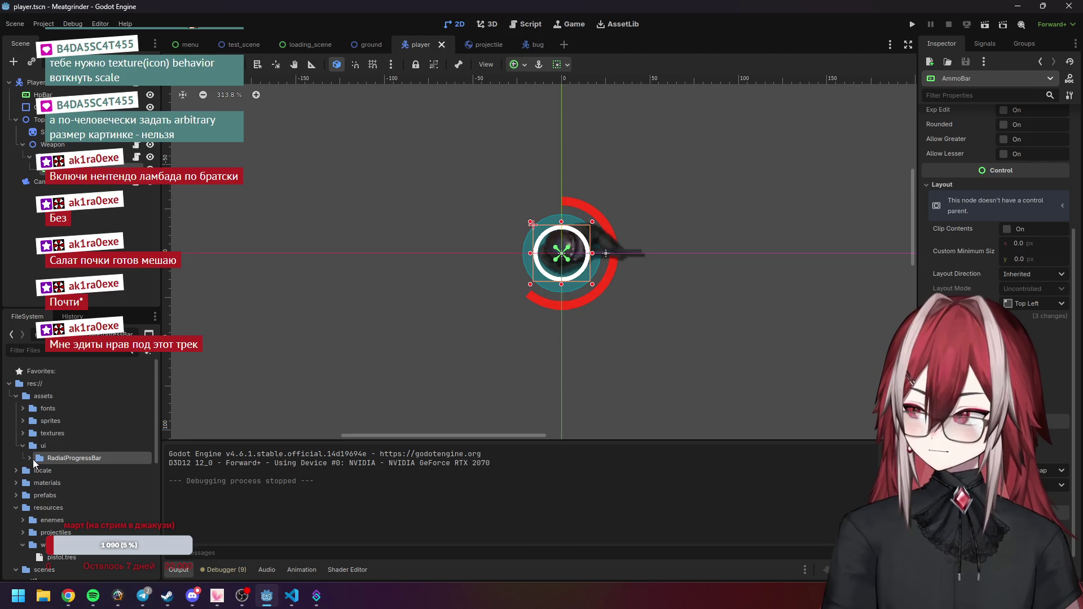
pyautogui.click(78, 472)
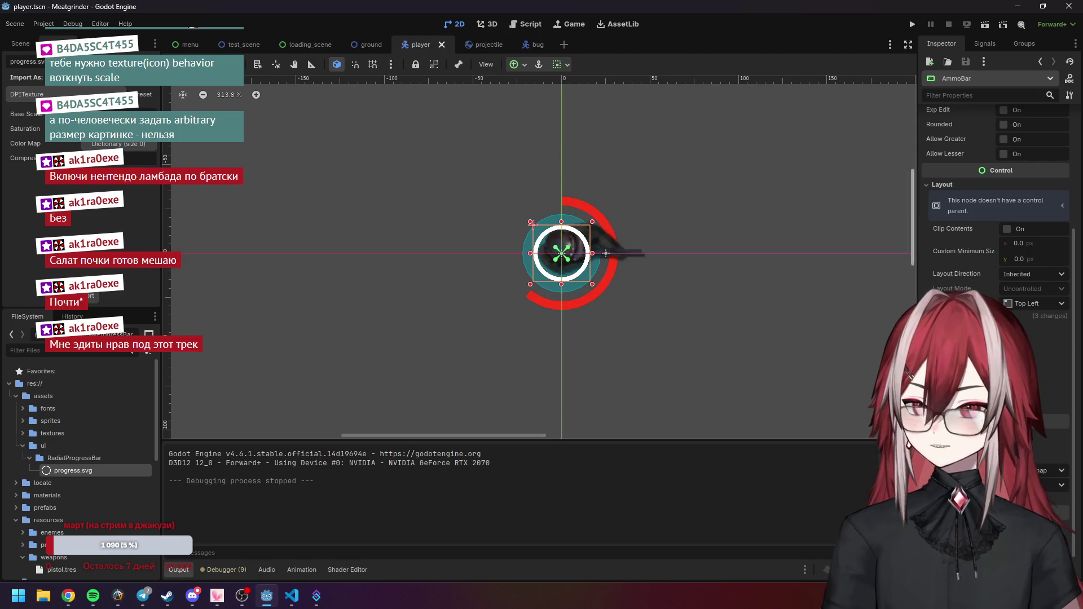
# Change the ring's texture filter again and launch the game with F5.
pyautogui.scroll(4, 996, 198)
pyautogui.scroll(-5, 996, 198)
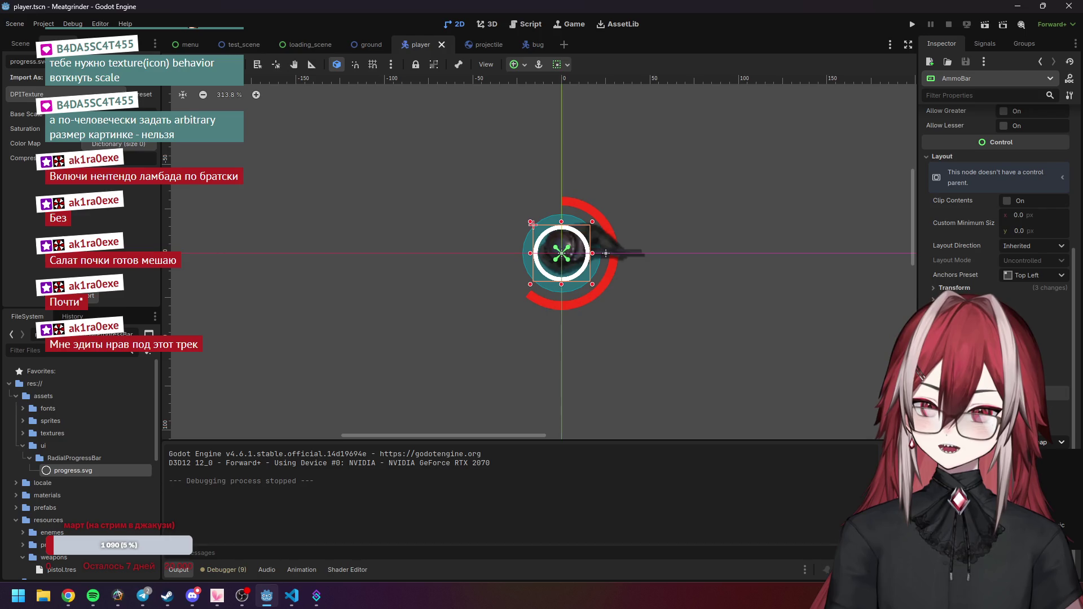
pyautogui.click(1015, 468)
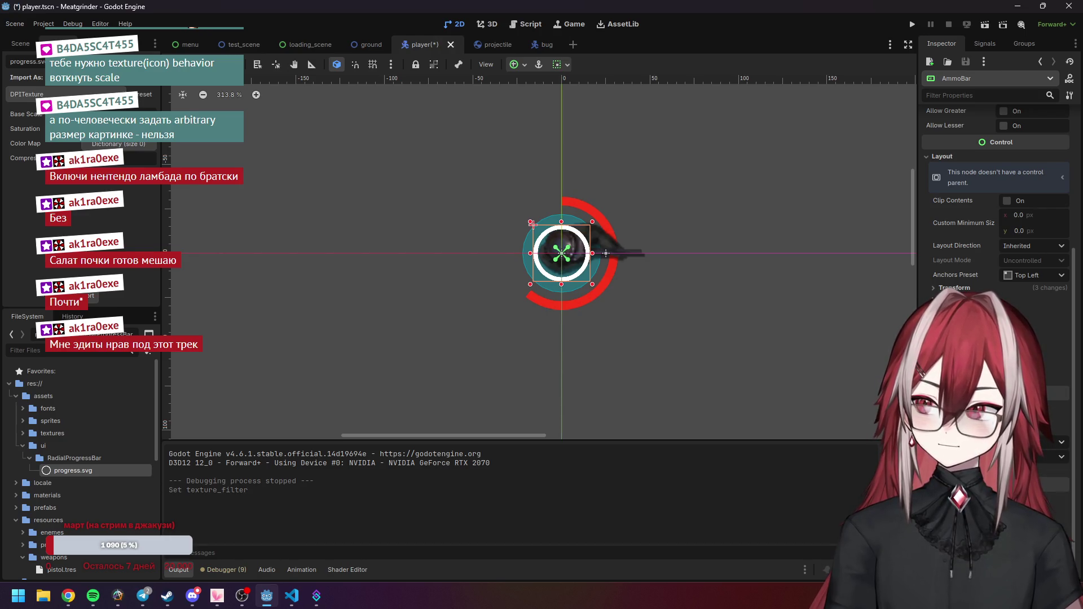
pyautogui.click(1015, 474)
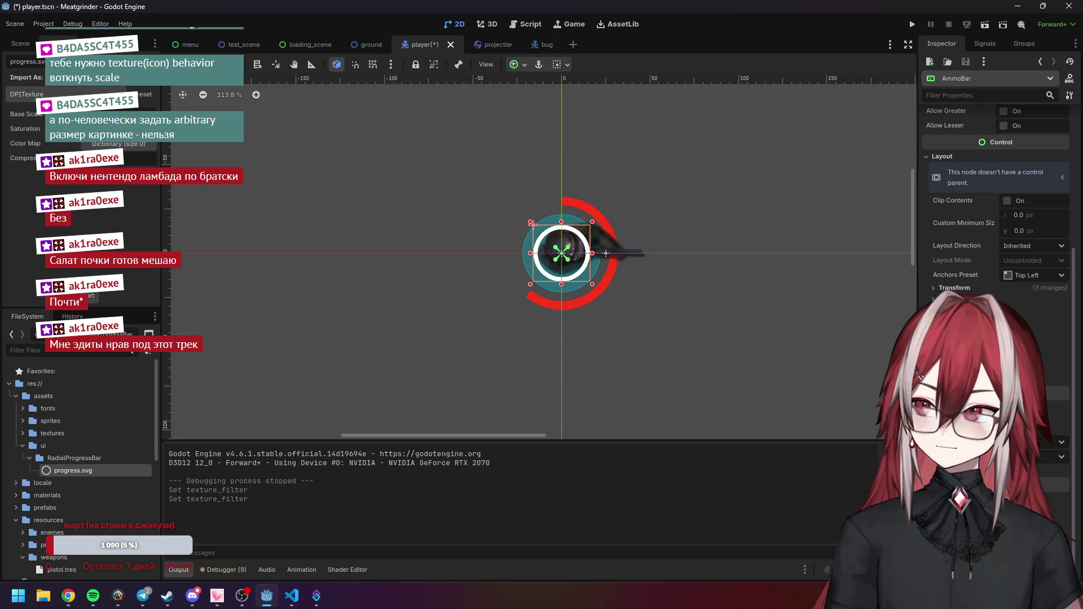
pyautogui.press('F5')
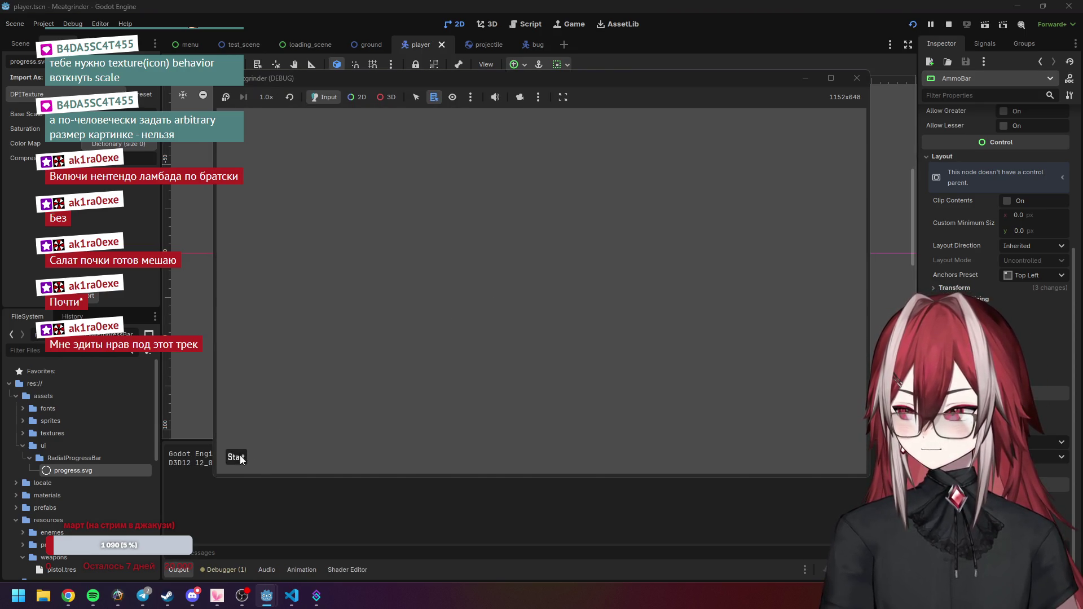
# Start the game from its menu, shoot at bugs while walking upward, then stop the run.
pyautogui.click(235, 455)
pyautogui.click(448, 285)
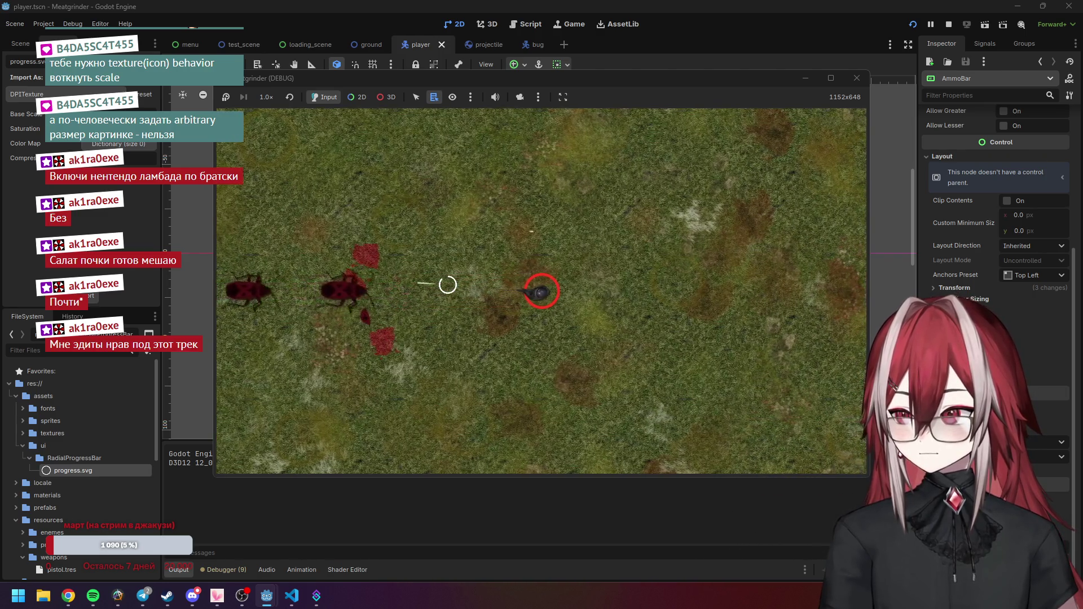
pyautogui.click(447, 285)
pyautogui.click(406, 265)
pyautogui.click(468, 193)
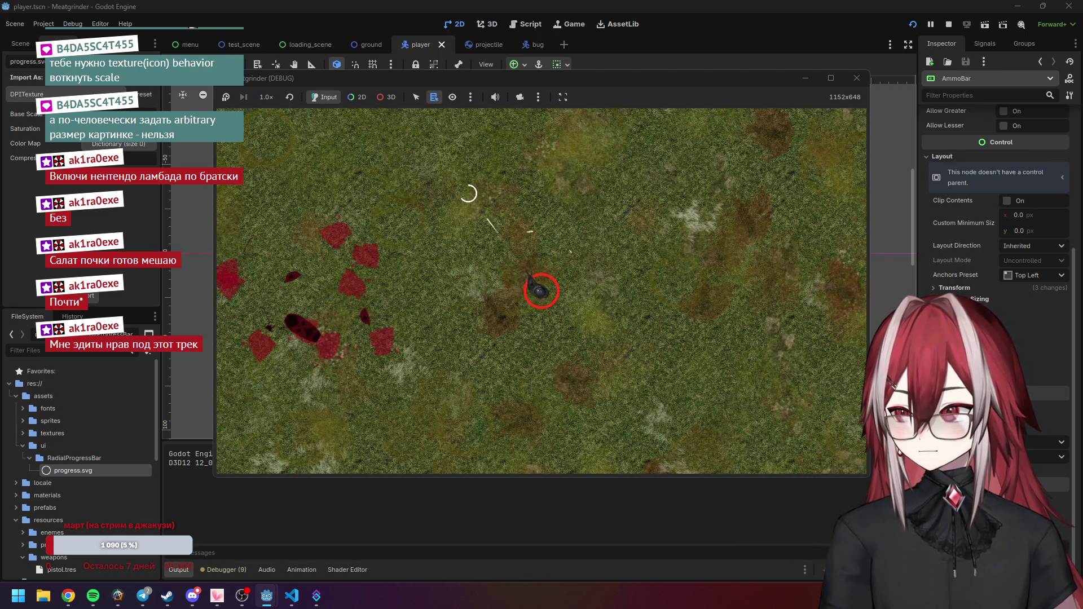
pyautogui.press('w')
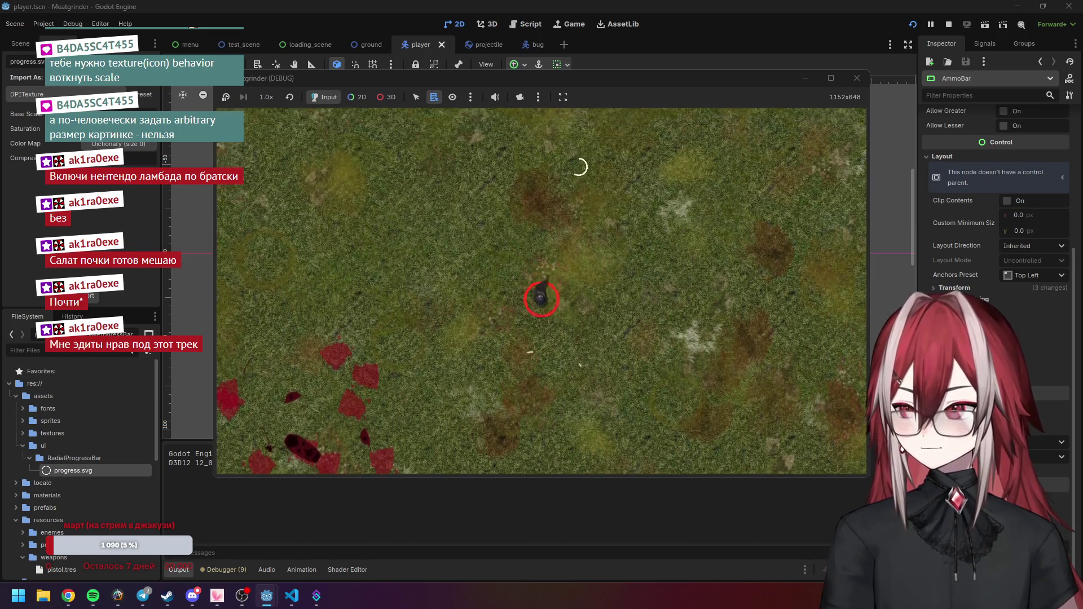
pyautogui.click(857, 78)
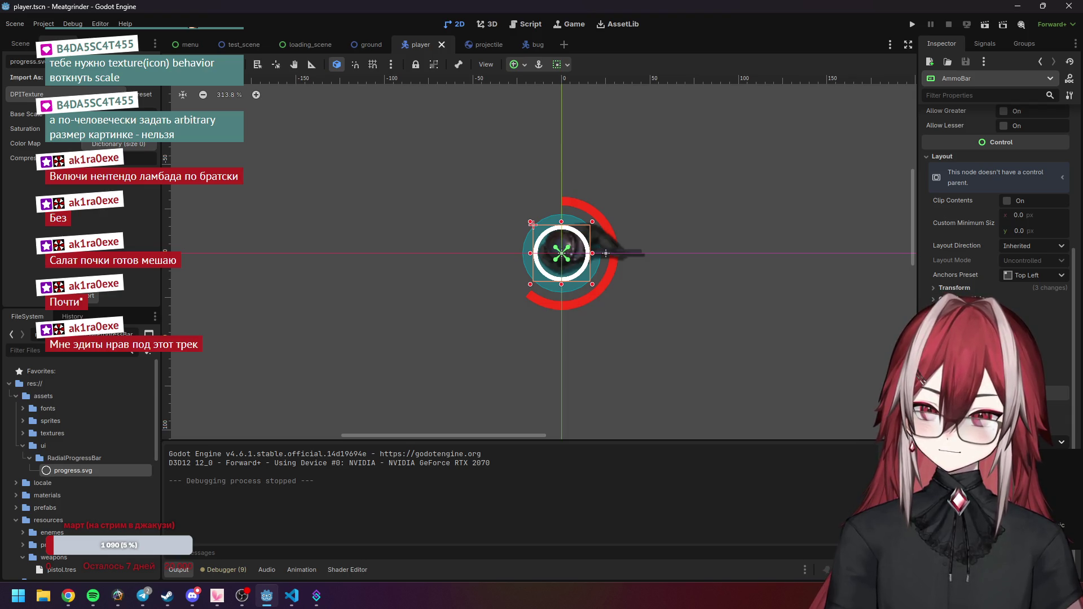
# Switch the AmmoBar's Texture > Filter to another value and zoom the canvas onto the ring.
pyautogui.click(1055, 462)
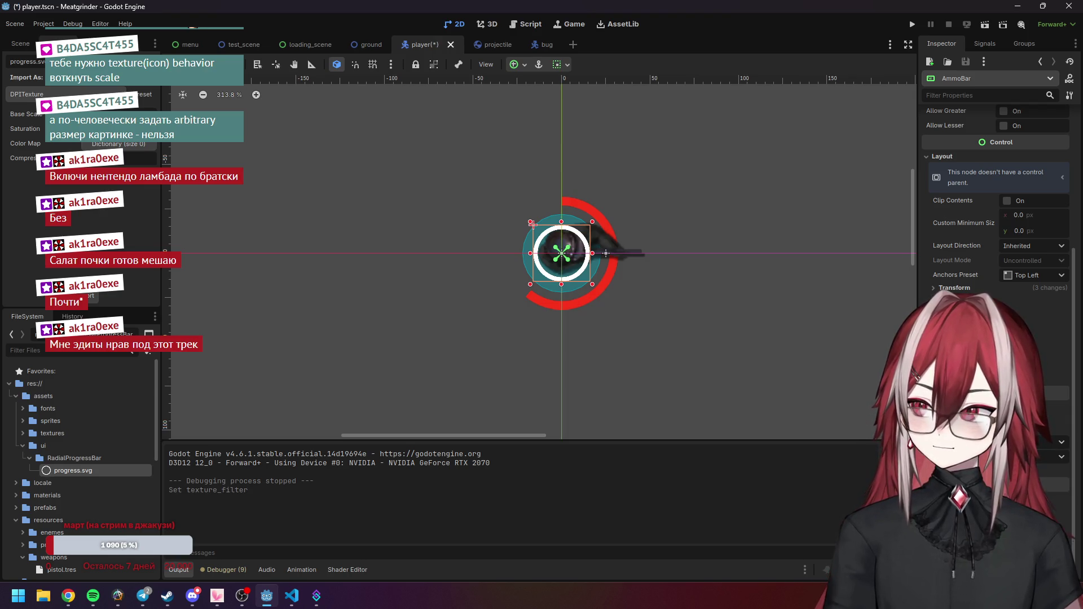
pyautogui.click(1055, 457)
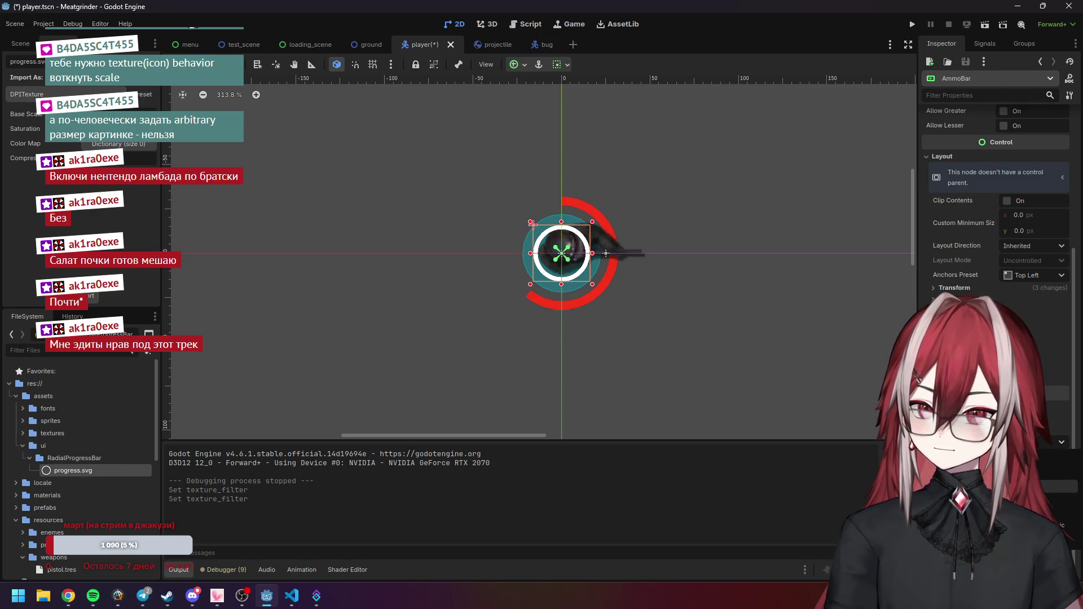
pyautogui.scroll(5, 586, 256)
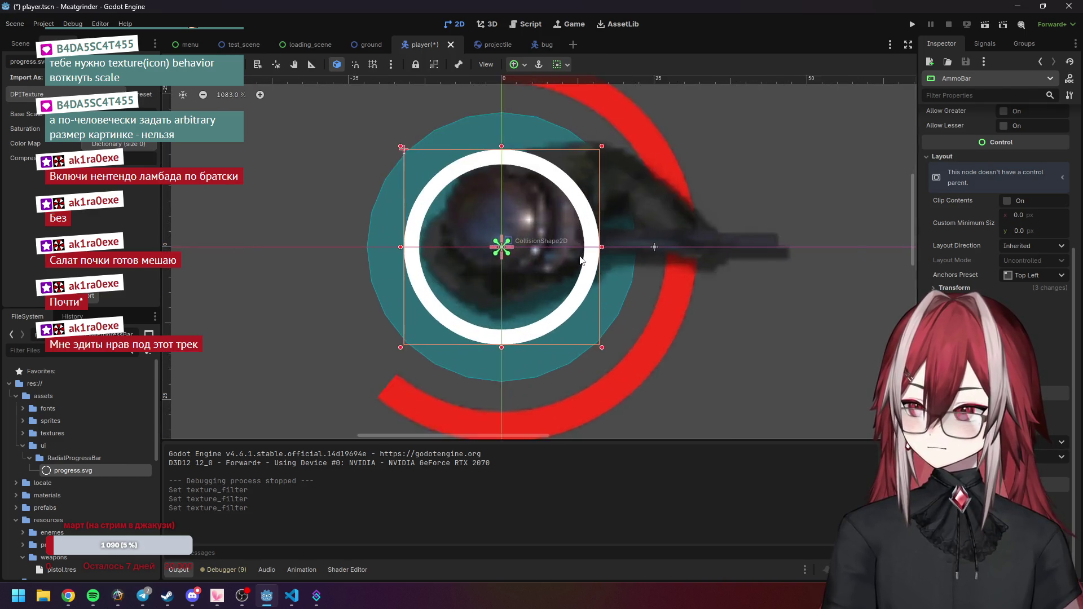
pyautogui.scroll(5, 582, 257)
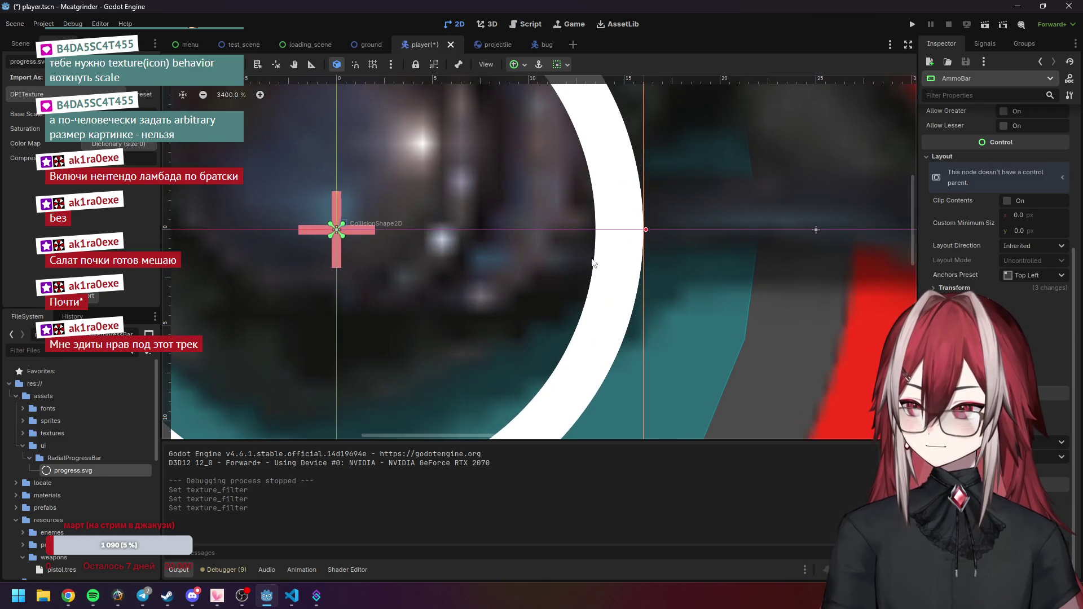
pyautogui.scroll(-2, 668, 287)
pyautogui.scroll(-2, 667, 286)
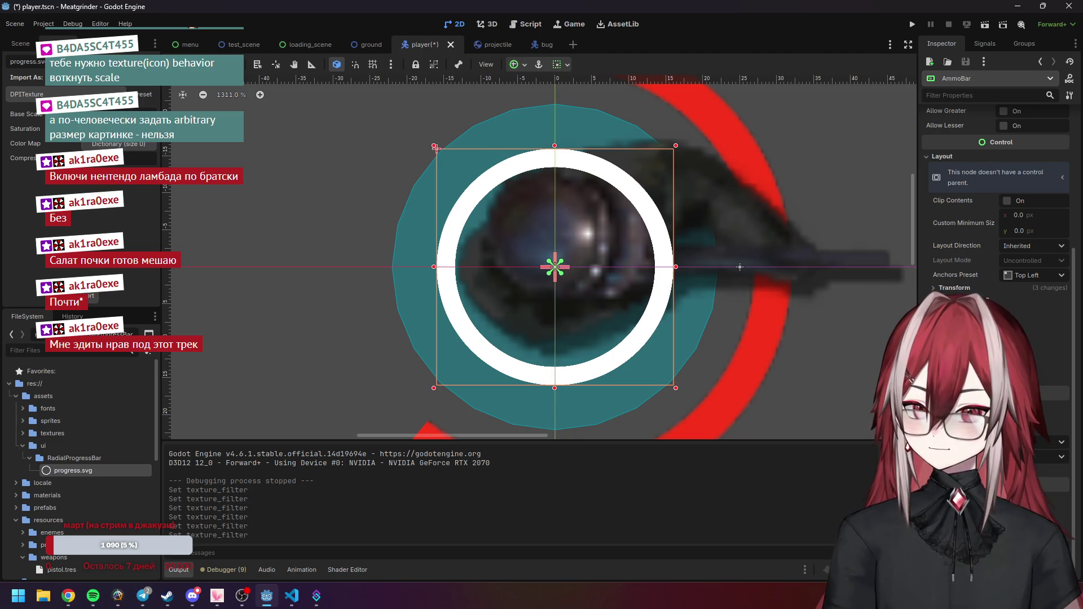
pyautogui.scroll(-4, 581, 229)
pyautogui.moveTo(411, 212); pyautogui.dragTo(392, 222)
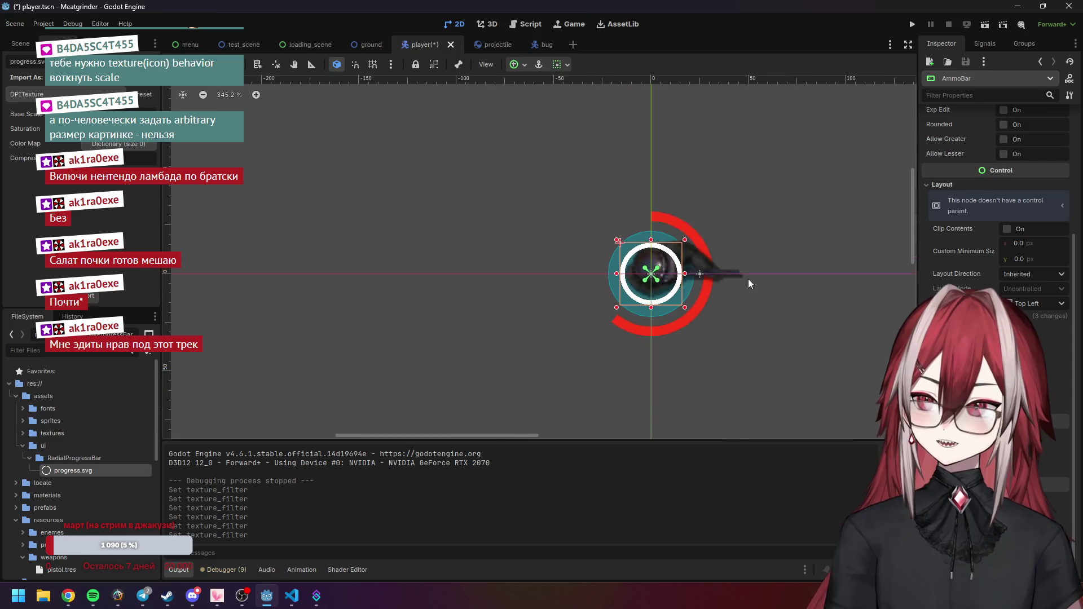
# Save and run the game, shoot a few bugs while walking up, then bring Spotify forward.
pyautogui.click(914, 24)
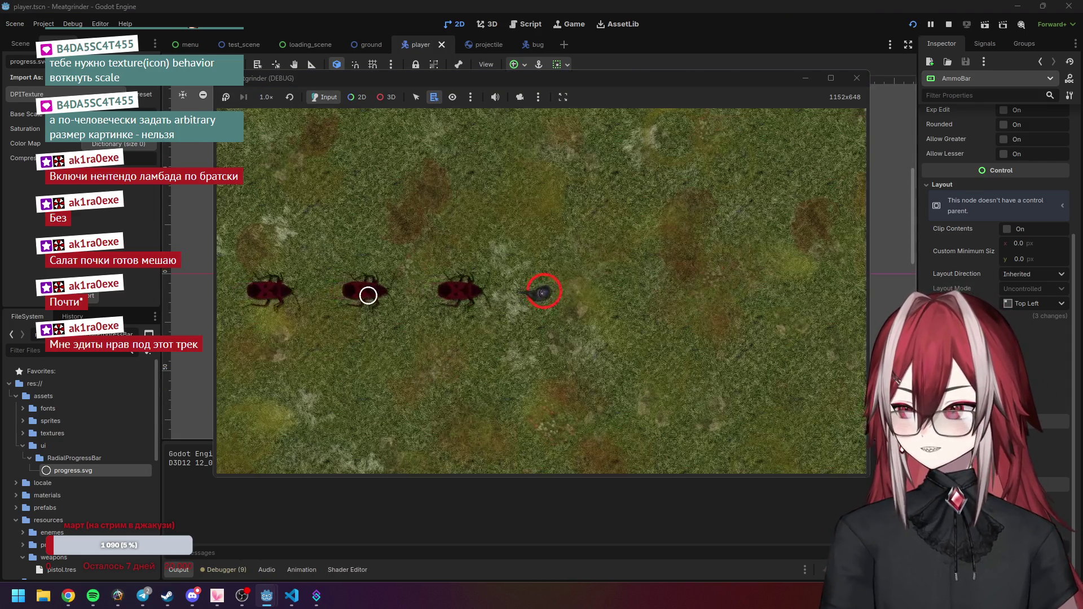
pyautogui.click(368, 295)
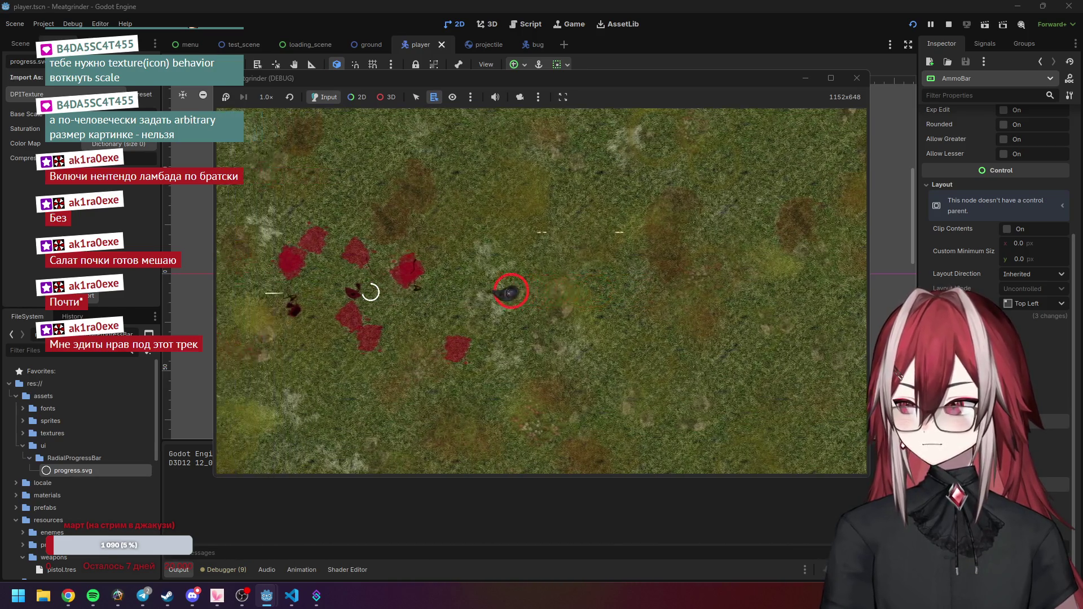
pyautogui.click(496, 209)
pyautogui.press('w')
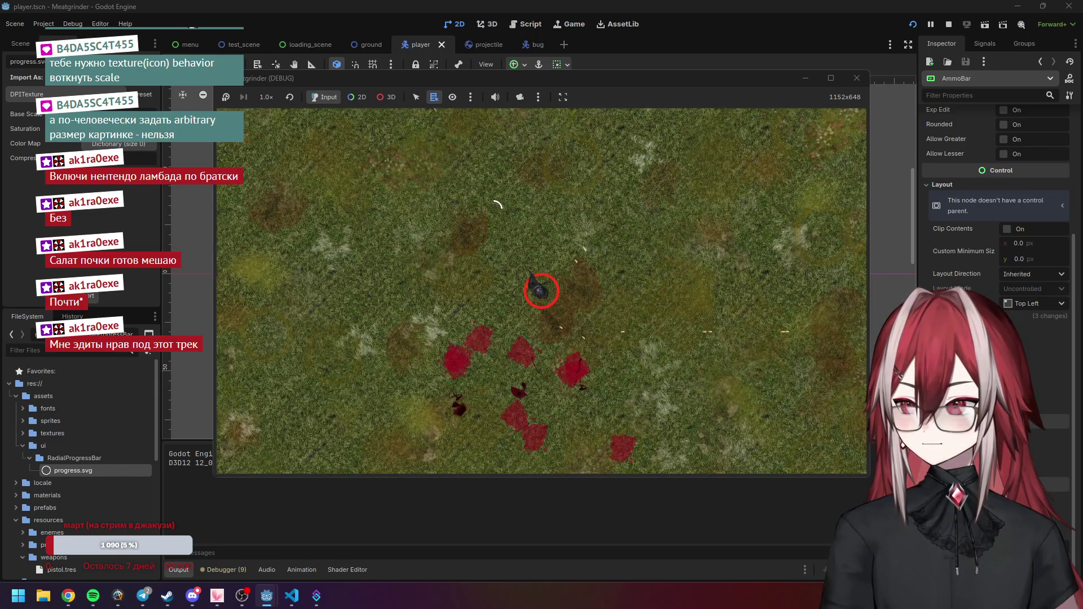
pyautogui.click(93, 595)
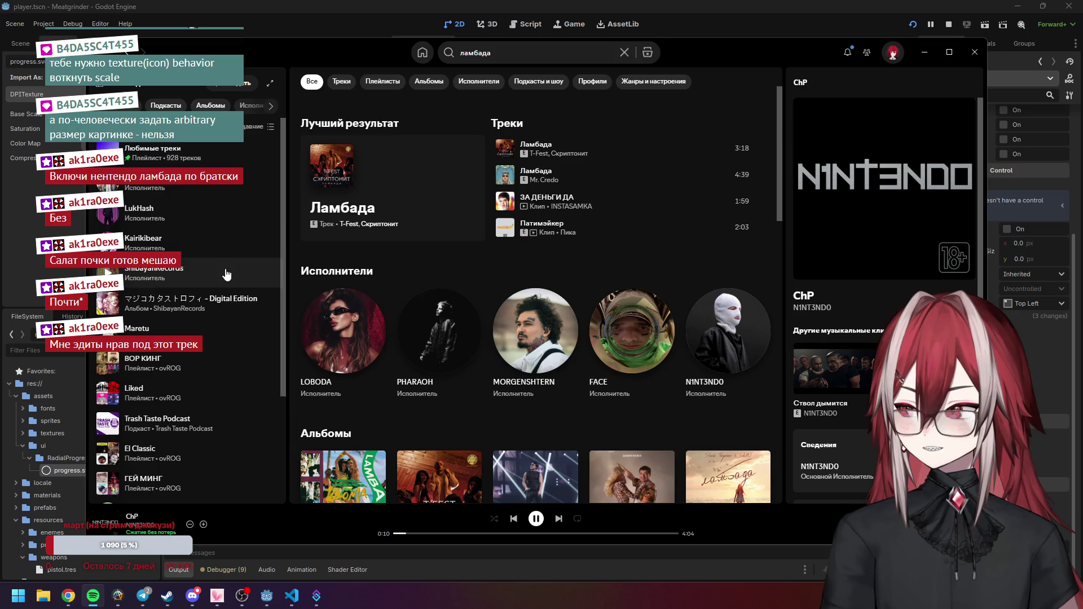
# Play Killing My Love from the Любимые треки playlist.
pyautogui.click(165, 154)
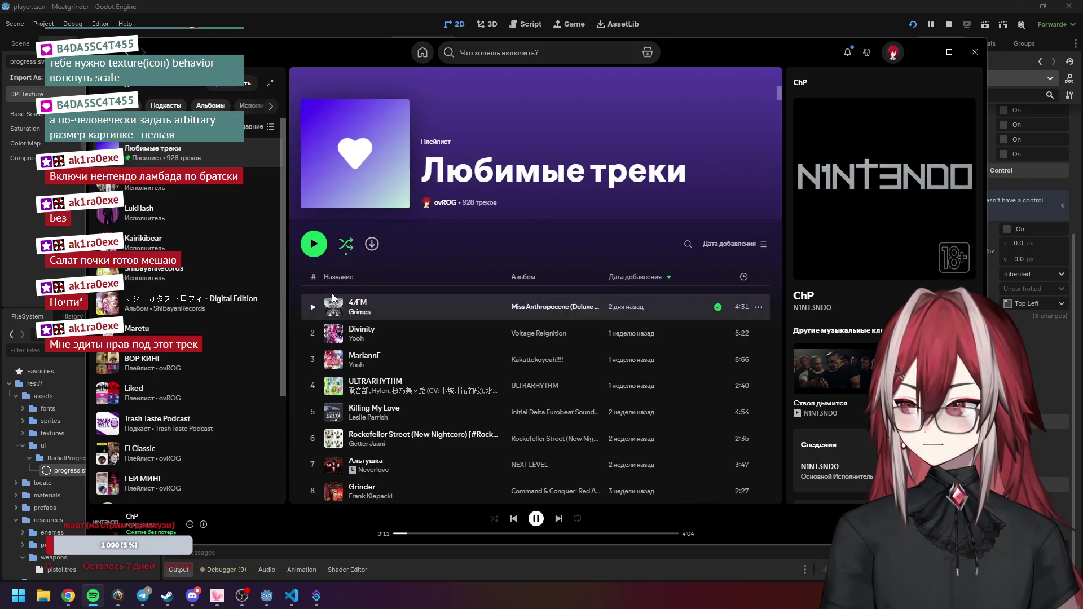
pyautogui.click(313, 410)
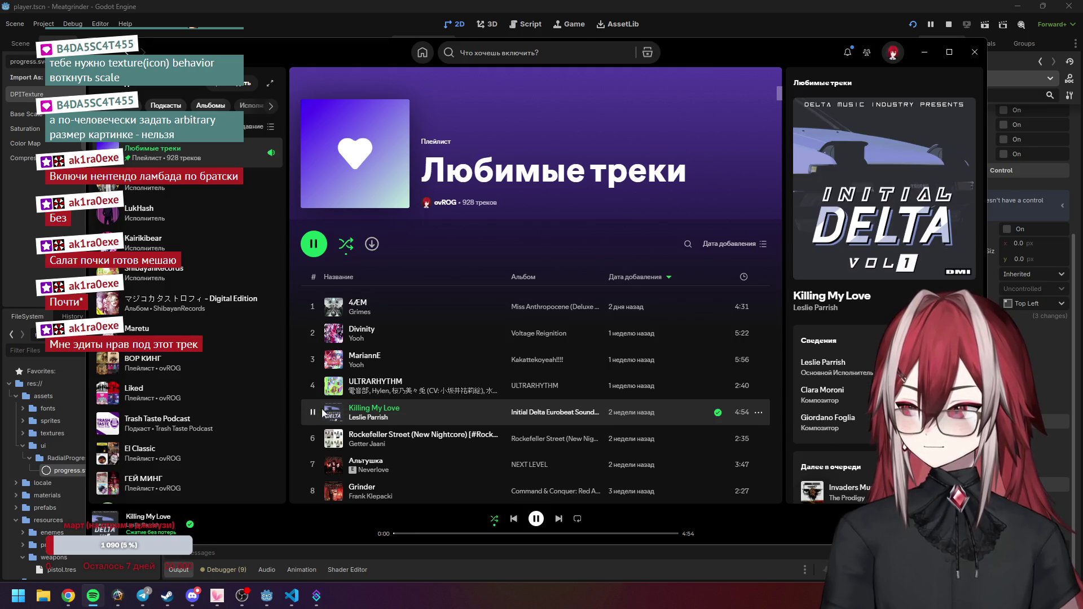
pyautogui.scroll(-2, 338, 406)
# Skip ahead past Doomsday and Time is Running Out, then minimize Spotify.
pyautogui.click(559, 518)
pyautogui.click(559, 518)
pyautogui.click(559, 518)
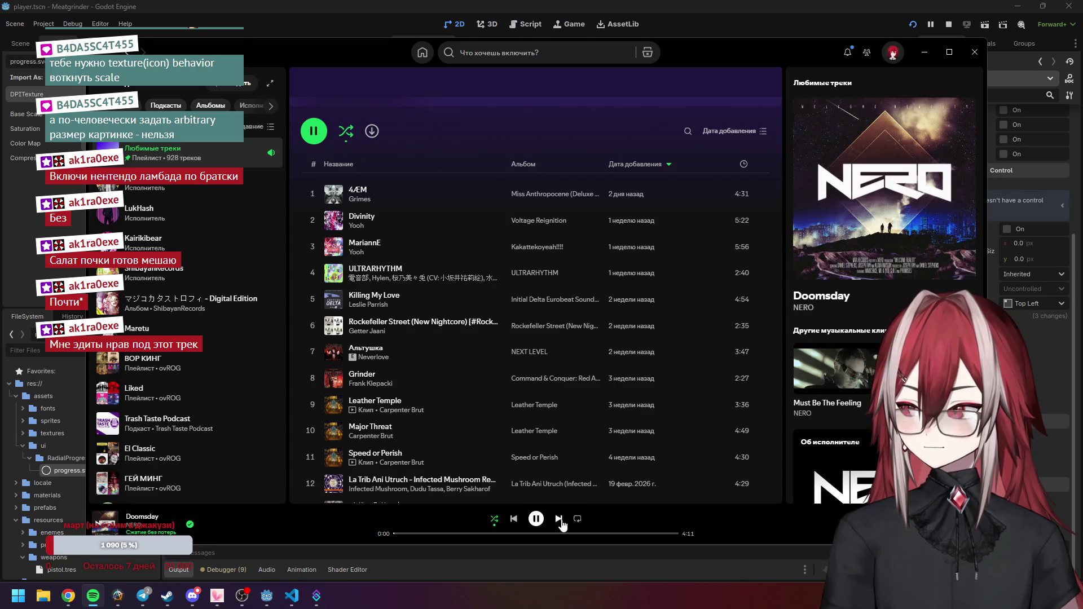
pyautogui.click(559, 518)
pyautogui.click(559, 518)
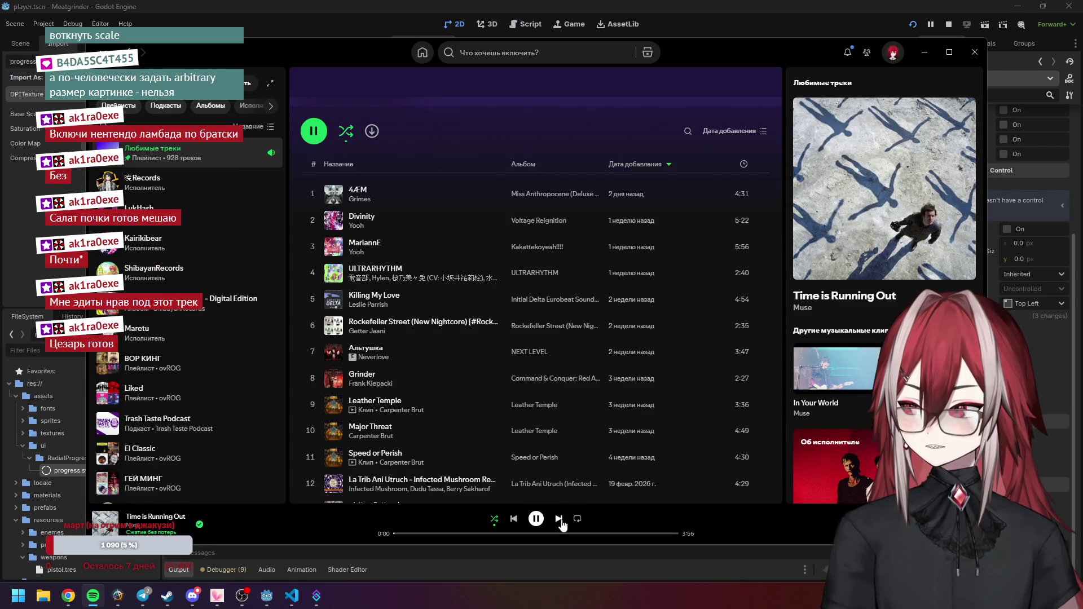
pyautogui.click(560, 520)
pyautogui.click(560, 520)
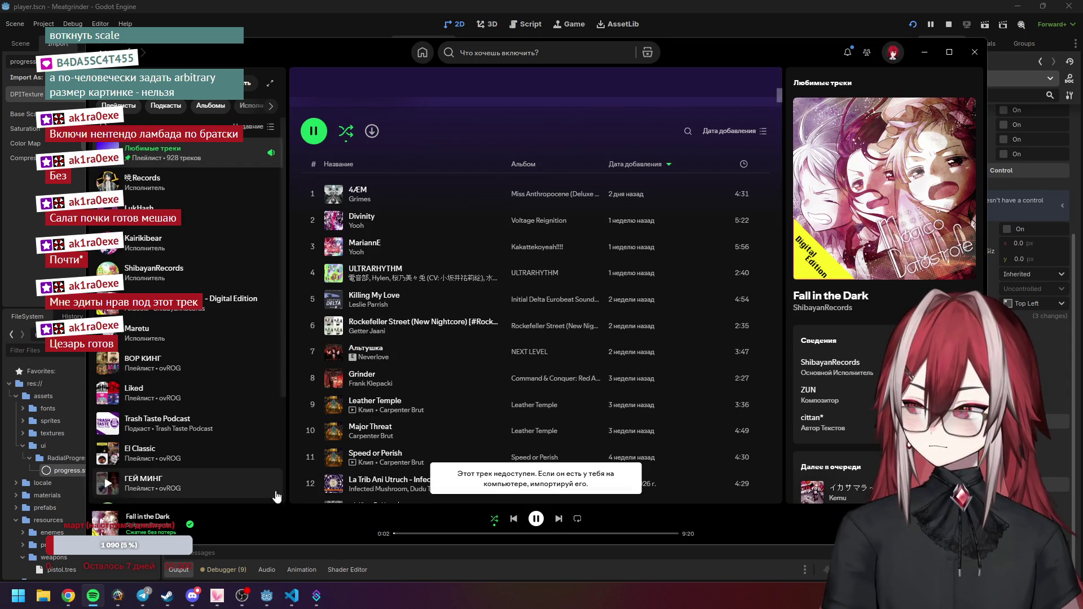
pyautogui.click(924, 52)
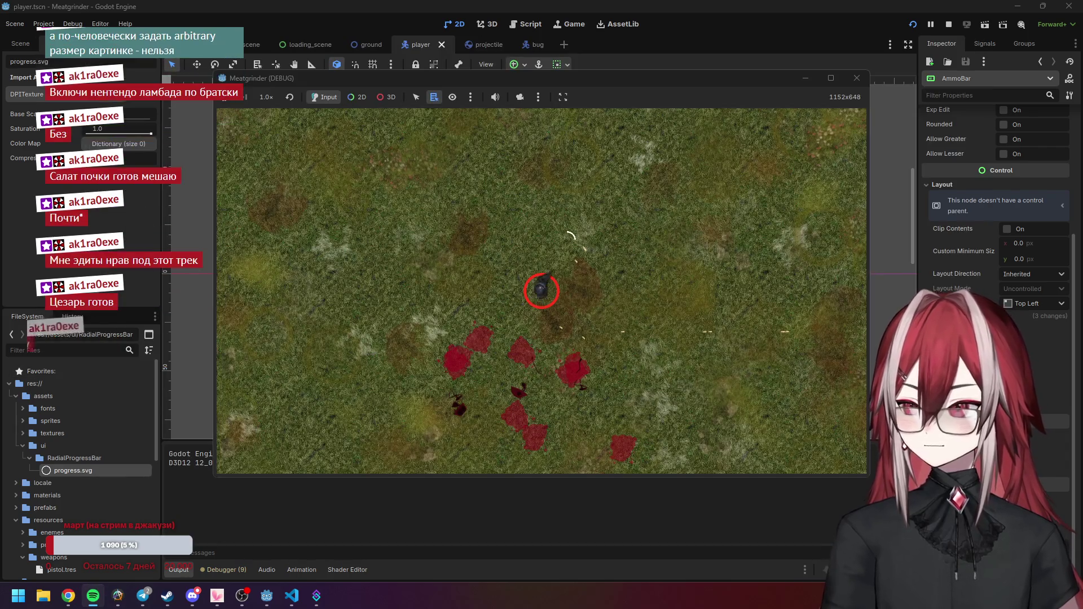
# Walk the player around the running game with WASD to check the crosshair.
pyautogui.click(607, 88)
pyautogui.press('d')
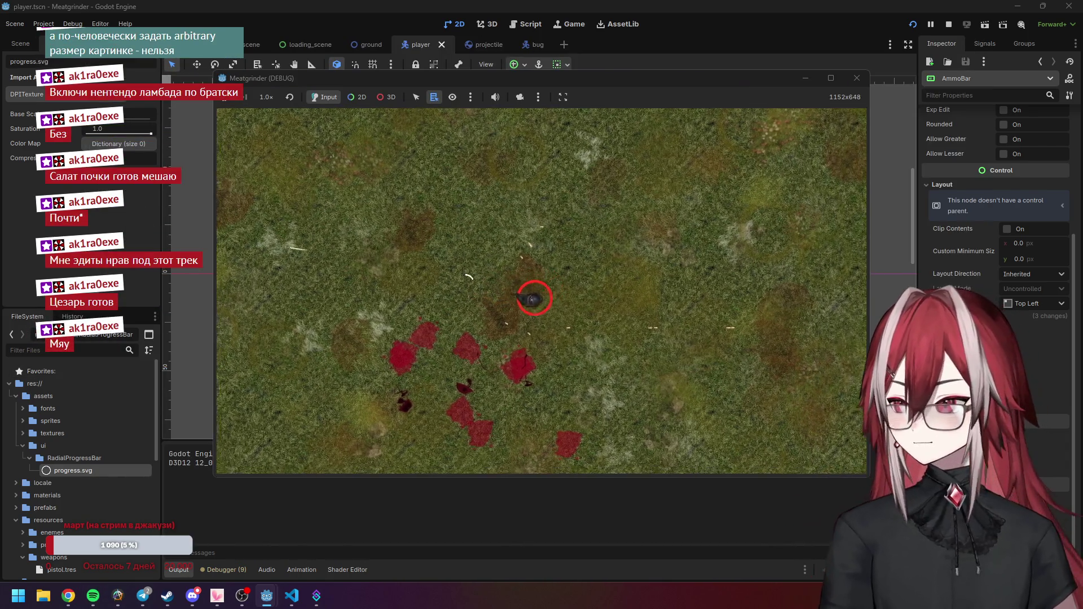
pyautogui.press('s')
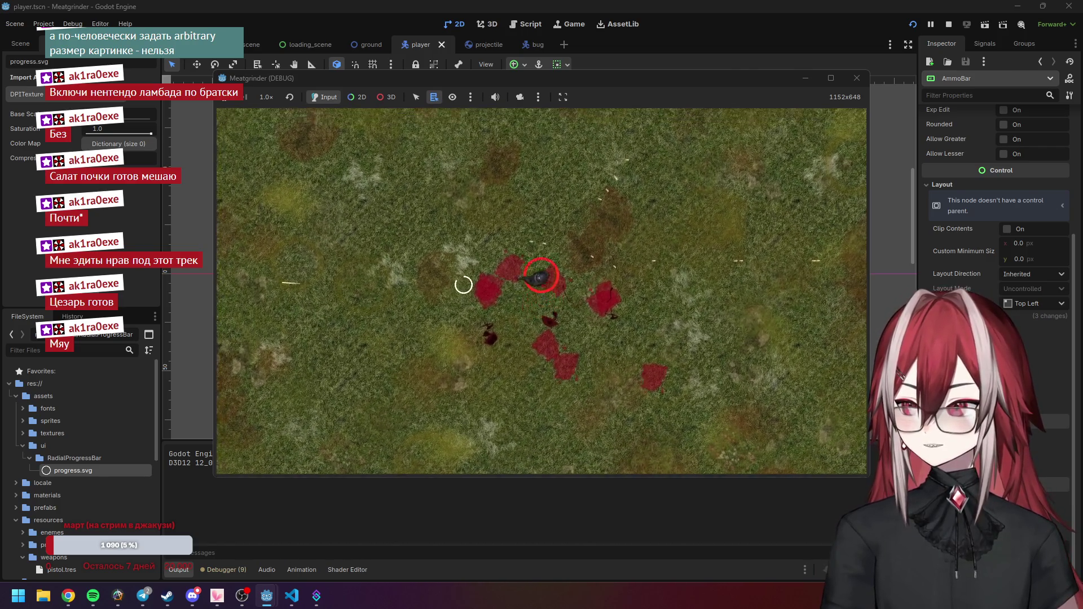
pyautogui.press('d')
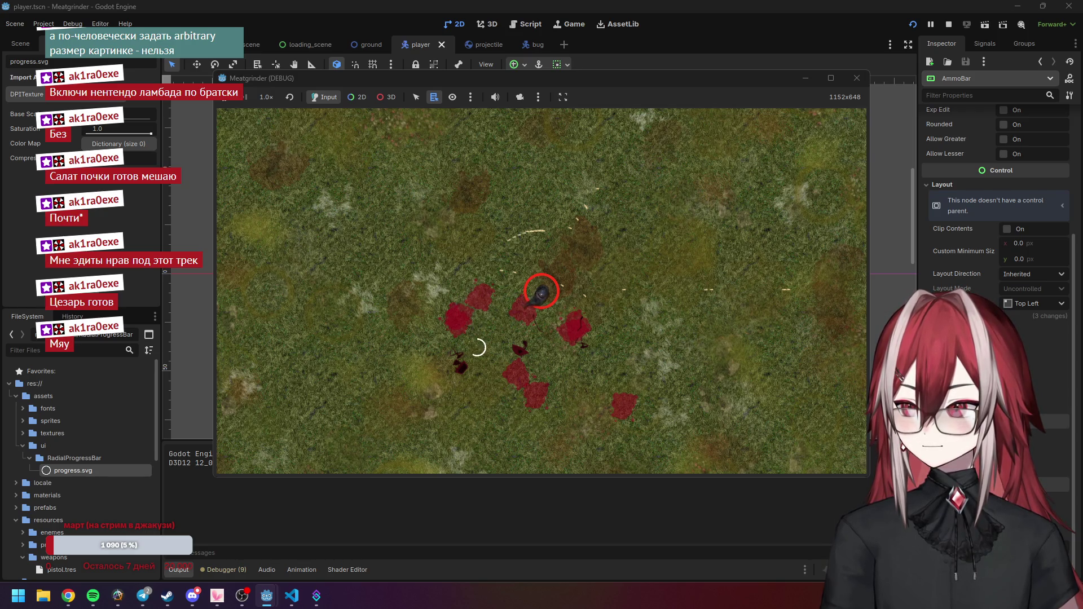
pyautogui.press('s')
pyautogui.press('s')
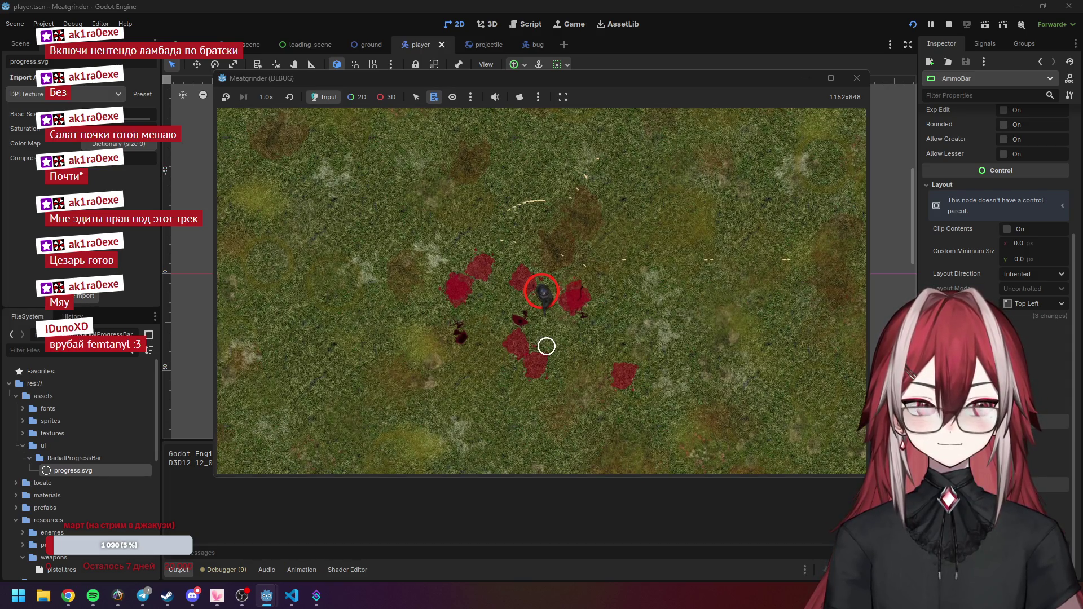
# Bring the Chrome Mouse and input coordinates docs window forward.
pyautogui.hotkey('alt', 'Tab')
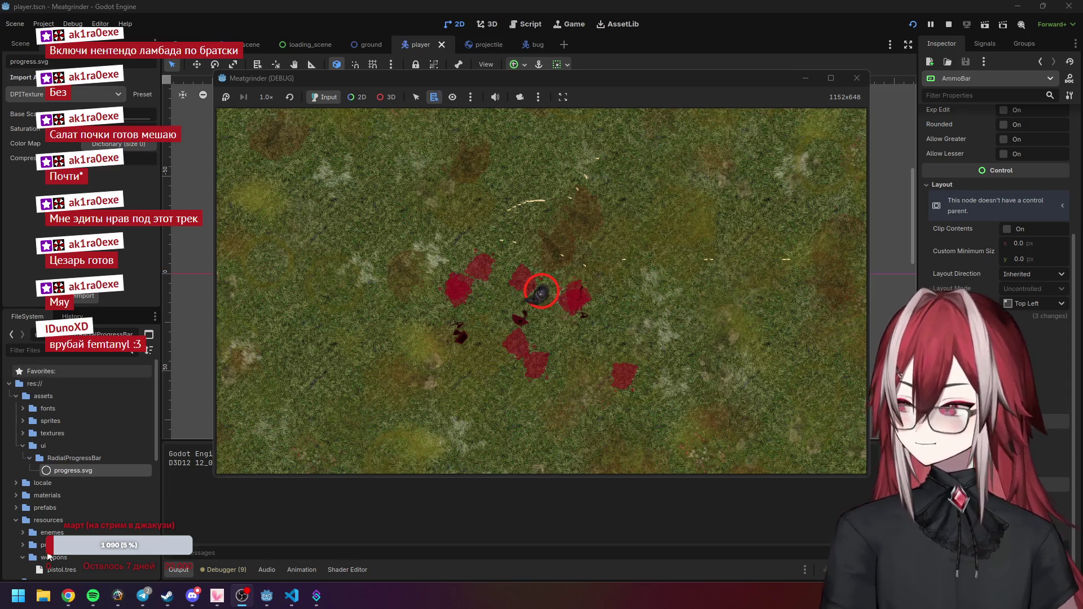
pyautogui.moveTo(68, 596)
pyautogui.click(125, 566)
# Bring the docs page to the front, close the stray This PC window, then minimize Chrome.
pyautogui.click(68, 596)
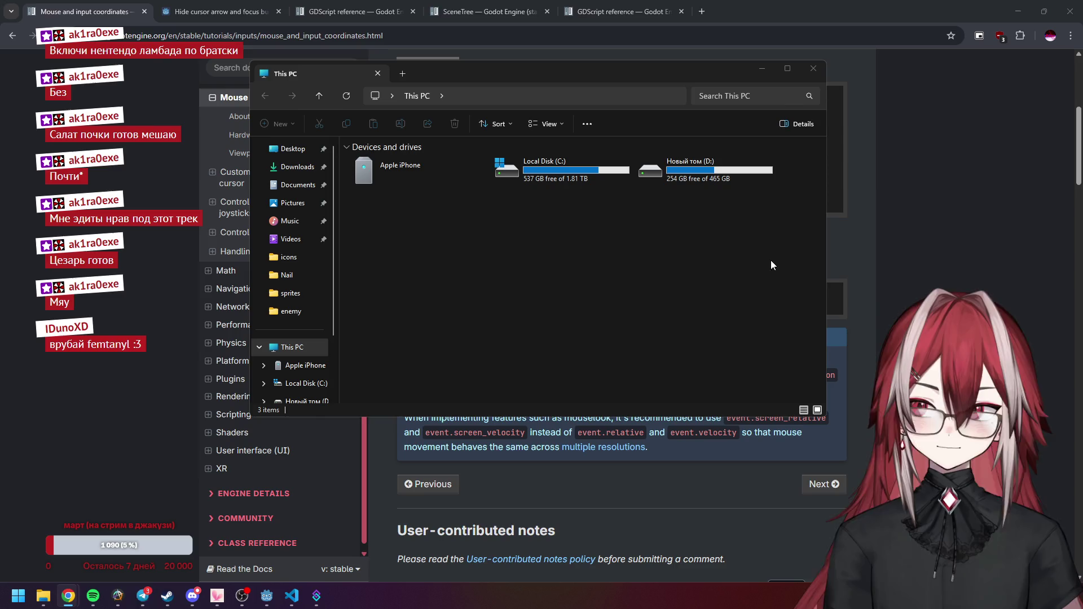
pyautogui.click(812, 72)
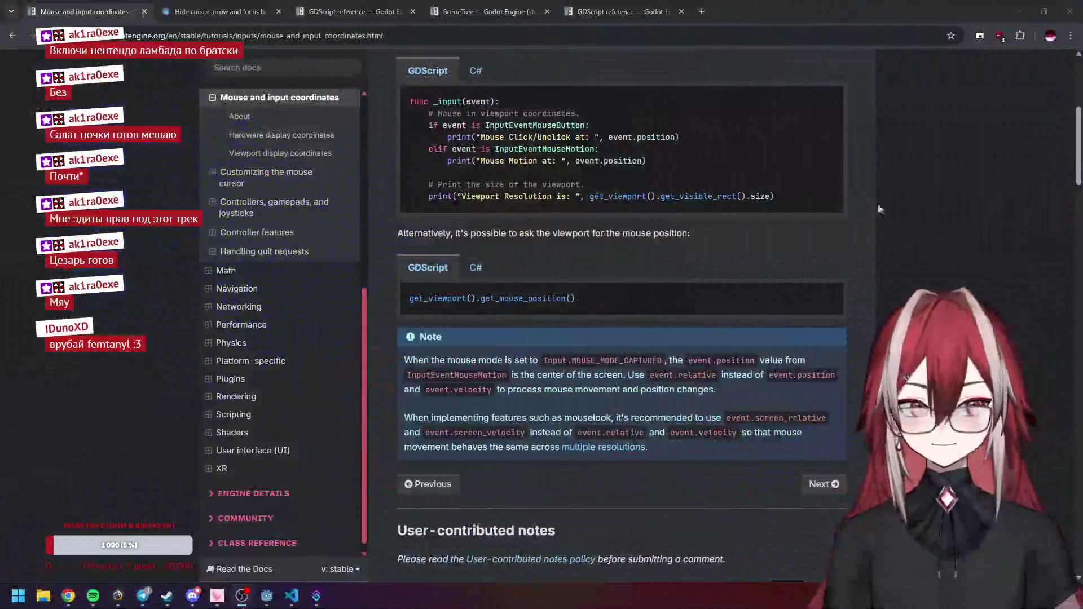
pyautogui.click(1018, 11)
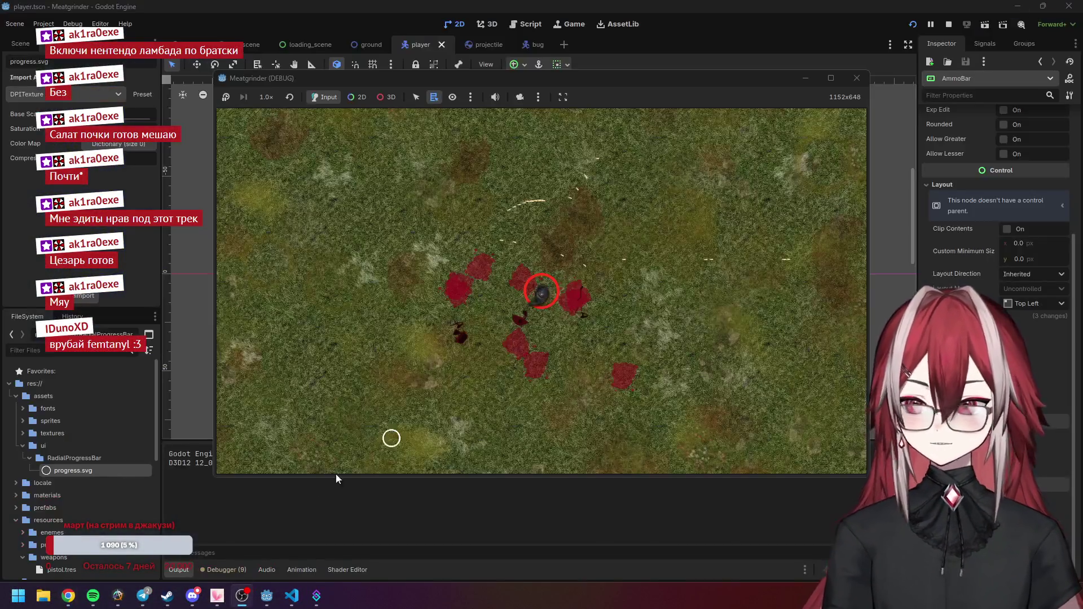
# Search Spotify for femtanyl, play the artist starting with GIRL HELL 1999, then minimize Spotify.
pyautogui.click(93, 596)
pyautogui.click(514, 53)
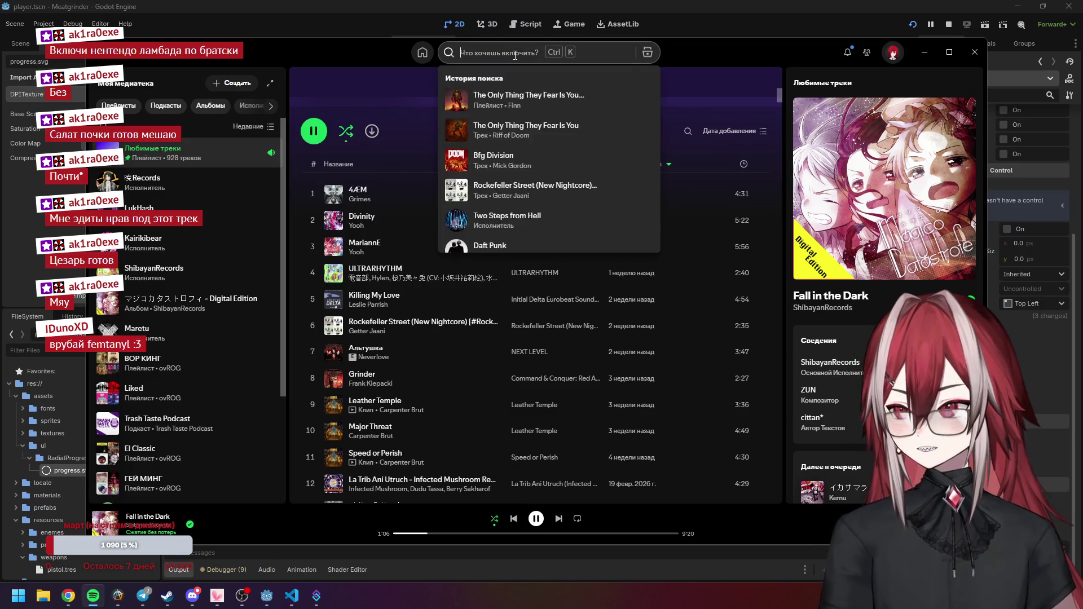
pyautogui.write('femtanyl')
pyautogui.press('Return')
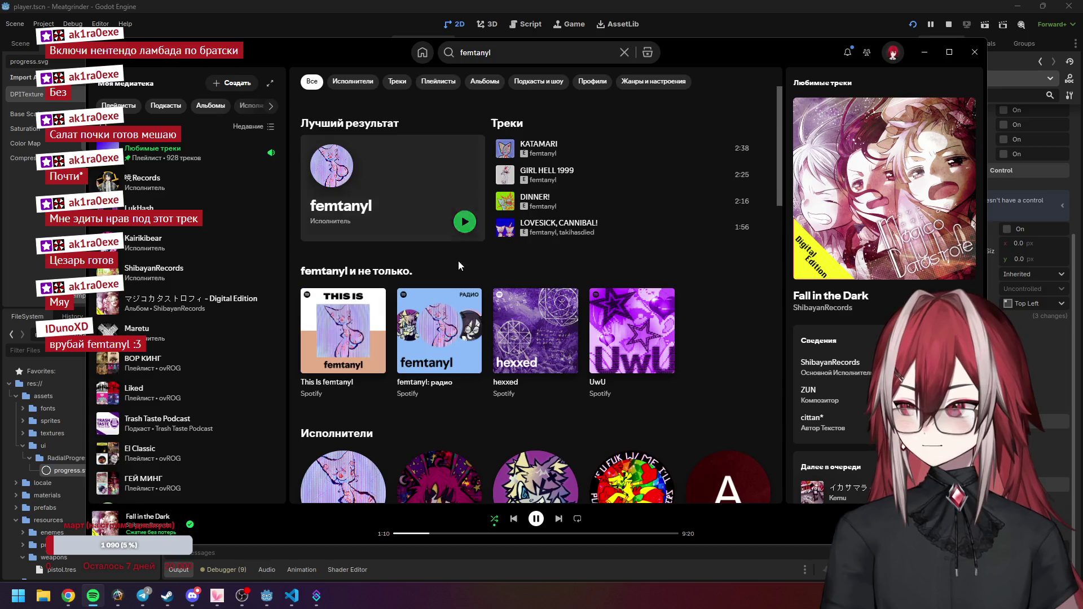
pyautogui.scroll(-3, 456, 270)
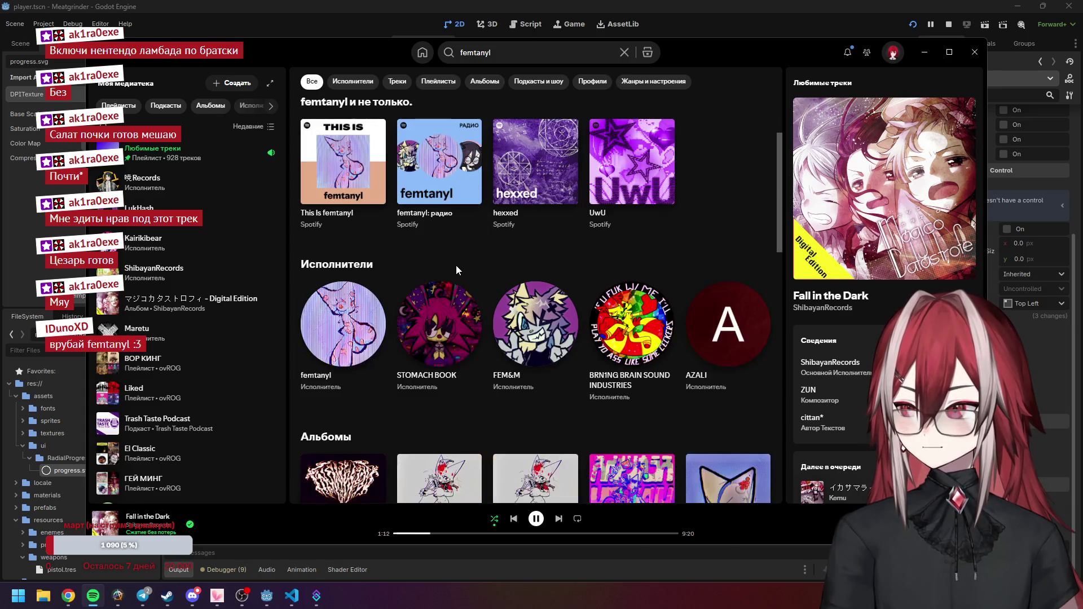
pyautogui.scroll(3, 456, 265)
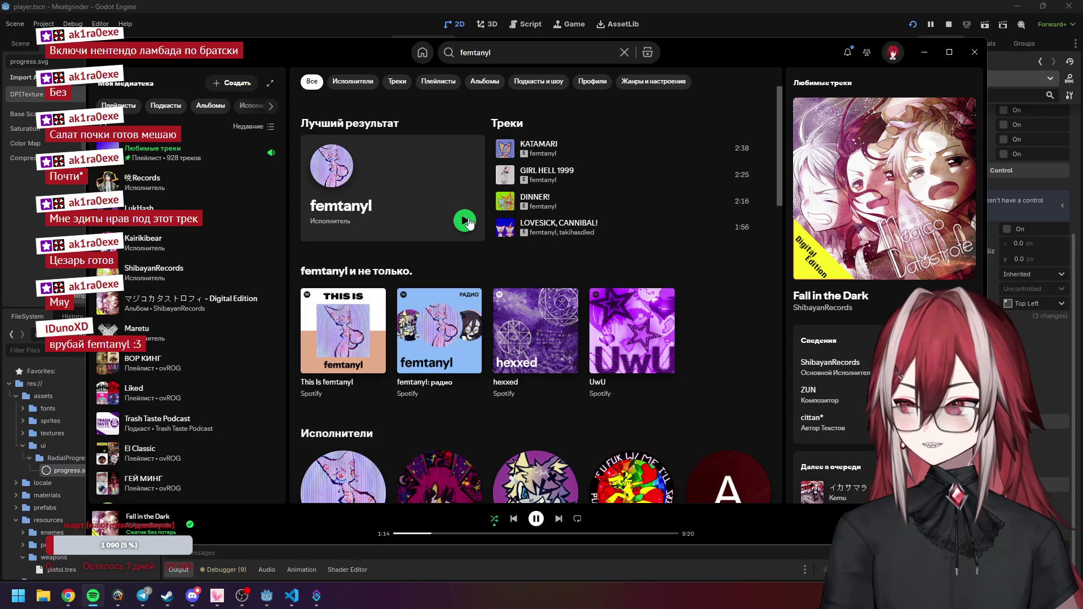
pyautogui.click(460, 220)
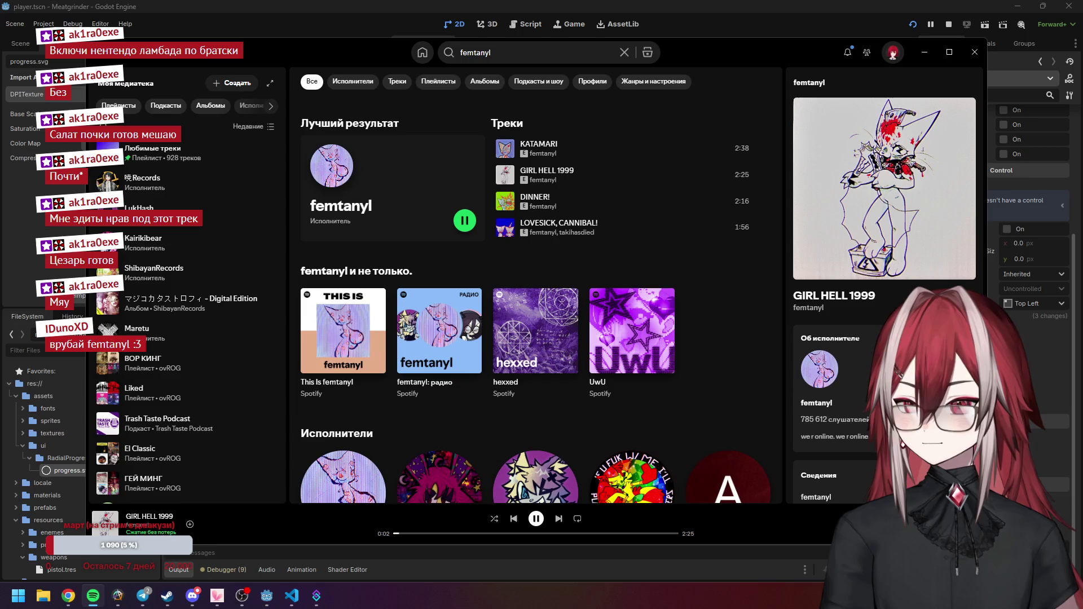
pyautogui.click(733, 28)
# Zoom out on the ammo ring, select the Weapon node in the Scene tree, then refocus the game window.
pyautogui.moveTo(600, 245)
pyautogui.mouseDown()
pyautogui.moveTo(388, 231)
pyautogui.moveTo(468, 244)
pyautogui.mouseUp()
pyautogui.scroll(-2, 394, 231)
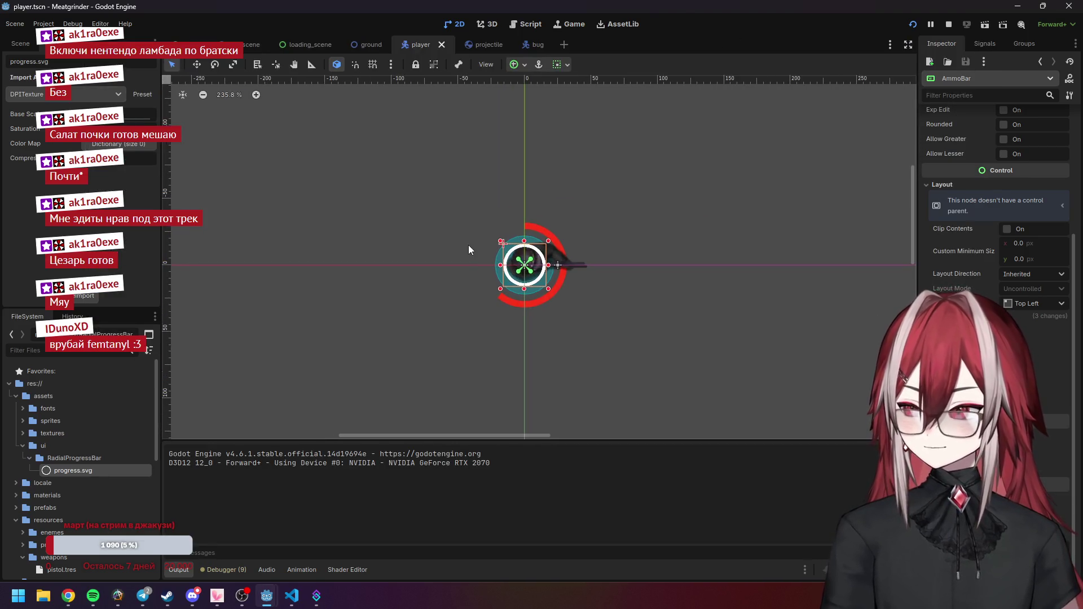
pyautogui.click(19, 44)
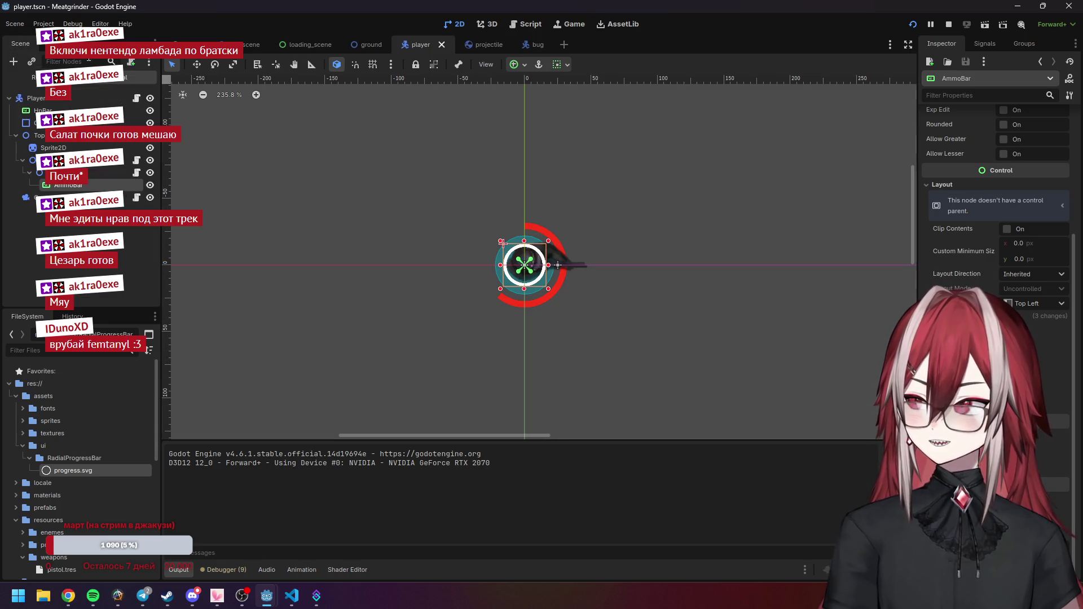
pyautogui.click(85, 160)
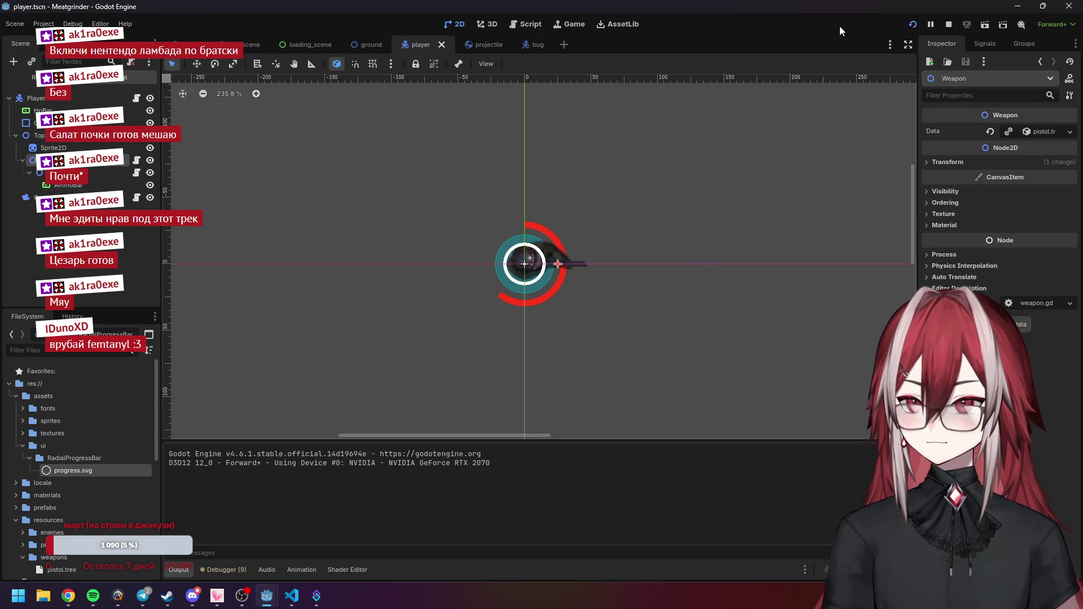
pyautogui.click(268, 596)
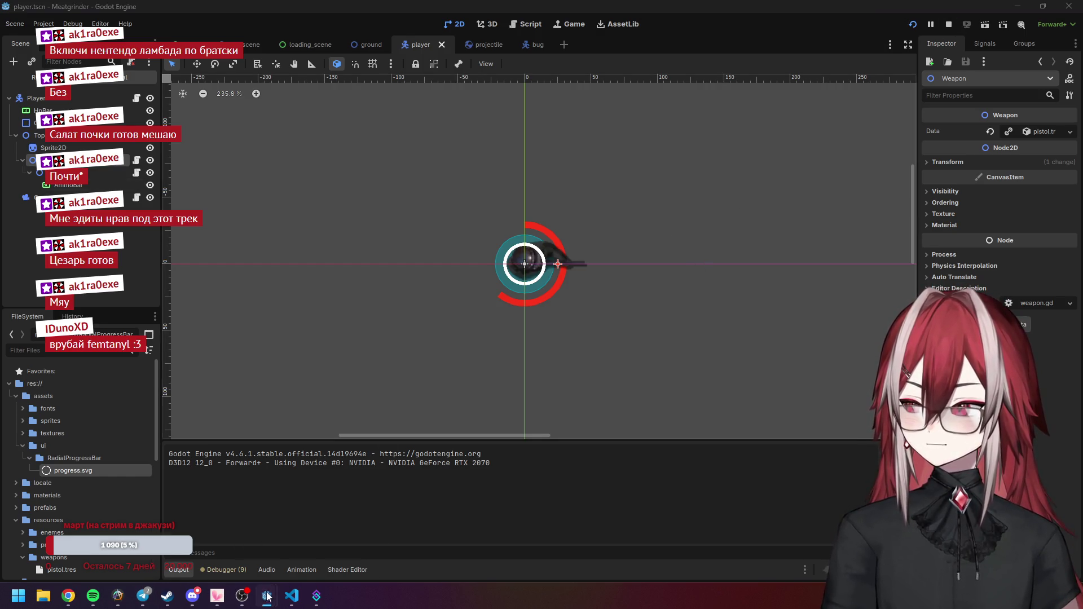
# Move the character around with WASD and fire a shot toward the crosshair.
pyautogui.hotkey('w', 'd')
pyautogui.click(603, 198)
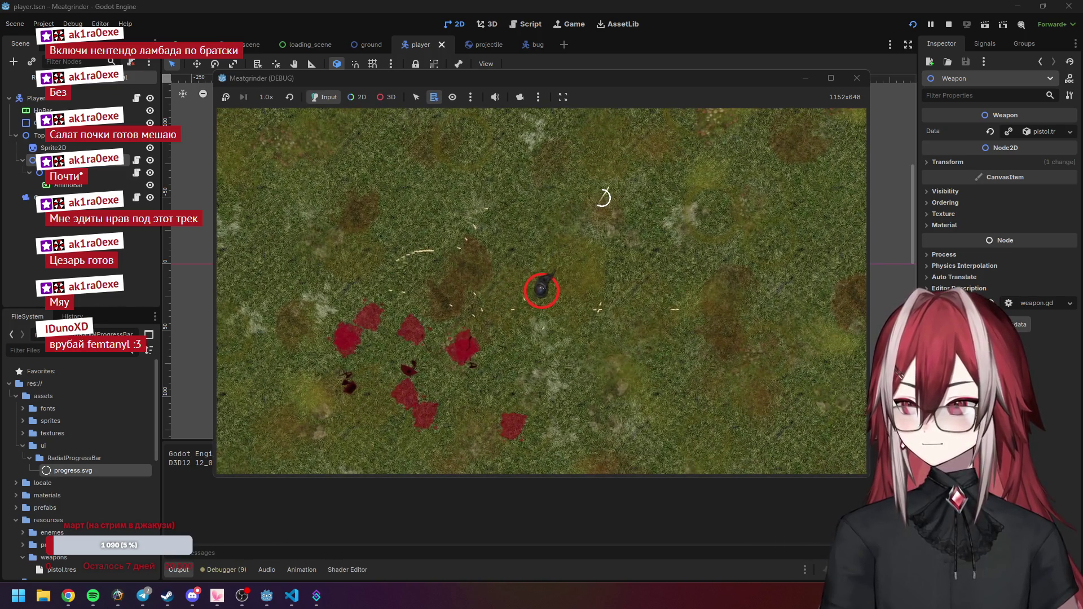
pyautogui.hotkey('w', 'd')
pyautogui.press('s')
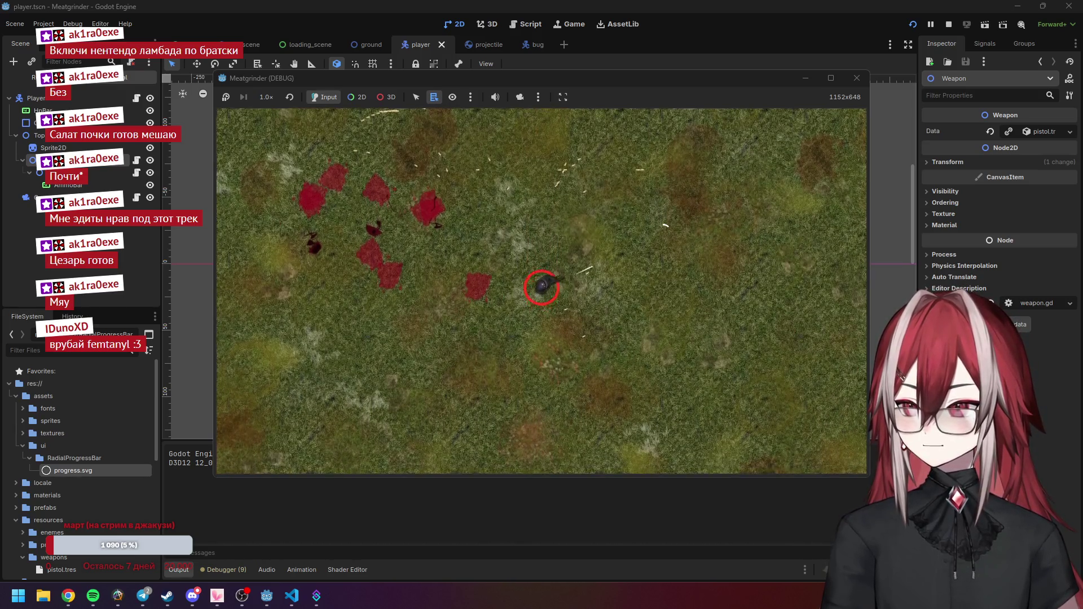
pyautogui.press('w')
pyautogui.press('s')
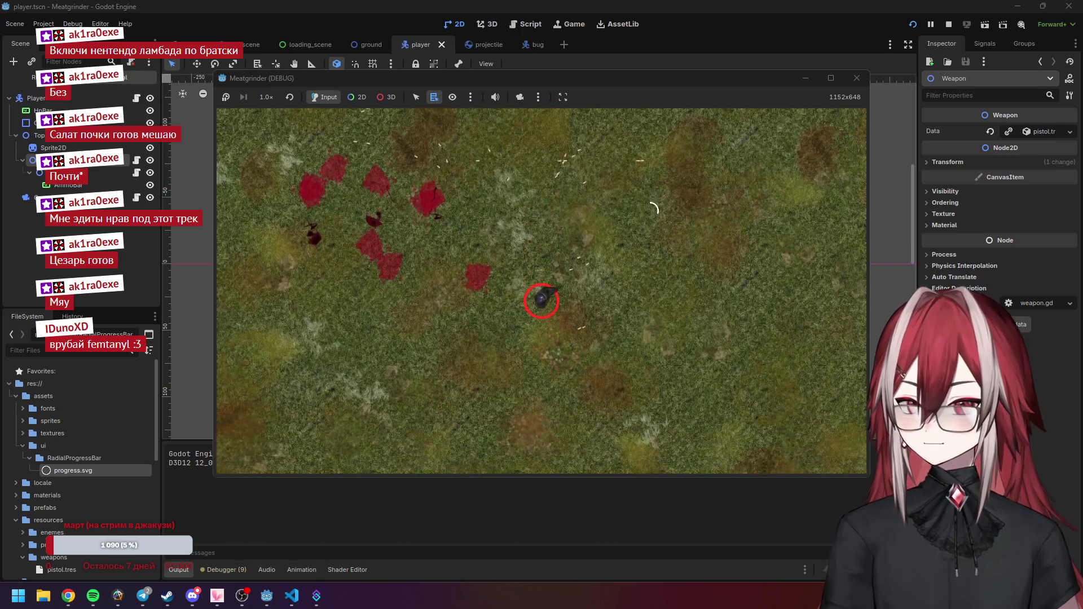
pyautogui.press('s')
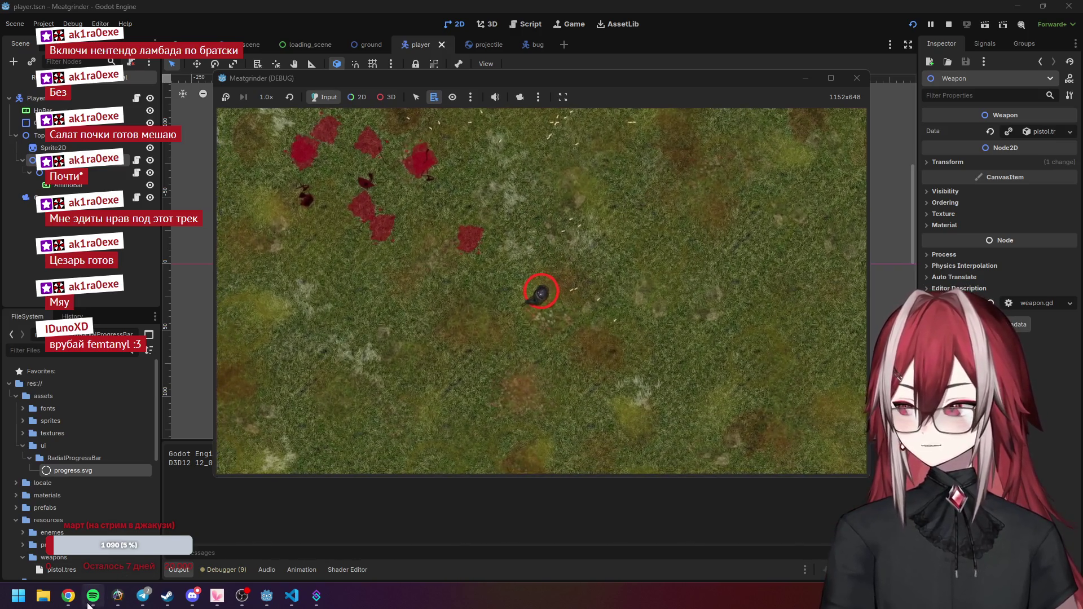
# Glance at Spotify, move up a bit more in the game, then close the running game.
pyautogui.click(91, 601)
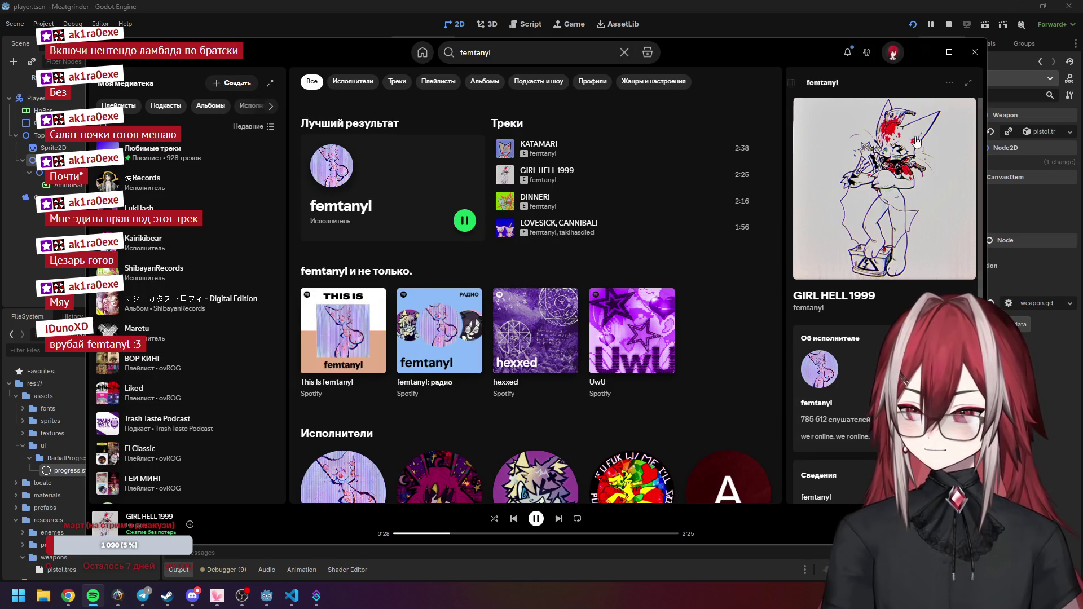
pyautogui.click(924, 51)
pyautogui.press('w')
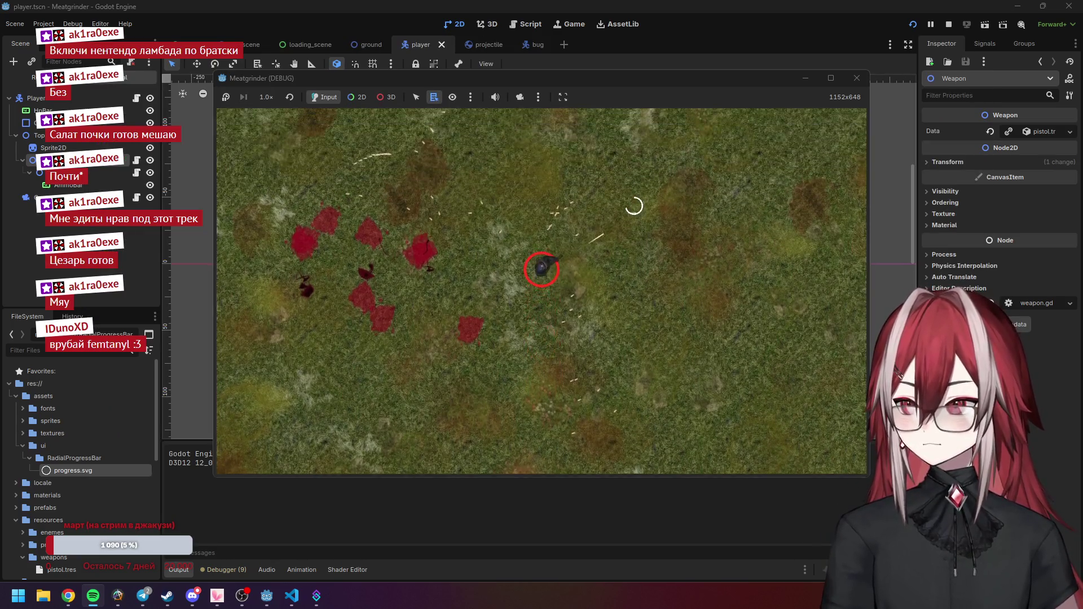
pyautogui.press('w')
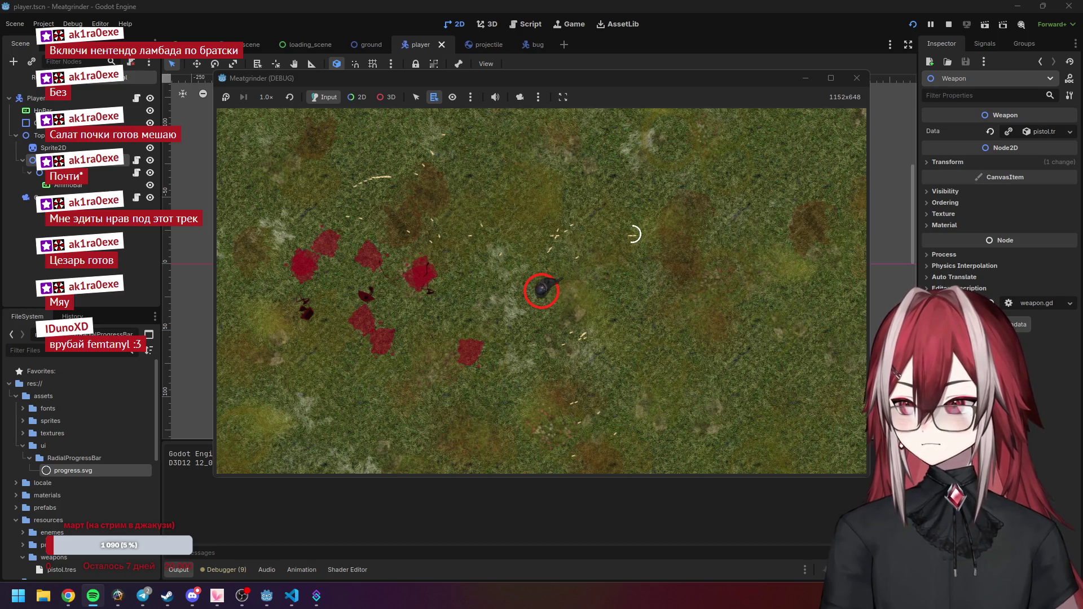
pyautogui.click(857, 78)
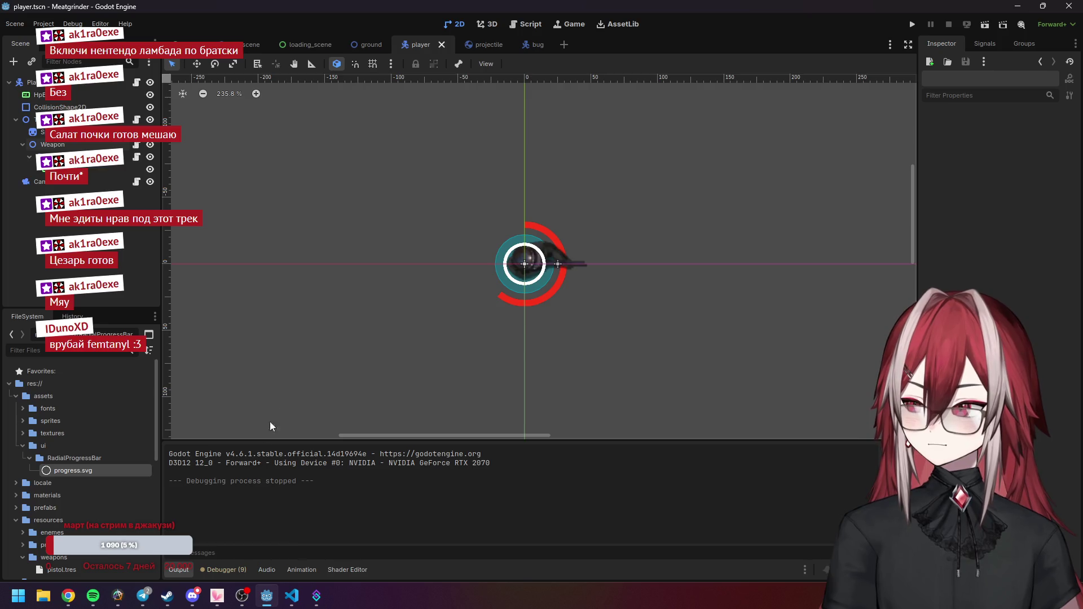
# Open weapon.gd in the Script workspace and look over the can_fire clip check.
pyautogui.click(296, 594)
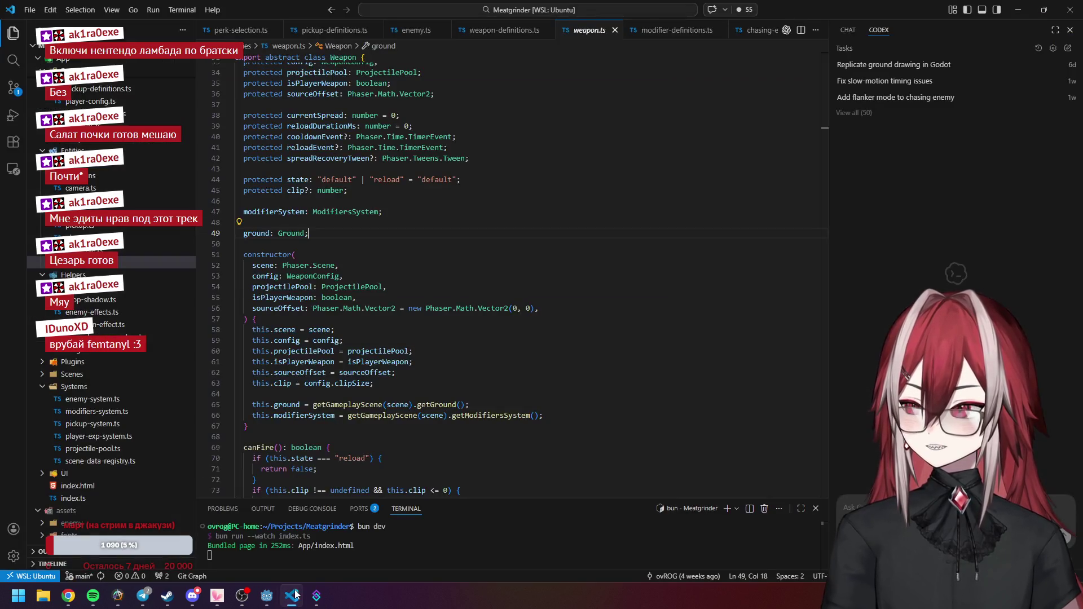
pyautogui.click(266, 595)
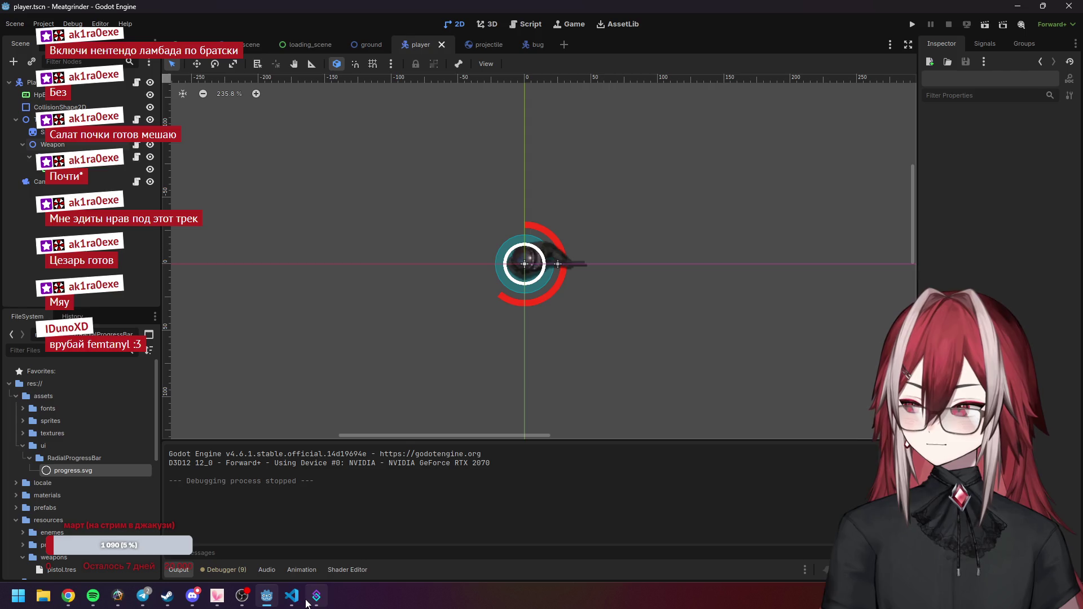
pyautogui.click(530, 24)
pyautogui.click(537, 210)
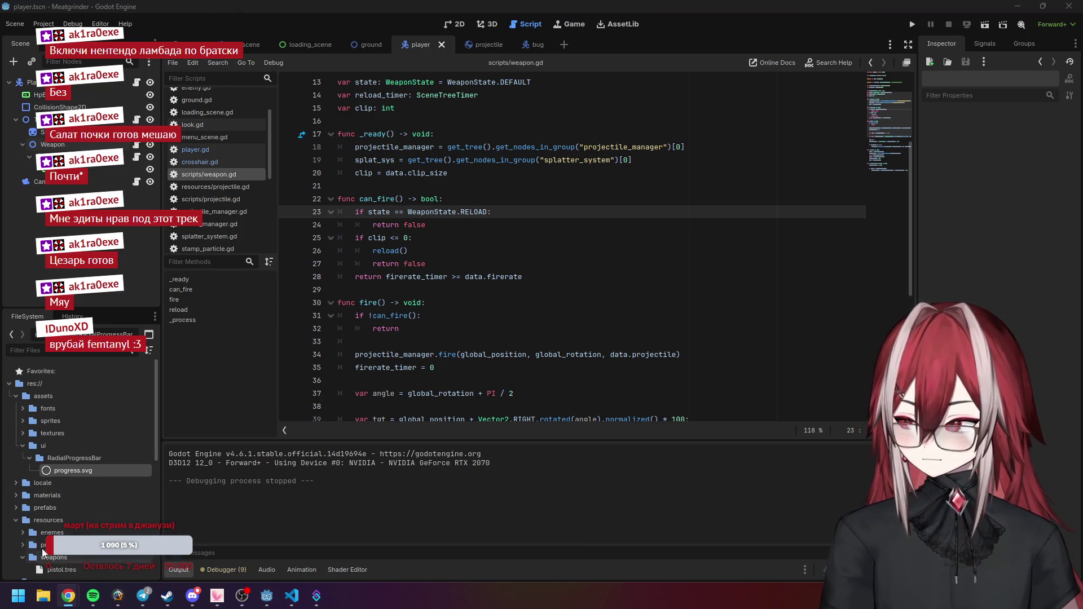
pyautogui.click(506, 277)
pyautogui.scroll(-2, 497, 265)
pyautogui.scroll(4, 479, 248)
pyautogui.scroll(2, 486, 226)
# Examine the ammo_bar declaration on line 7, then select Crosshair and return to the 2D view.
pyautogui.click(510, 216)
pyautogui.click(404, 160)
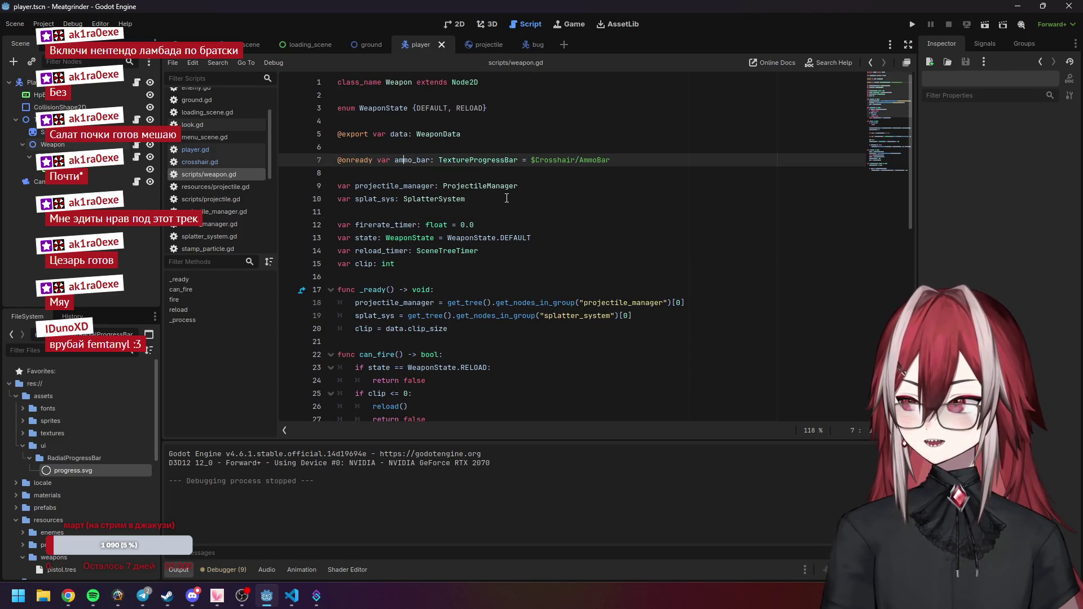
pyautogui.click(46, 156)
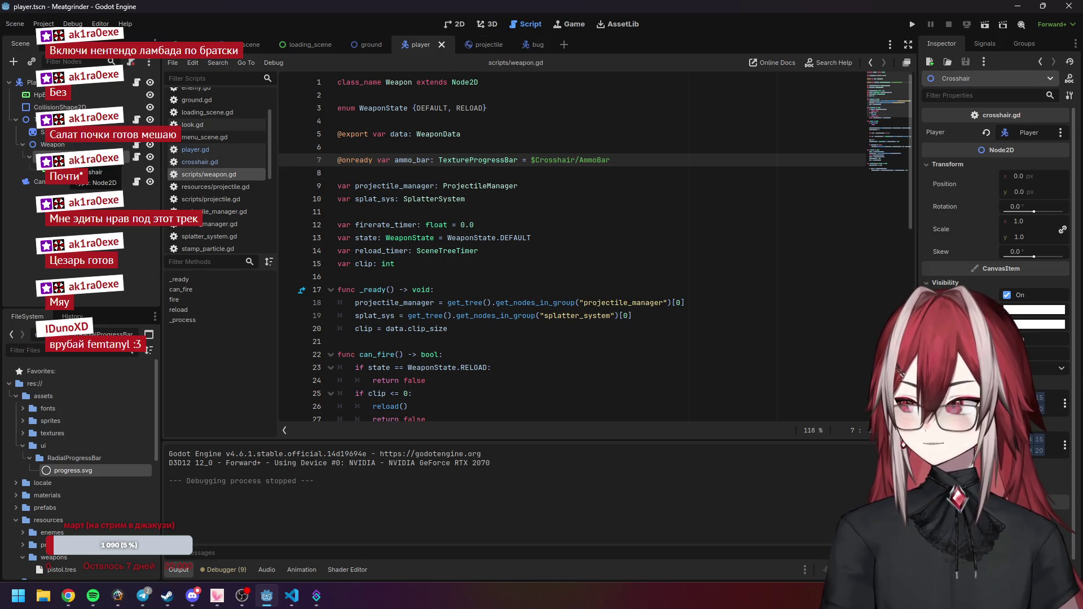
pyautogui.click(460, 24)
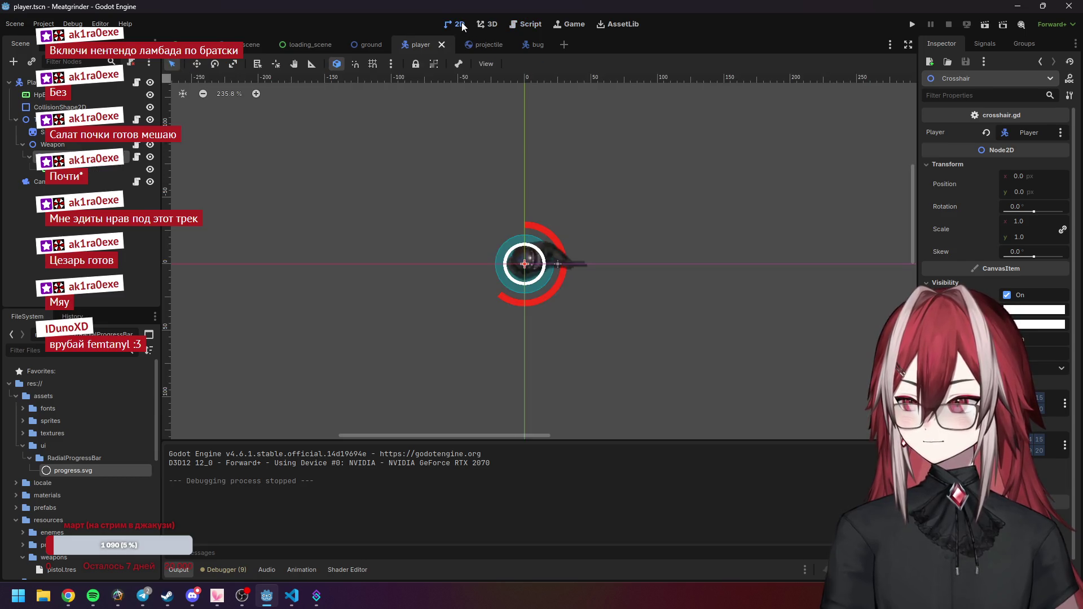
# Start adding a child node under the Crosshair node.
pyautogui.scroll(-1, 339, 184)
pyautogui.scroll(2, 338, 184)
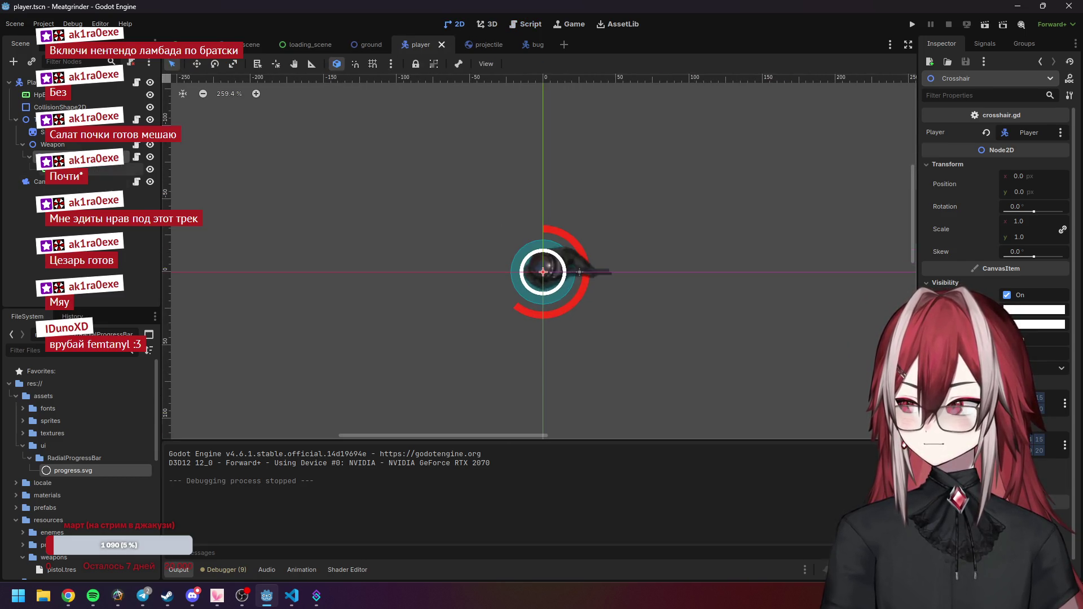
pyautogui.rightClick(62, 158)
pyautogui.click(116, 185)
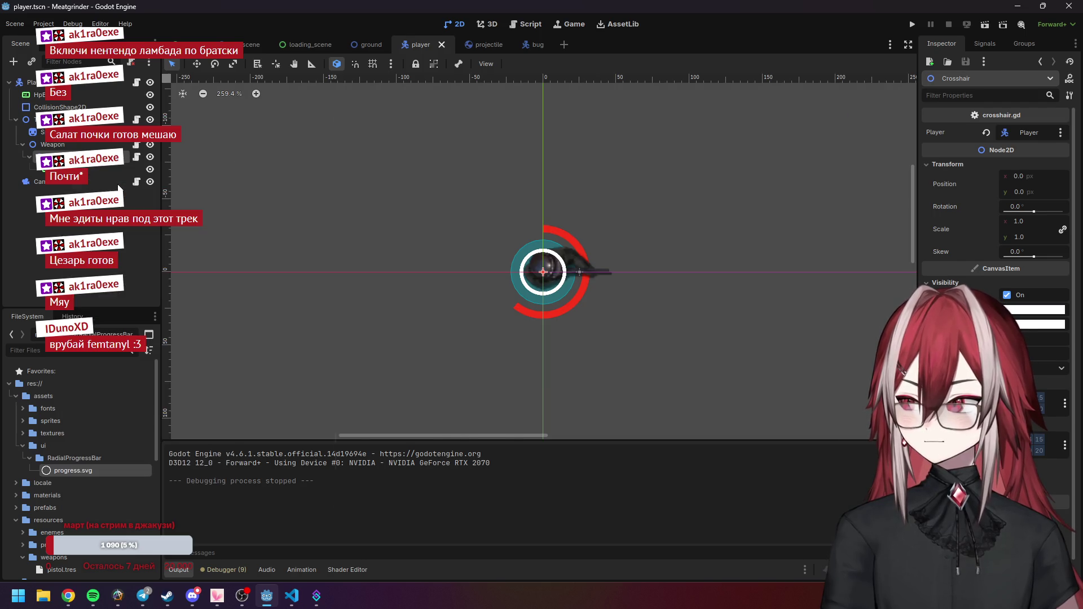
# Search for 'spi' and create a Sprite2D child node.
pyautogui.scroll(-15, 510, 246)
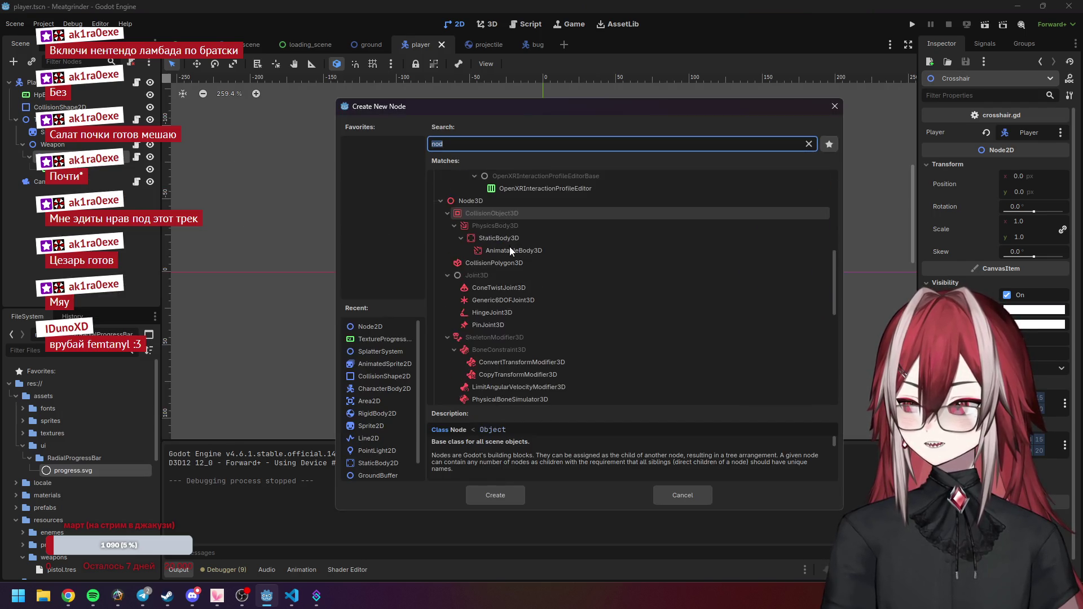
pyautogui.scroll(2, 510, 245)
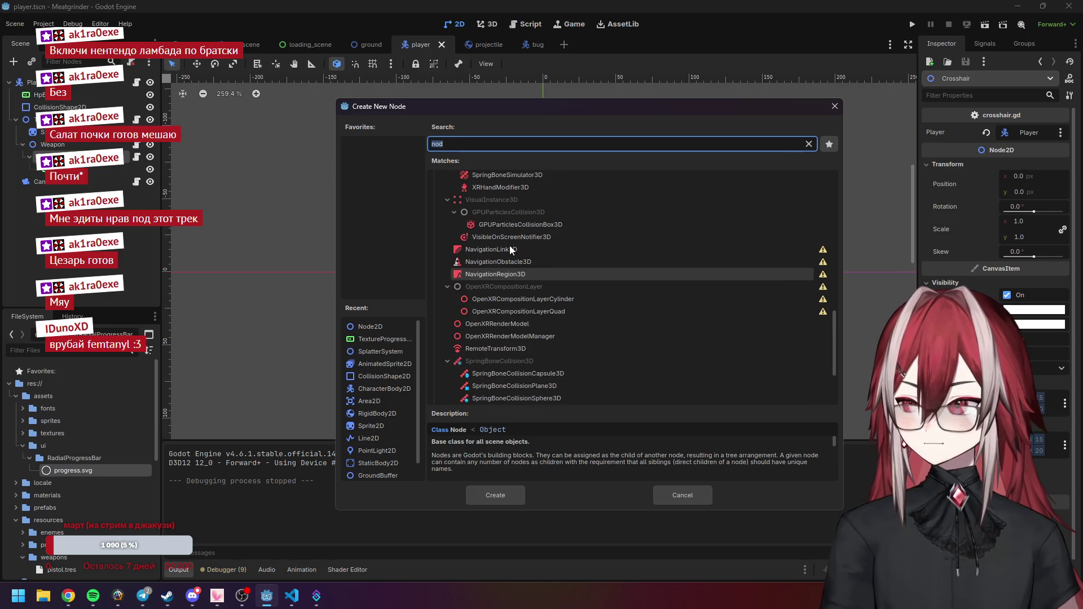
pyautogui.write('ыз')
pyautogui.press('BackSpace')
pyautogui.press('BackSpace')
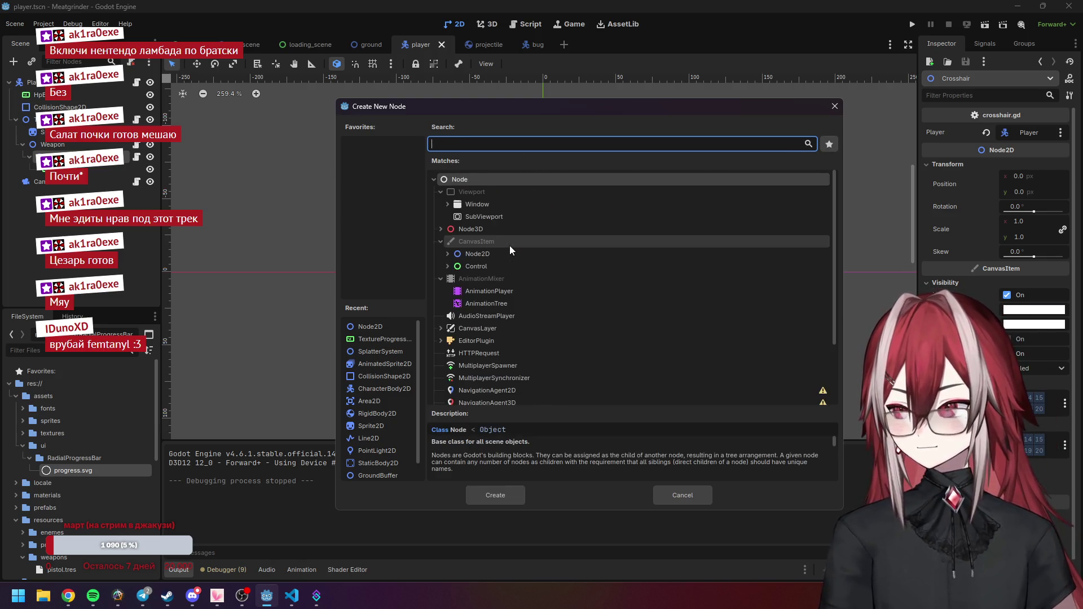
pyautogui.write('spir')
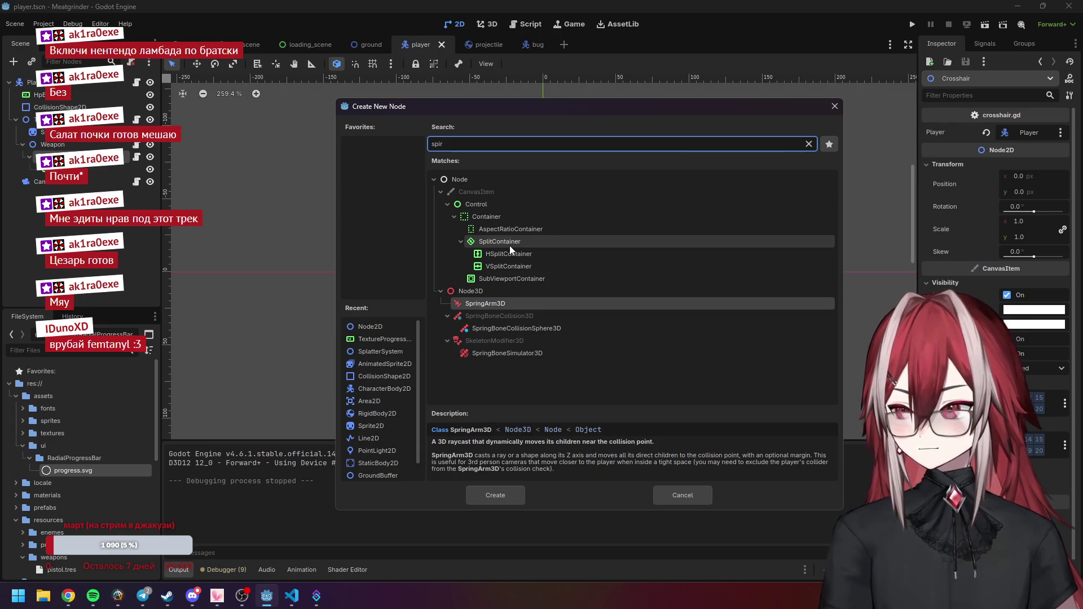
pyautogui.press('BackSpace')
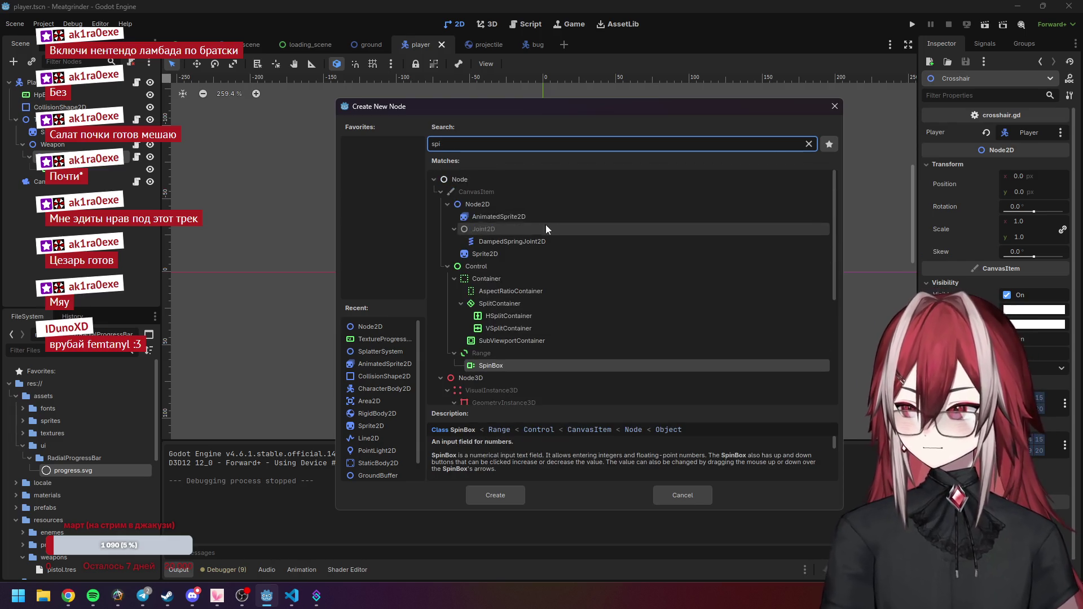
pyautogui.click(509, 254)
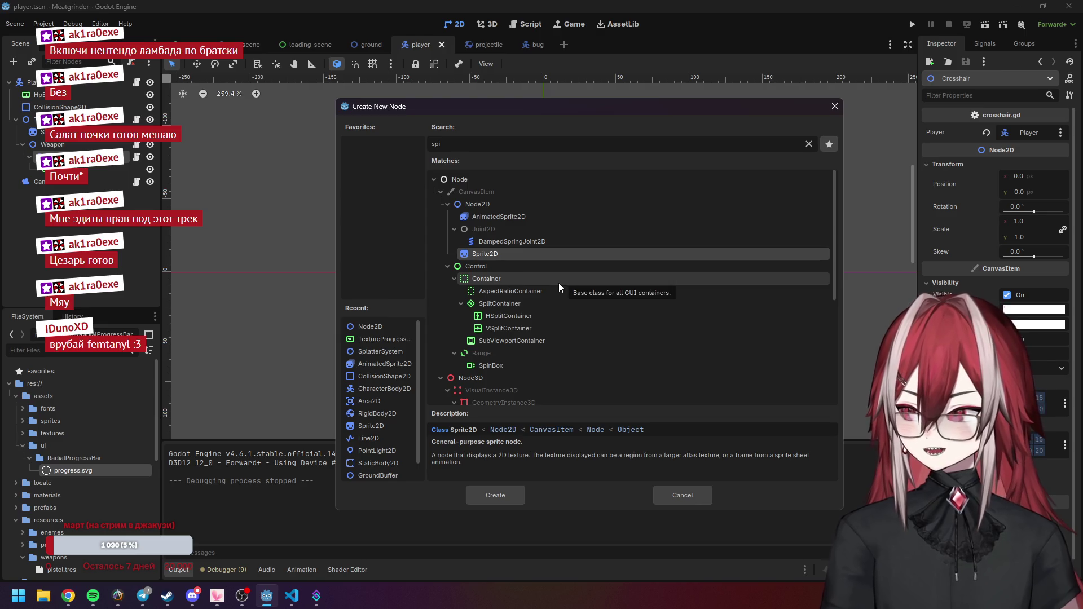
pyautogui.click(495, 495)
pyautogui.click(90, 156)
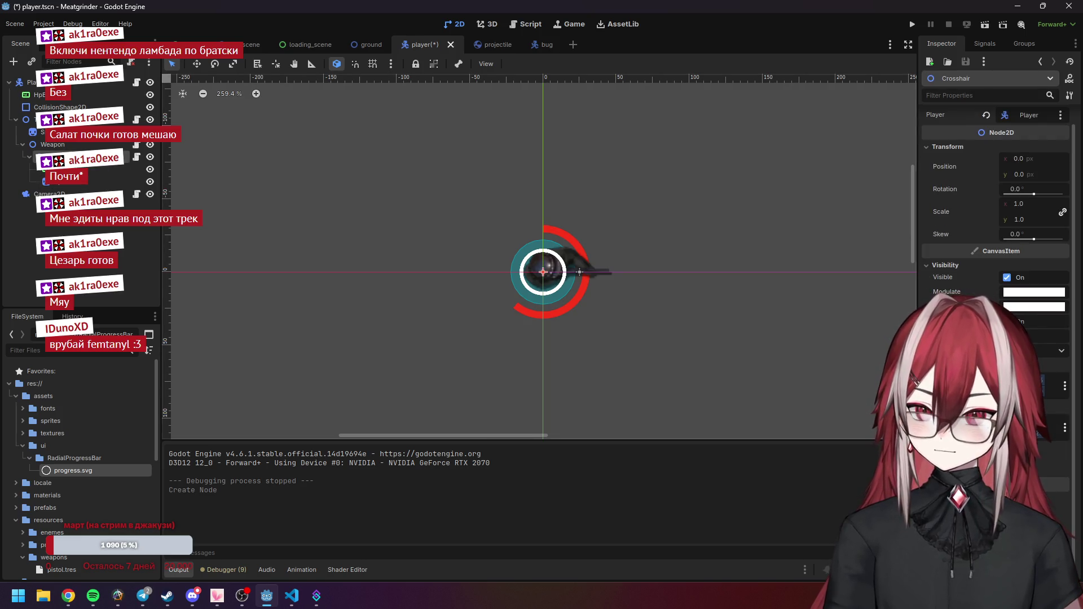
# Select the new Sprite2D and look through its Texture options without assigning one.
pyautogui.click(90, 181)
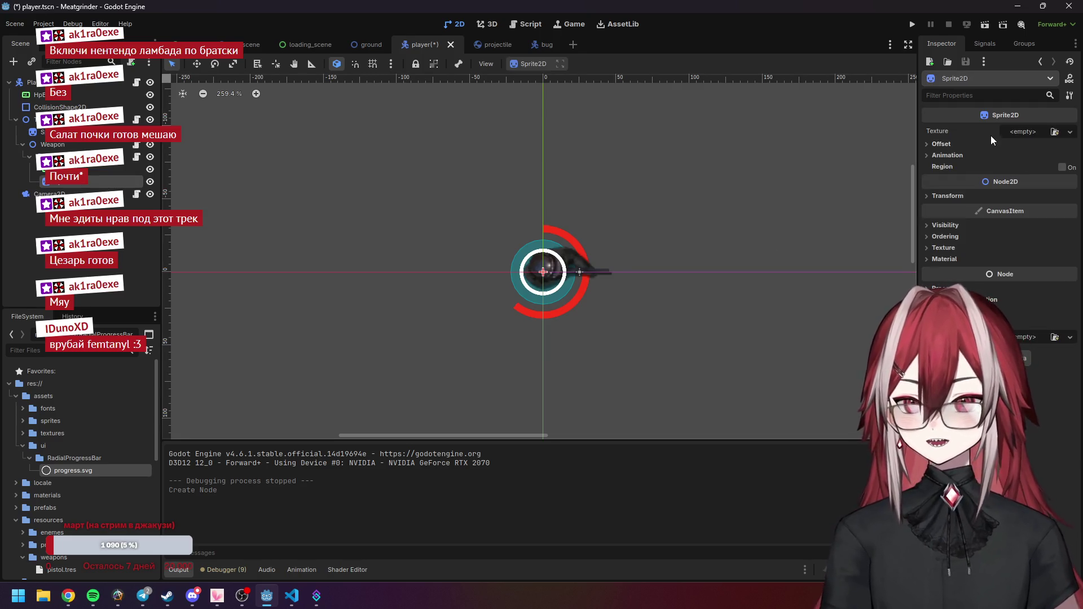
pyautogui.click(1061, 133)
pyautogui.click(1061, 133)
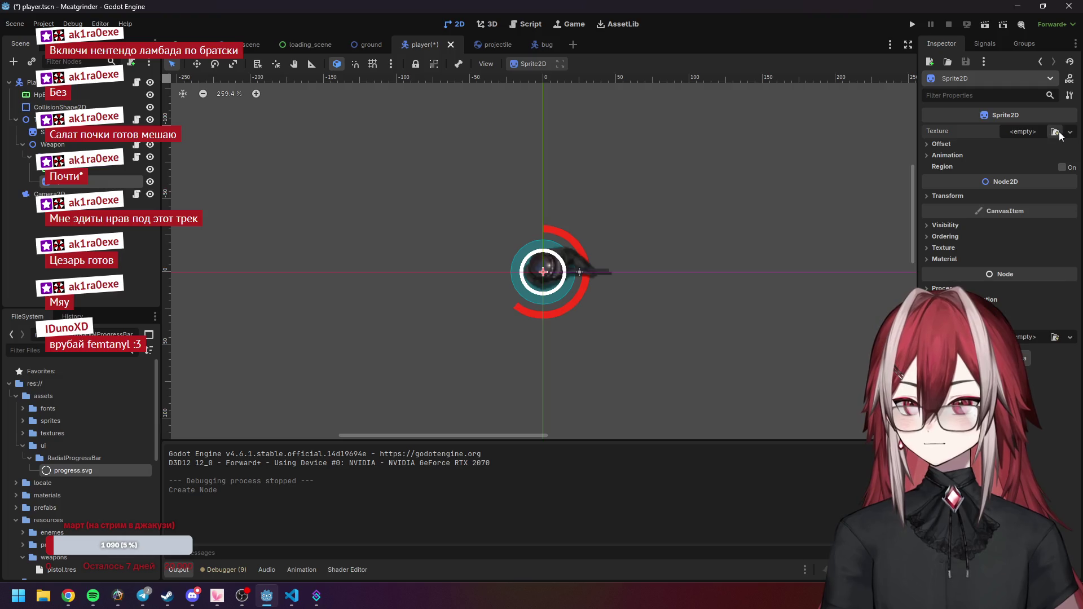
pyautogui.click(1061, 135)
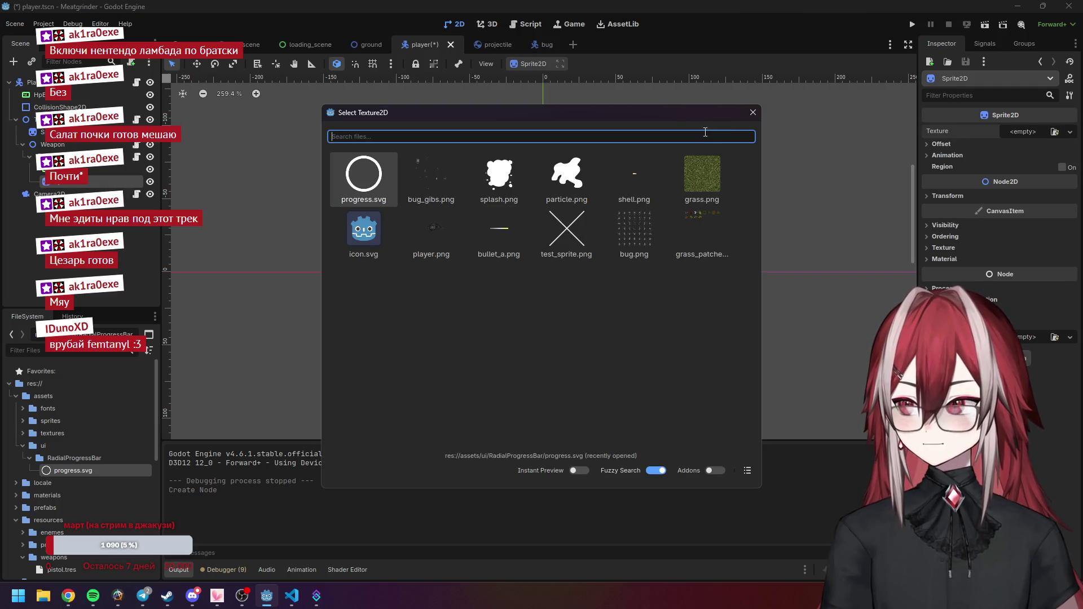
pyautogui.click(752, 112)
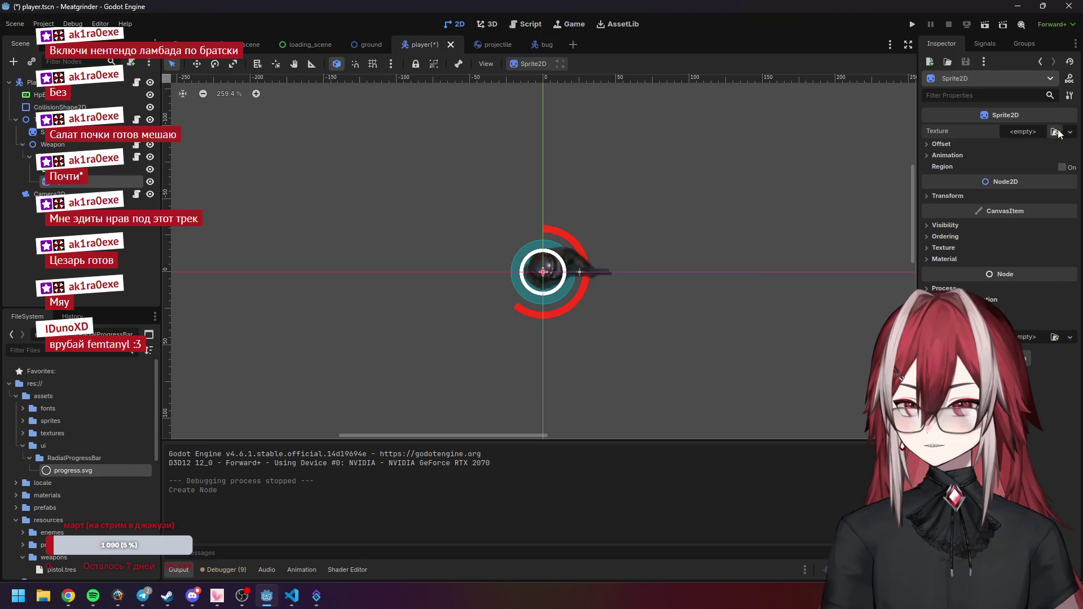
pyautogui.click(1071, 131)
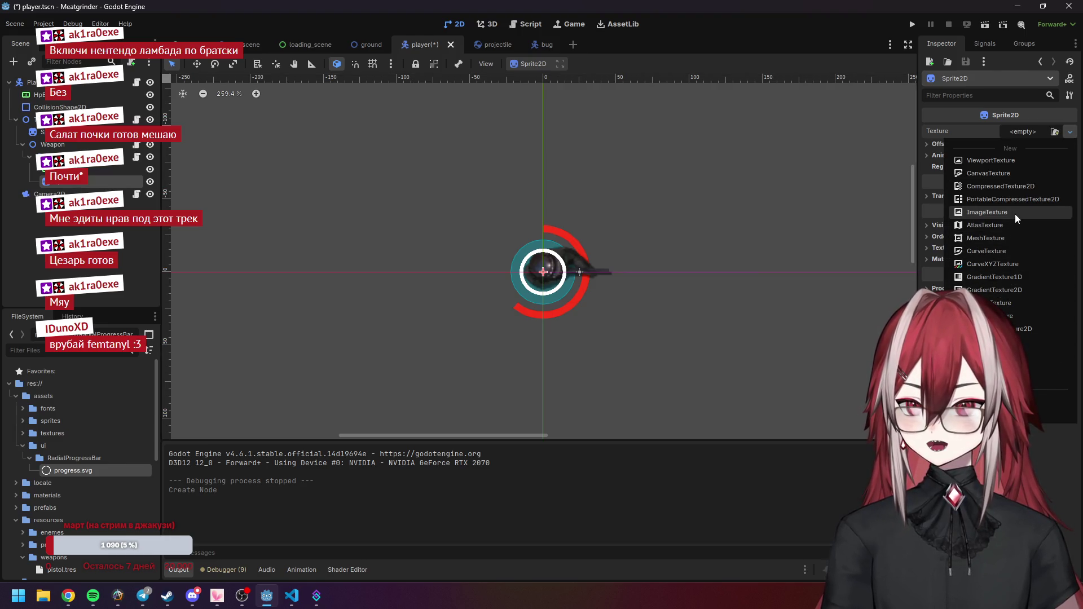
pyautogui.press('Escape')
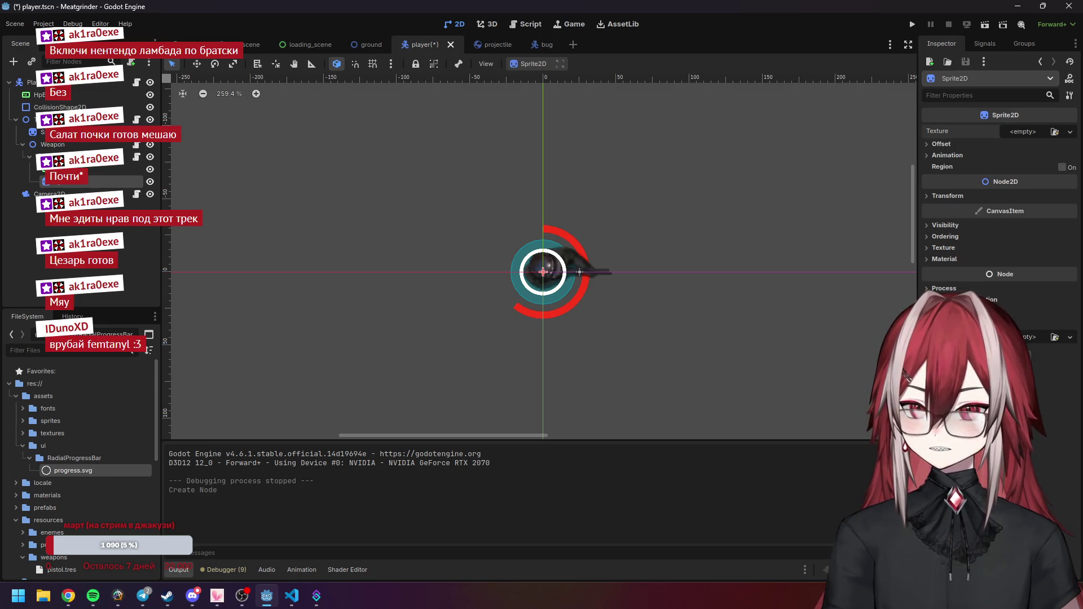
# Open File Explorer with Win+E and go to the project's icons folder.
pyautogui.moveTo(70, 594)
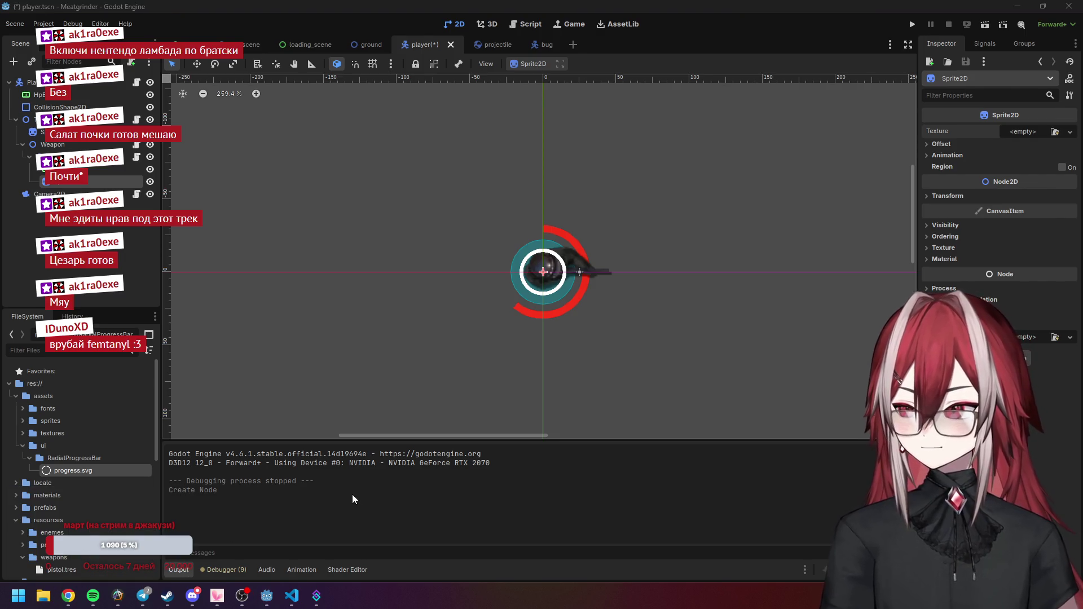
pyautogui.press('super+e')
pyautogui.click(289, 257)
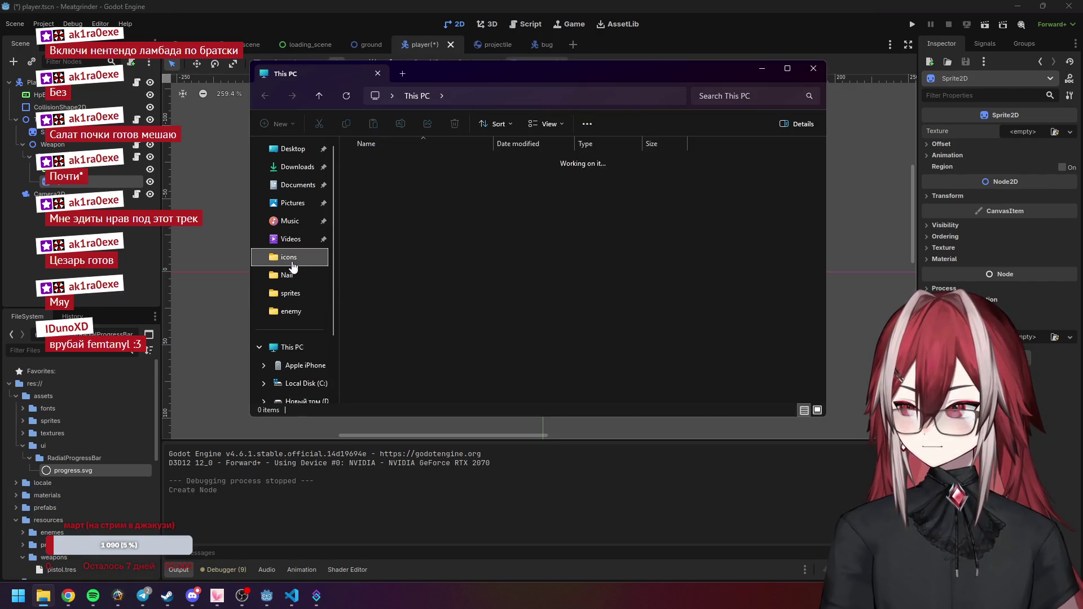
# Navigate from the icons folder up to assets and into the sprites folder.
pyautogui.click(587, 96)
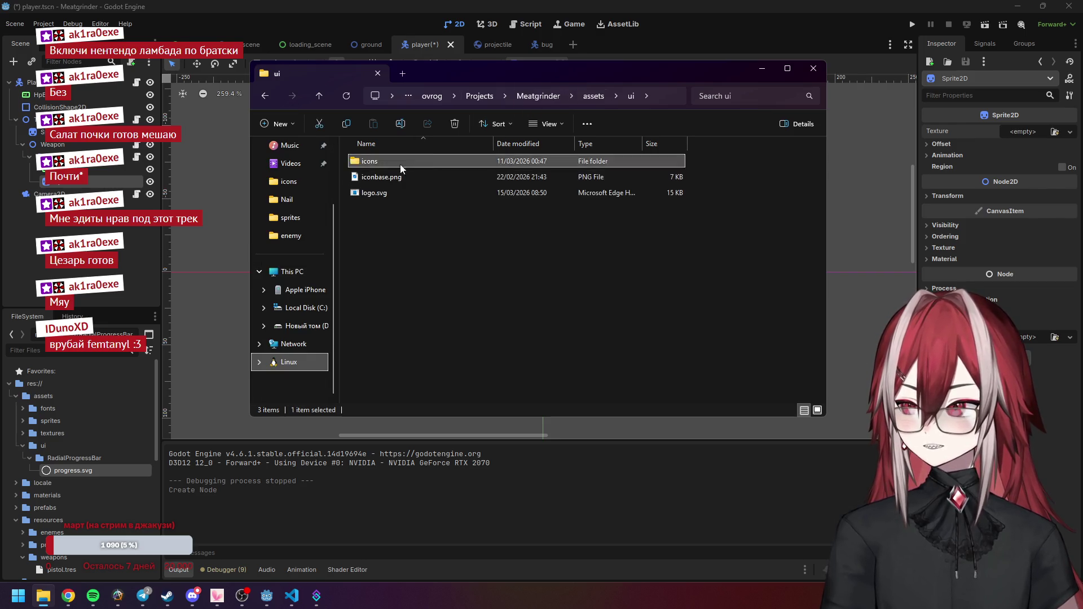
pyautogui.click(592, 96)
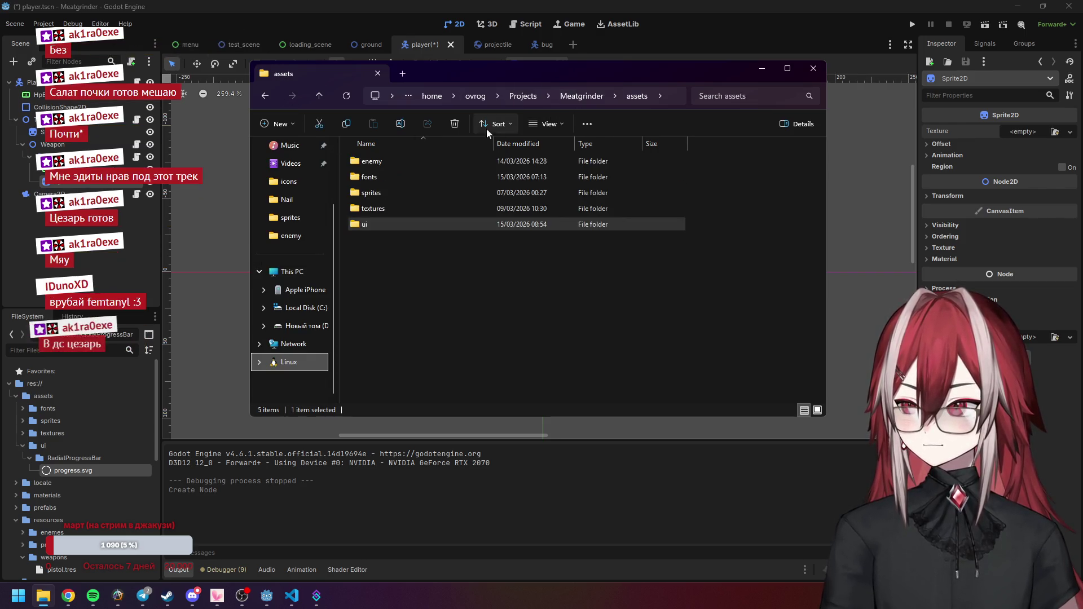
pyautogui.click(388, 197)
pyautogui.doubleClick(370, 223)
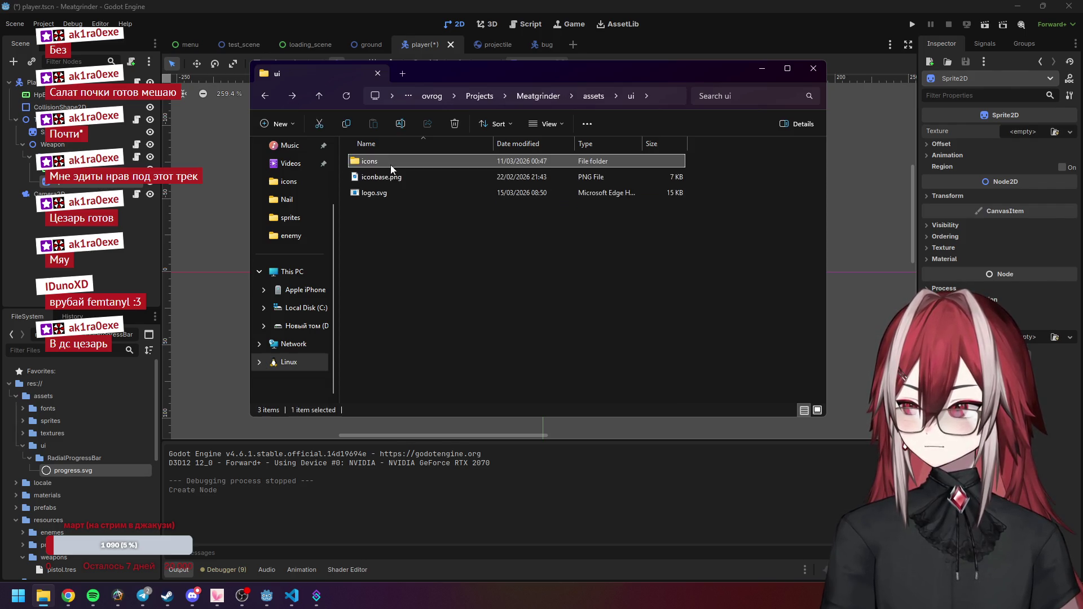
pyautogui.hotkey('alt', 'Left')
pyautogui.doubleClick(387, 193)
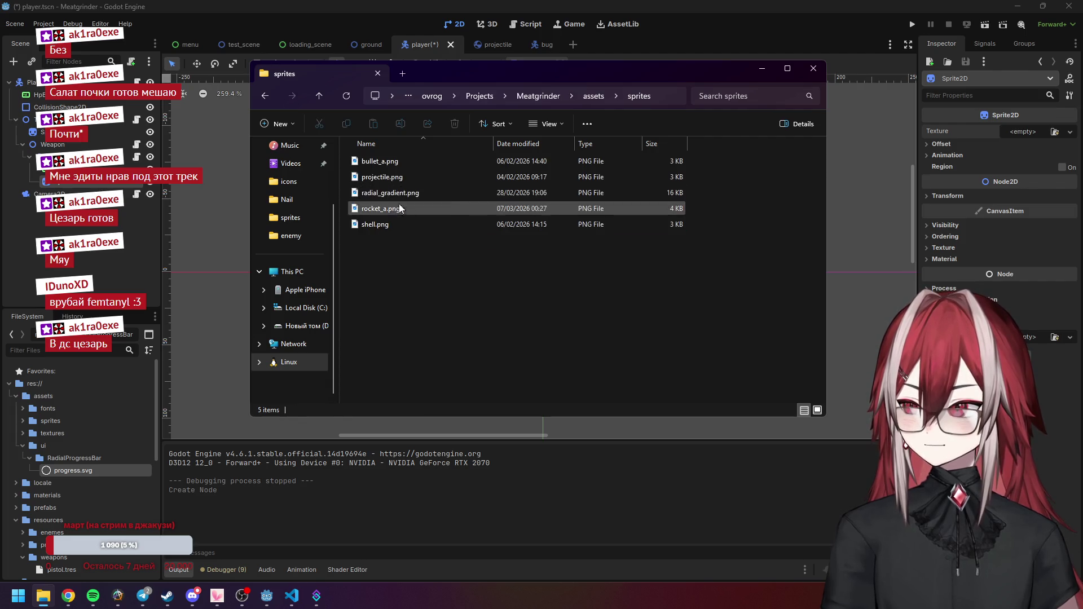
# Show the sprites folder as medium icons and select projectile.png.
pyautogui.click(562, 124)
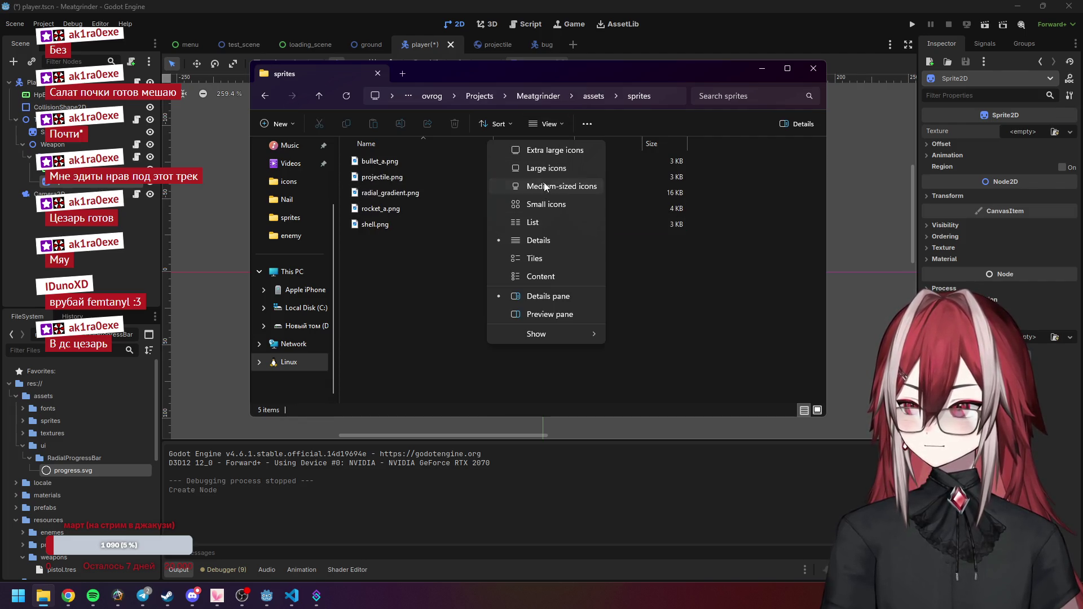
pyautogui.click(545, 186)
pyautogui.click(561, 127)
pyautogui.press('Escape')
pyautogui.keyDown('ctrl'); pyautogui.scroll(2, 561, 167); pyautogui.keyUp('ctrl')
pyautogui.click(439, 189)
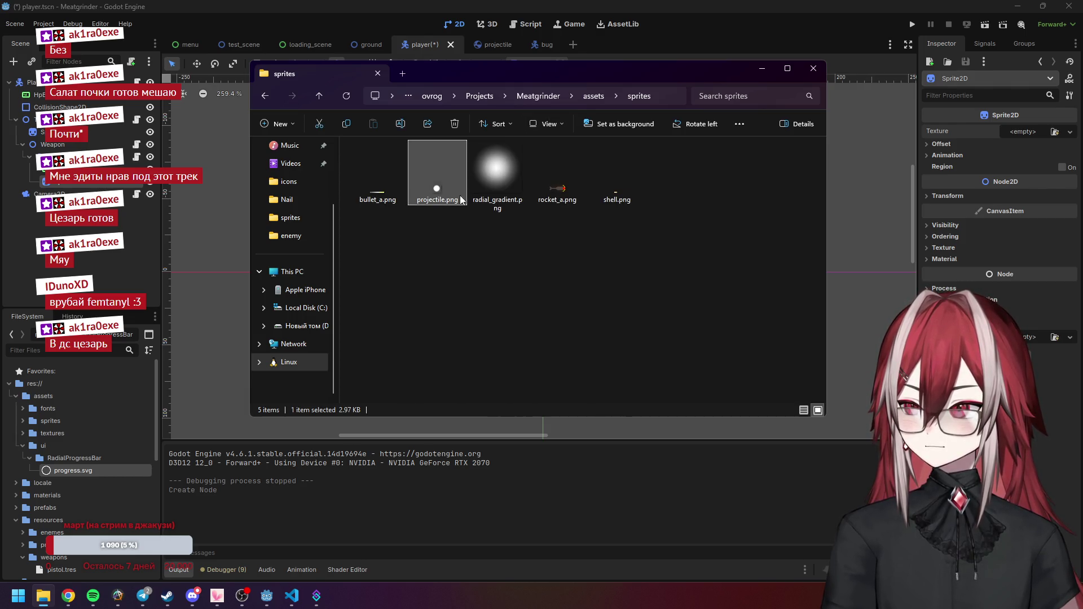
# Open the assets/textures folder and display it as large icons.
pyautogui.click(592, 96)
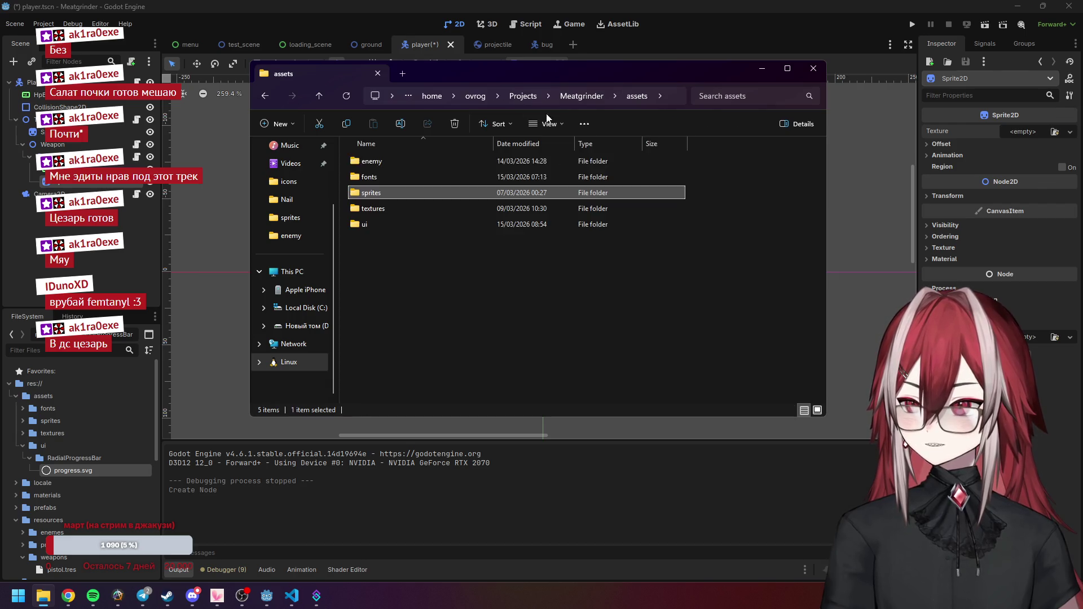
pyautogui.doubleClick(384, 204)
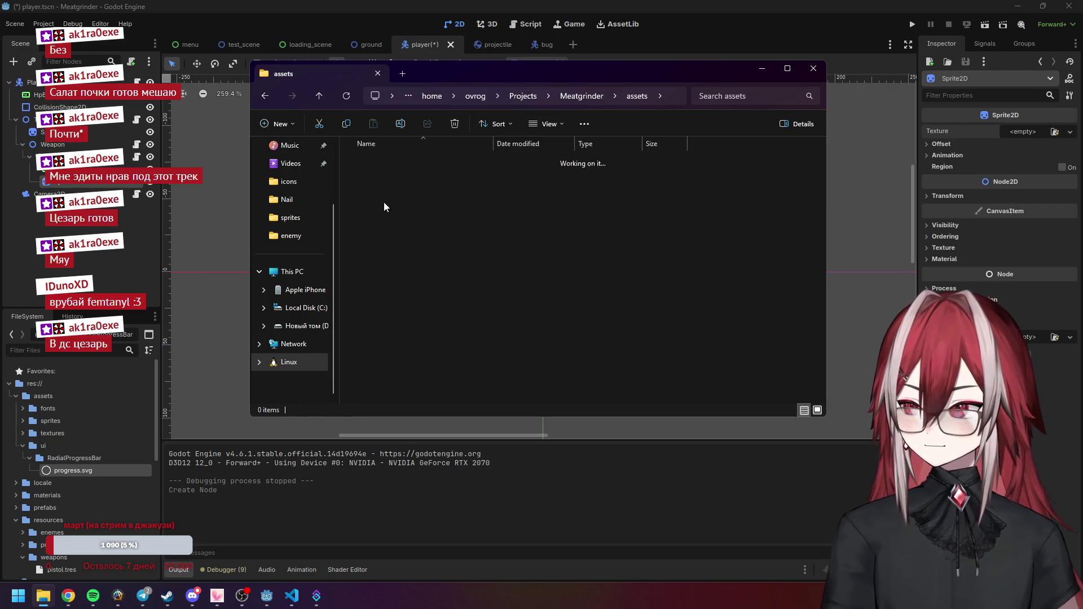
pyautogui.click(545, 131)
pyautogui.click(554, 191)
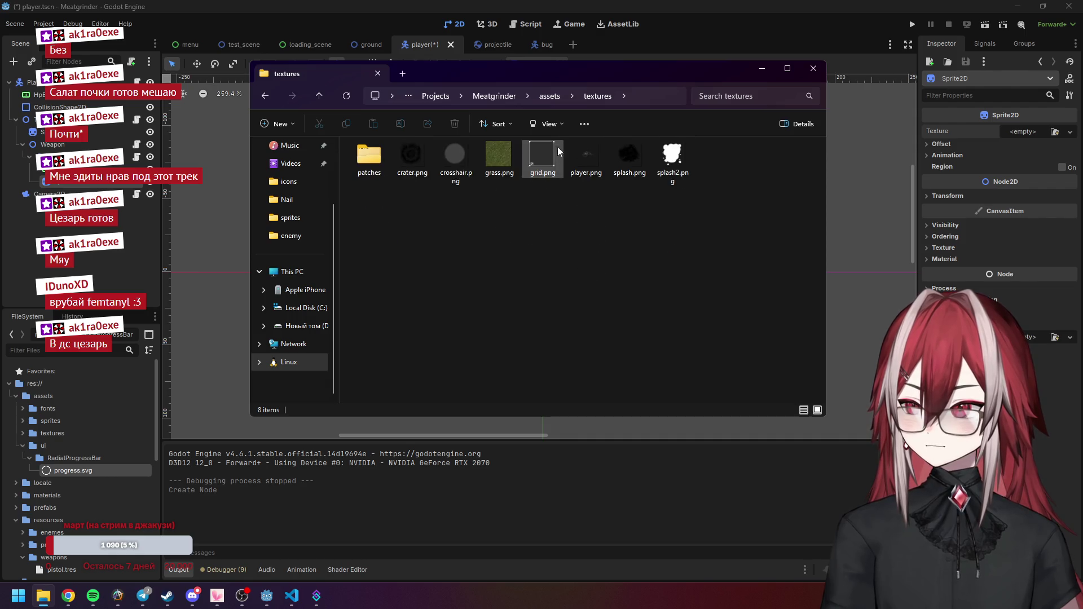
pyautogui.click(545, 124)
pyautogui.click(561, 170)
# Check crosshair.png, then view the cat-and-salad photo full size in Discord.
pyautogui.click(492, 186)
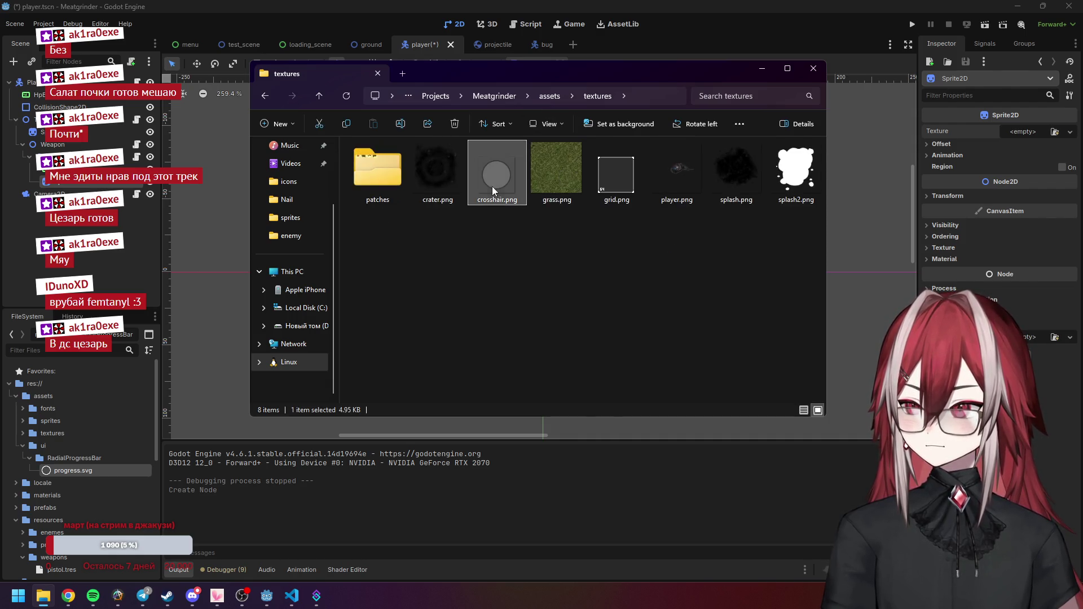
pyautogui.click(530, 246)
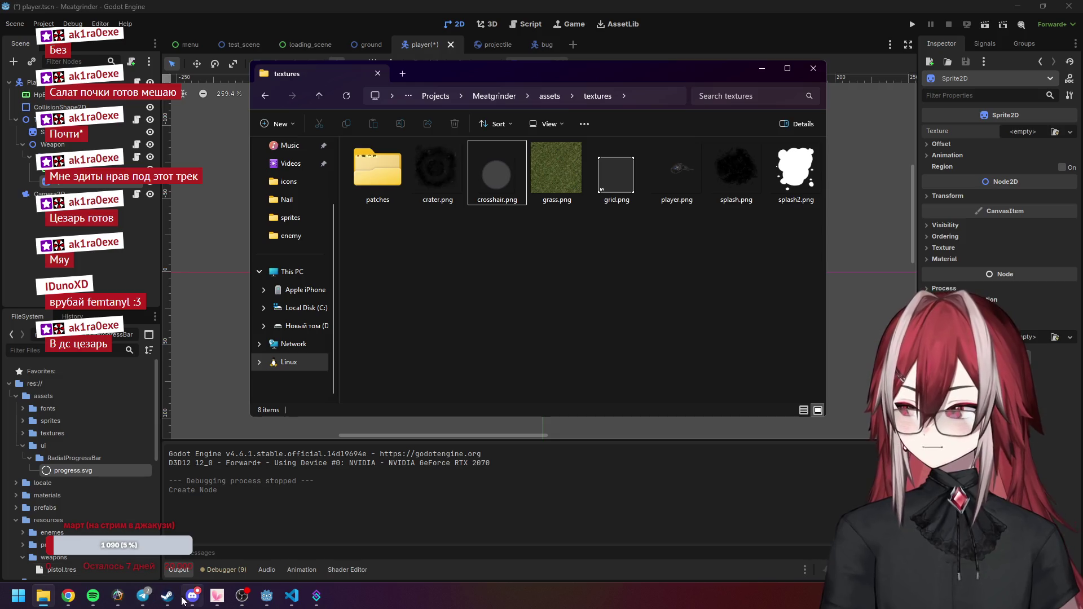
pyautogui.click(217, 596)
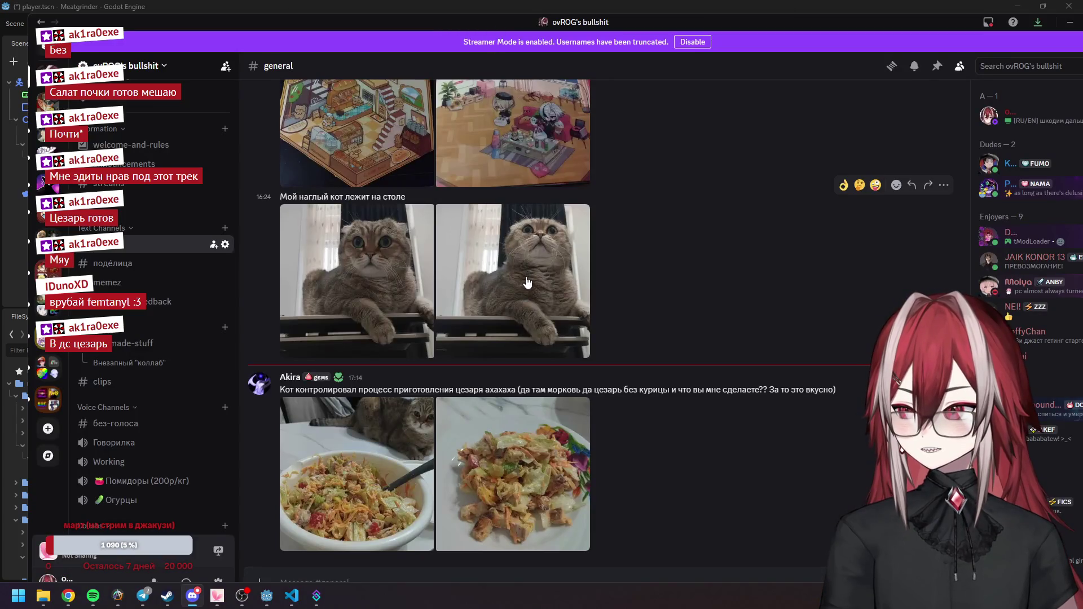
pyautogui.click(369, 479)
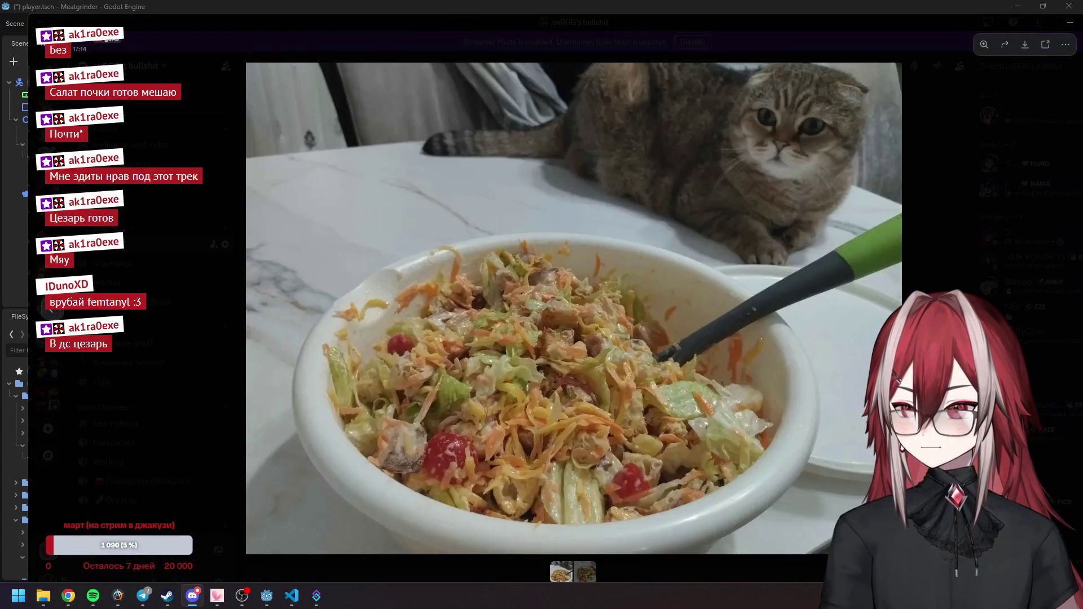
# View the salad-on-a-plate photo full size, then minimize Discord.
pyautogui.press('Escape')
pyautogui.click(575, 474)
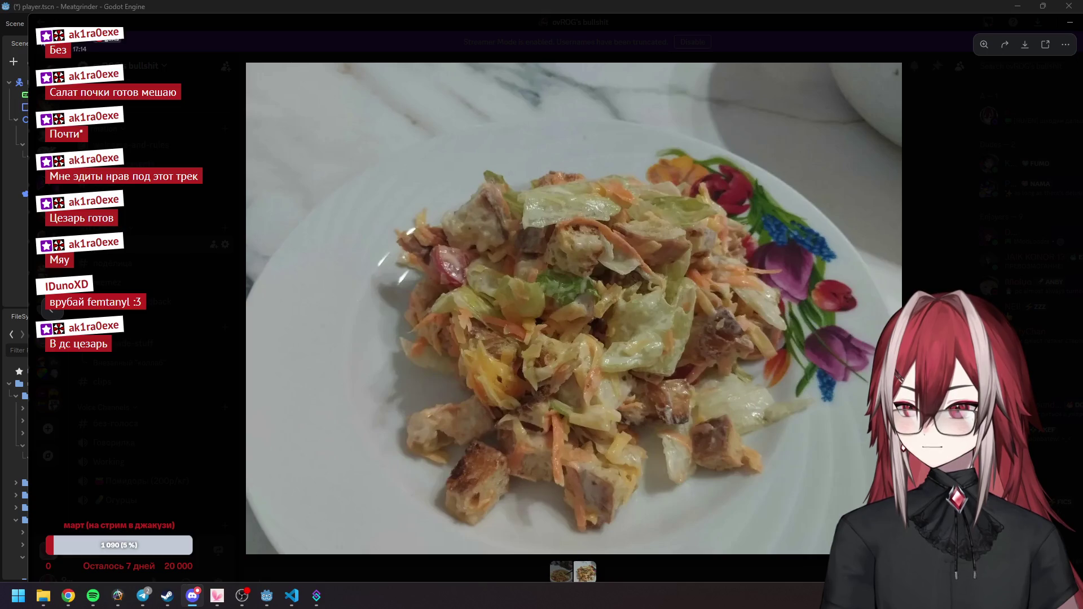
pyautogui.press('Escape')
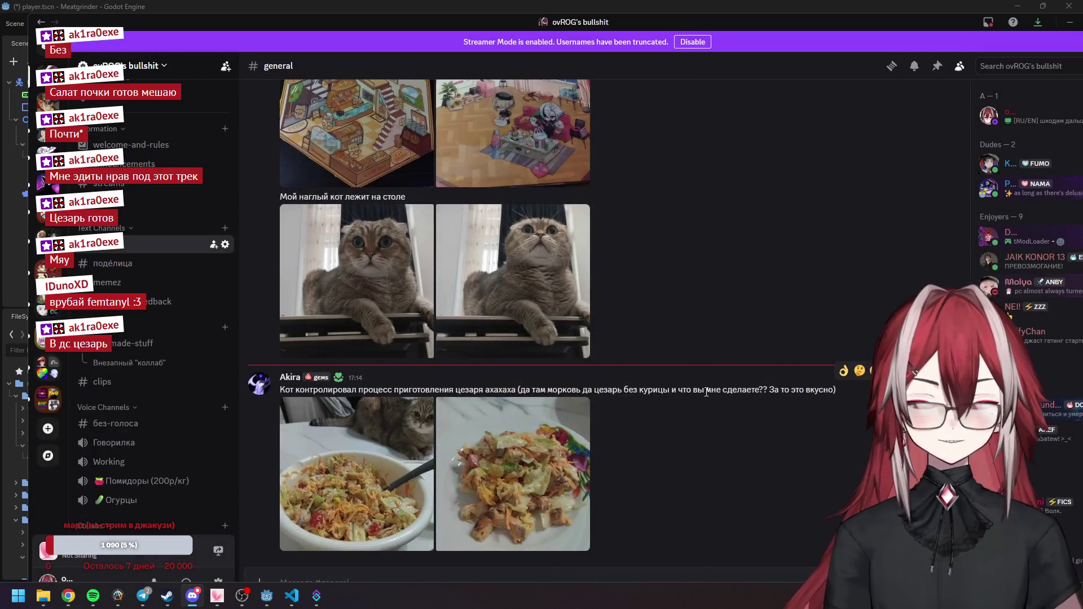
pyautogui.click(1070, 22)
pyautogui.hotkey('alt', 'Tab')
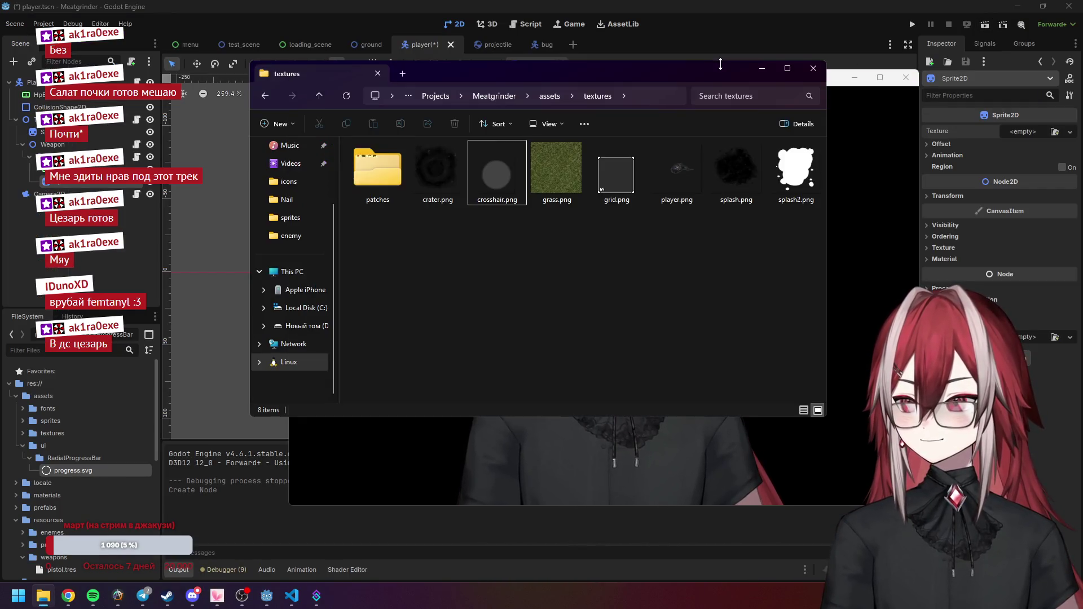
# Minimize the textures window, collapse RadialProgressBar in the FileSystem dock, and switch to Spotify.
pyautogui.click(848, 15)
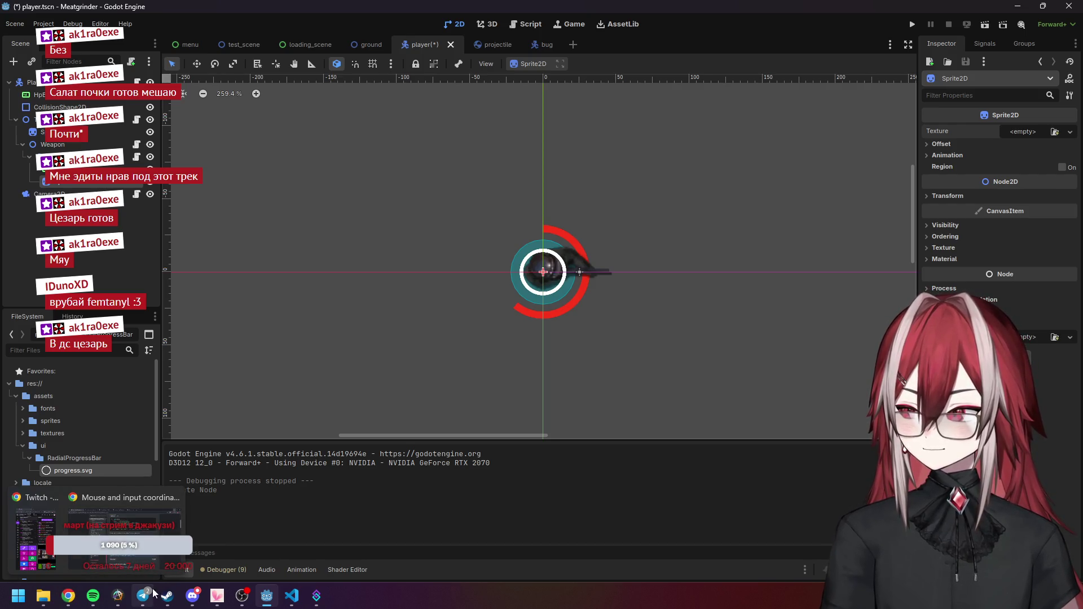
pyautogui.moveTo(144, 596)
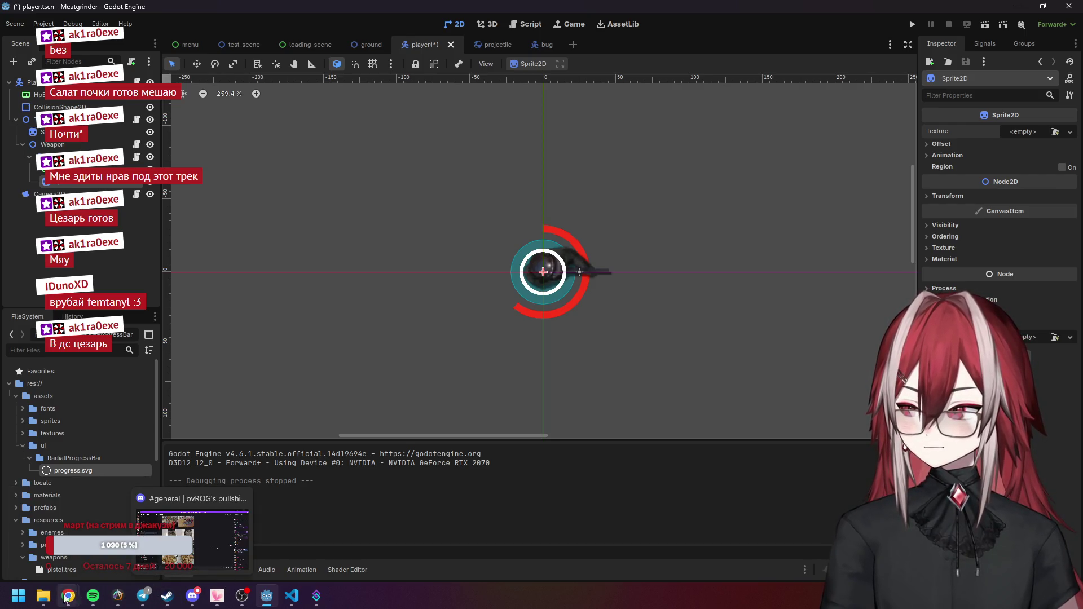
pyautogui.click(43, 596)
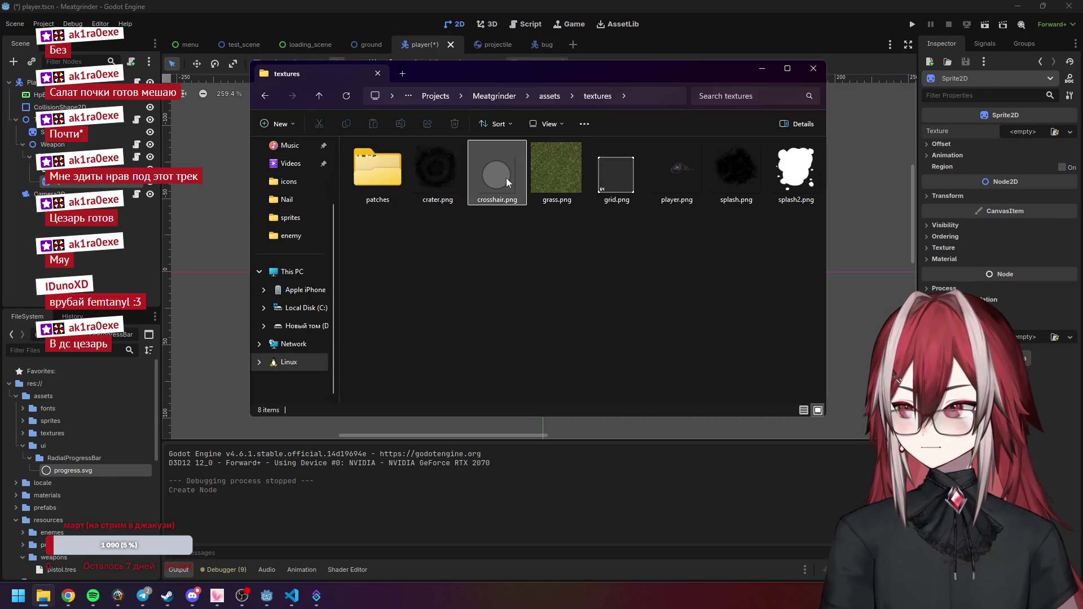
pyautogui.click(20, 447)
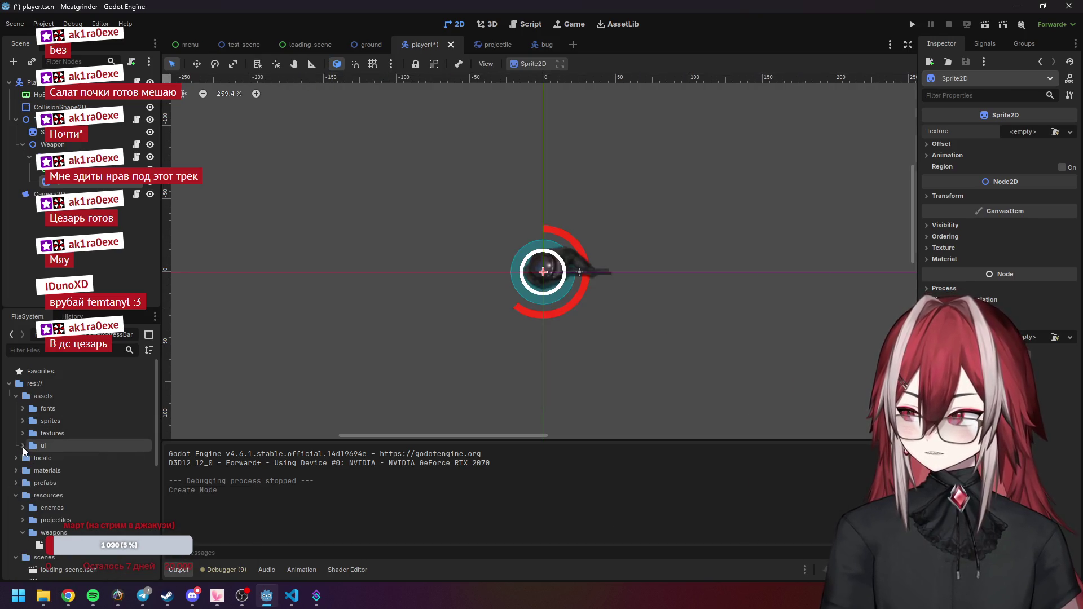
pyautogui.click(30, 458)
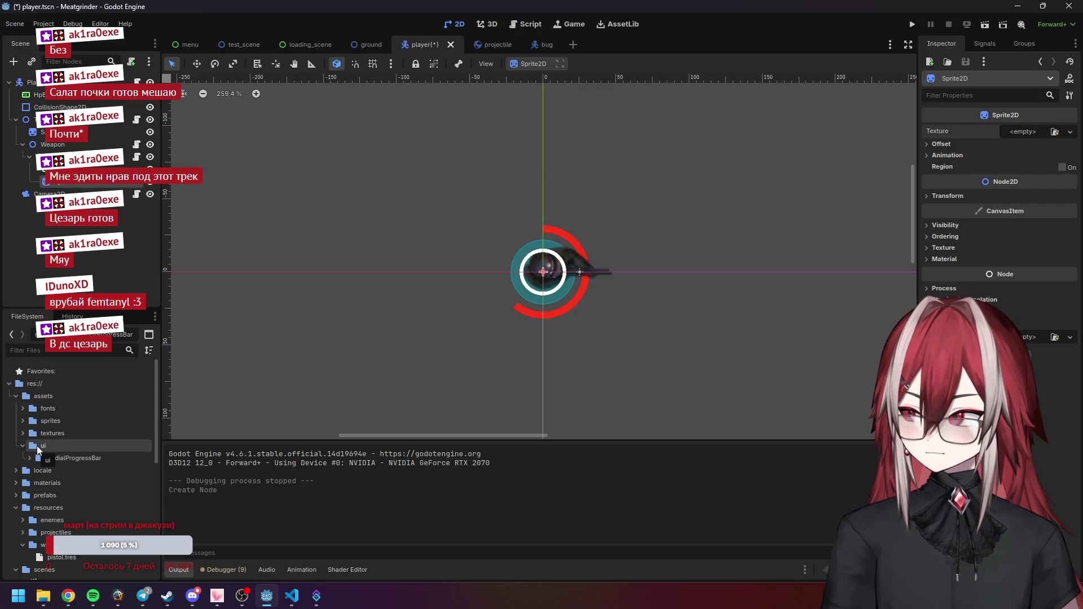
pyautogui.click(94, 604)
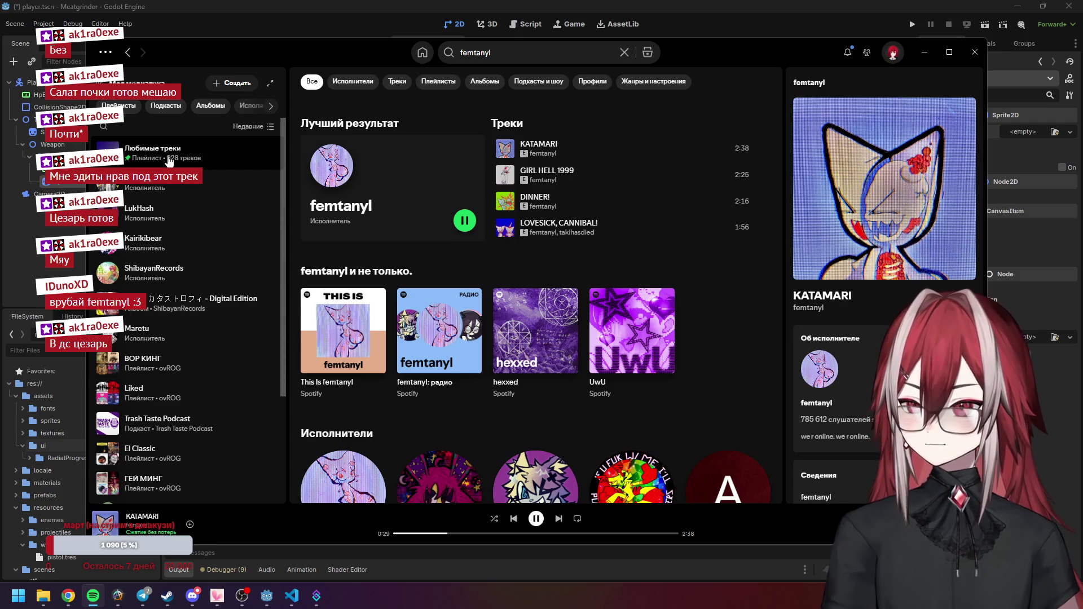
# Play track 62 from the Любимые треки playlist, then return to Godot.
pyautogui.click(150, 152)
pyautogui.scroll(-10, 358, 357)
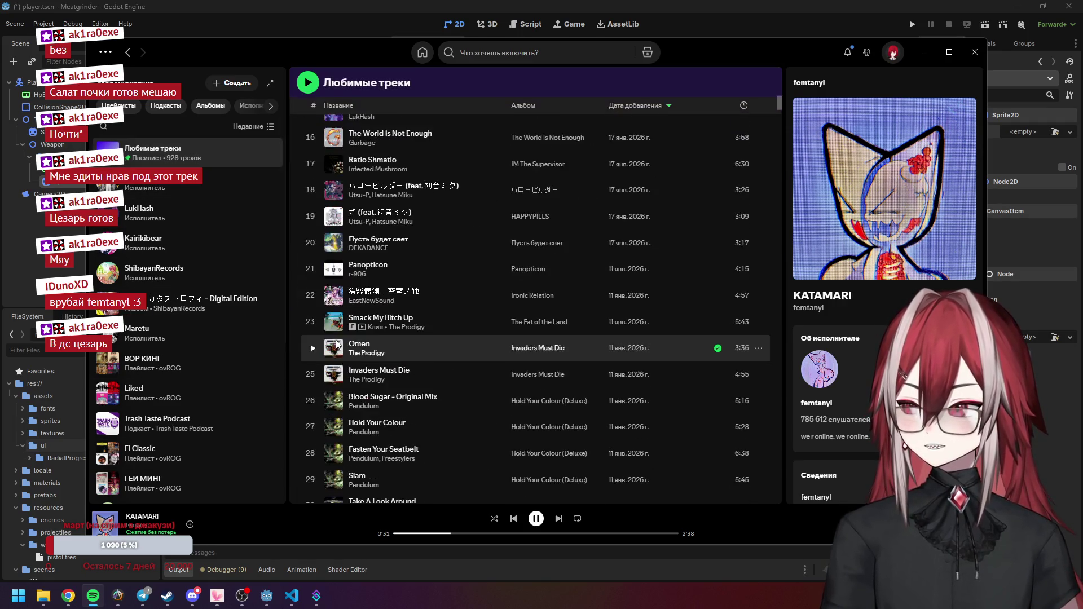
pyautogui.scroll(-7, 323, 287)
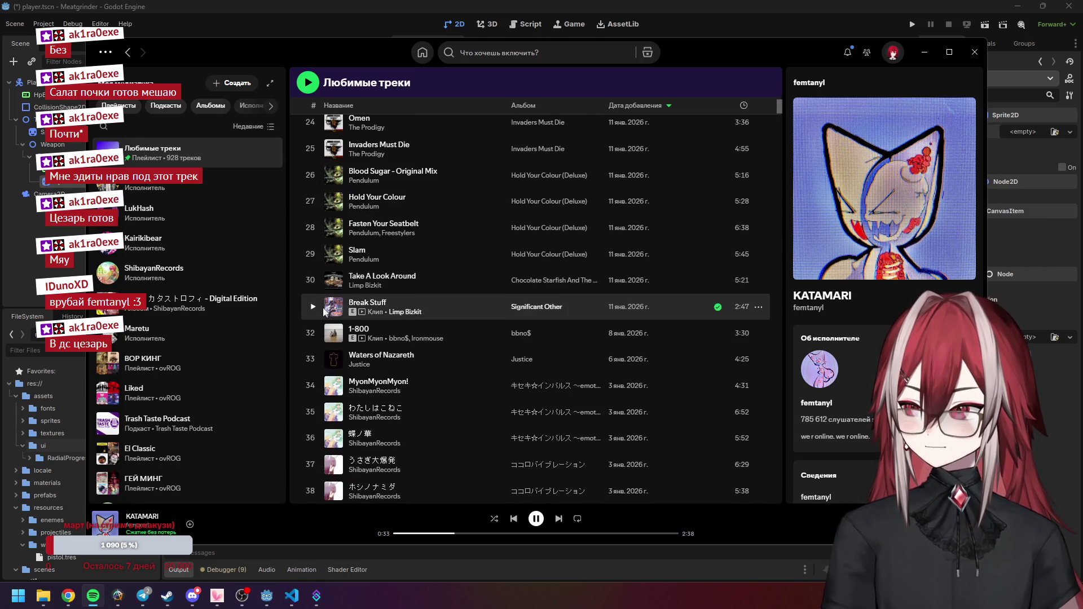
pyautogui.scroll(-11, 328, 308)
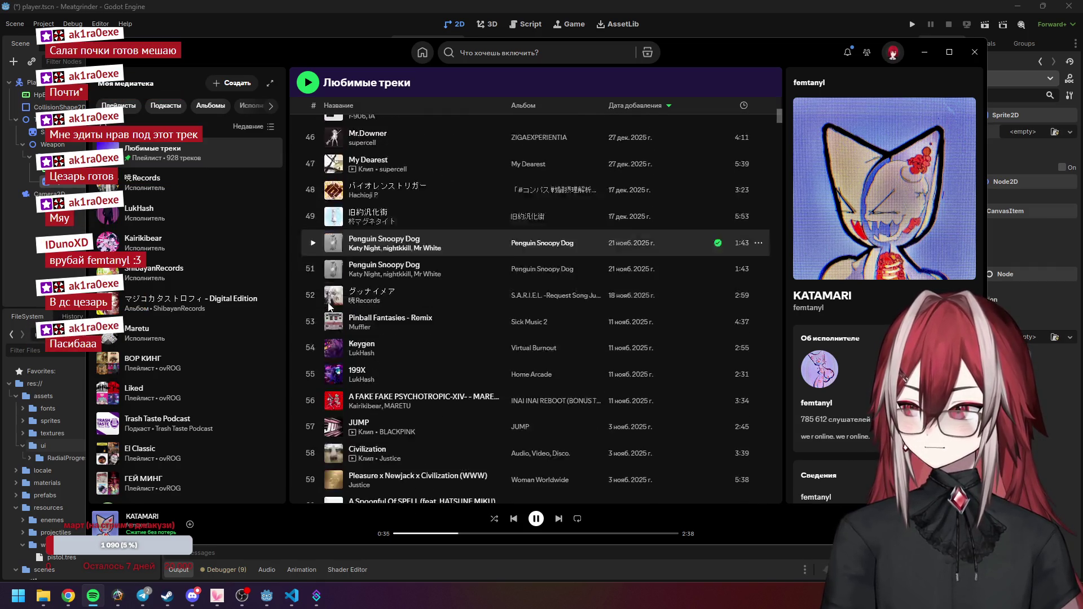
pyautogui.scroll(-2, 324, 299)
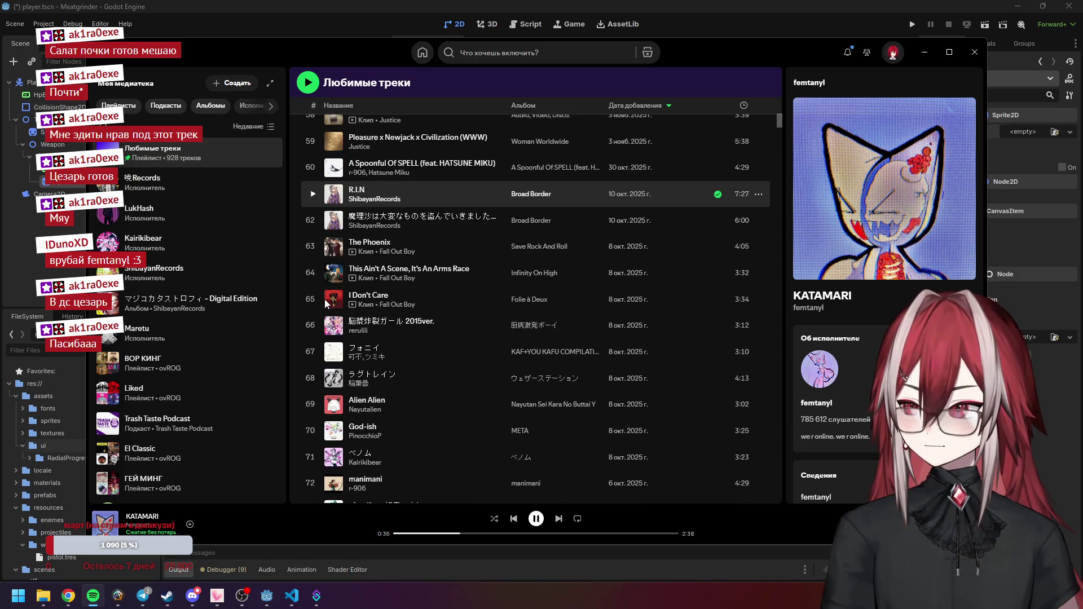
pyautogui.click(312, 220)
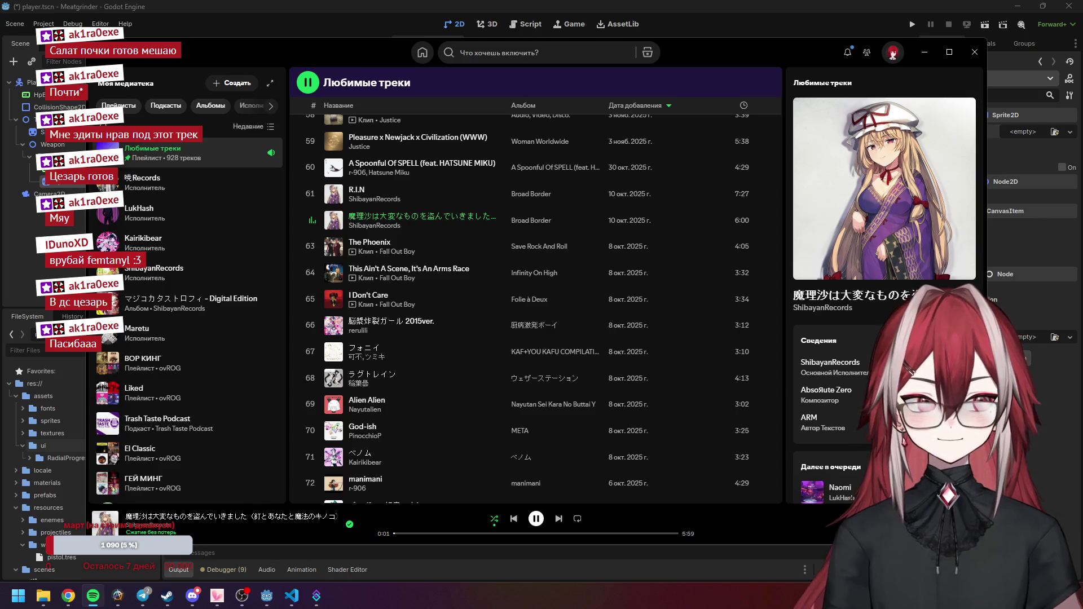
pyautogui.click(924, 51)
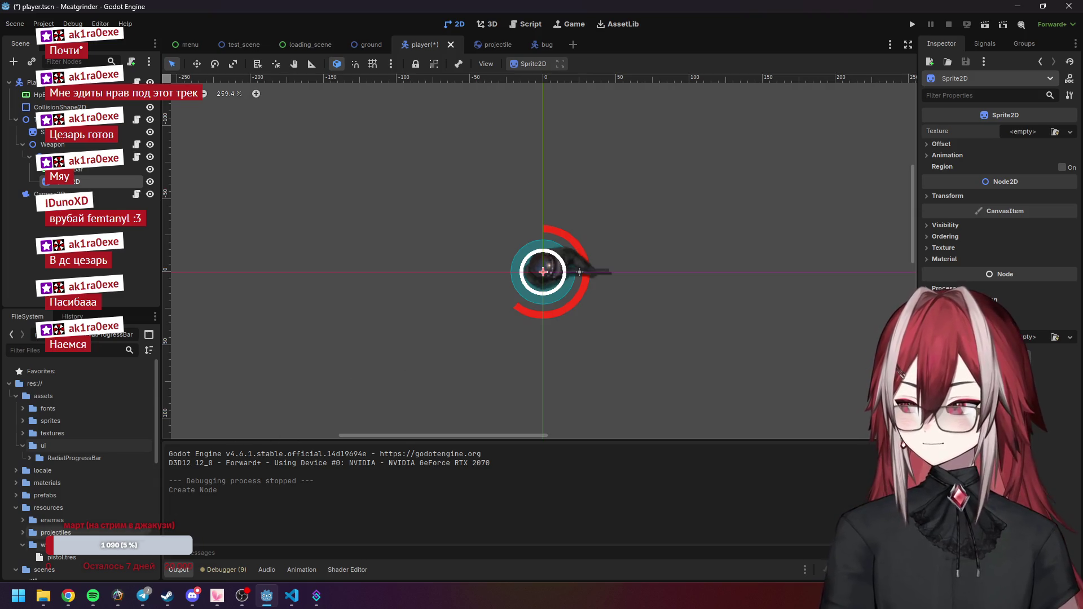
# Drag crosshair.png from Explorer into Godot's assets/ui folder and open the Sprite2D's texture picker.
pyautogui.click(45, 601)
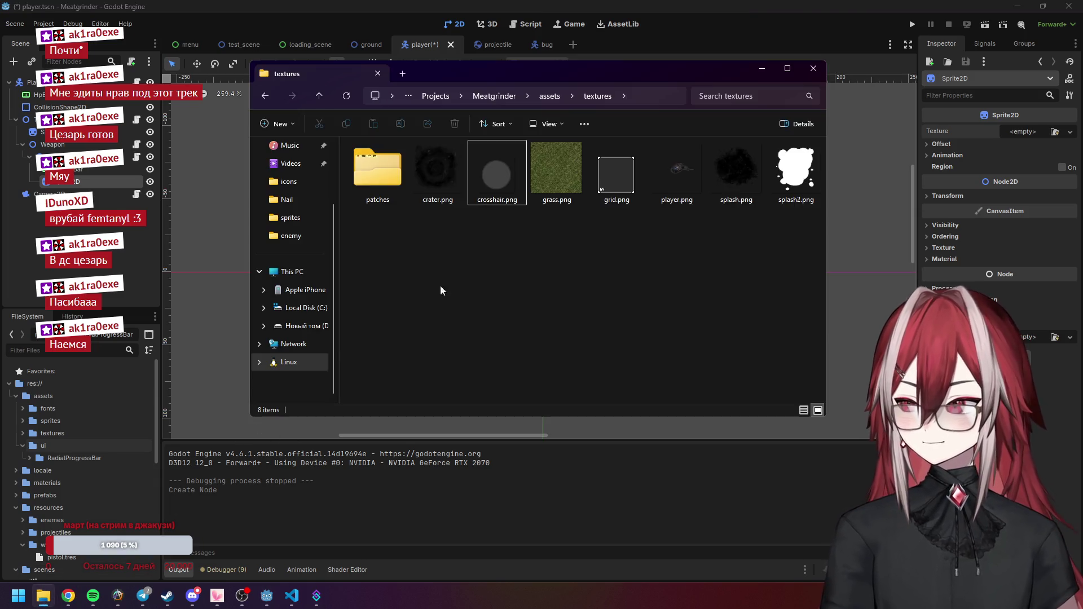
pyautogui.click(494, 173)
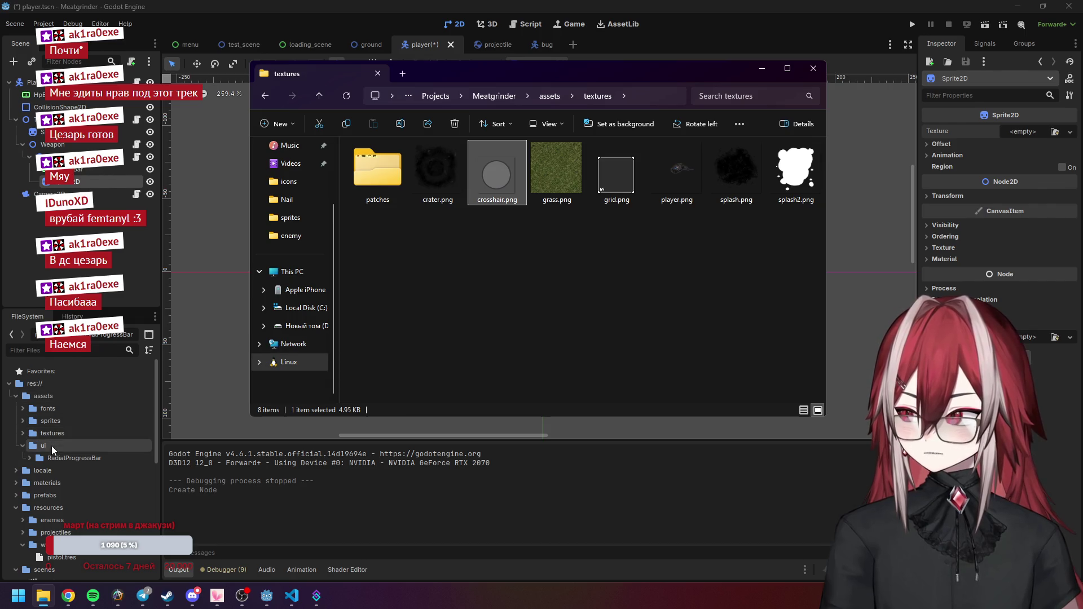
pyautogui.moveTo(502, 173)
pyautogui.mouseDown()
pyautogui.moveTo(45, 416)
pyautogui.moveTo(49, 444)
pyautogui.mouseUp()
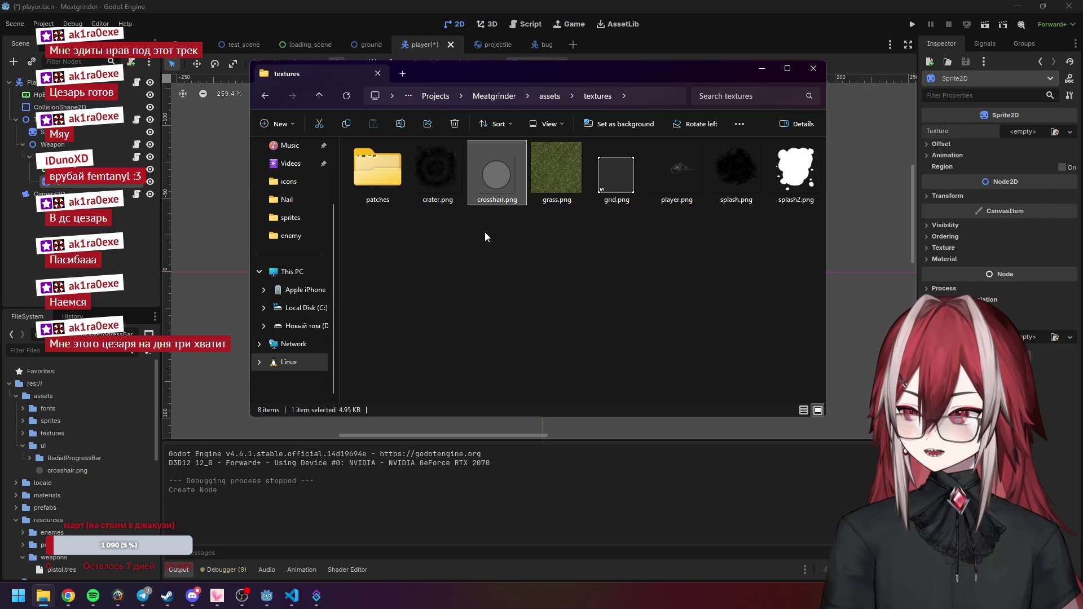
pyautogui.click(53, 471)
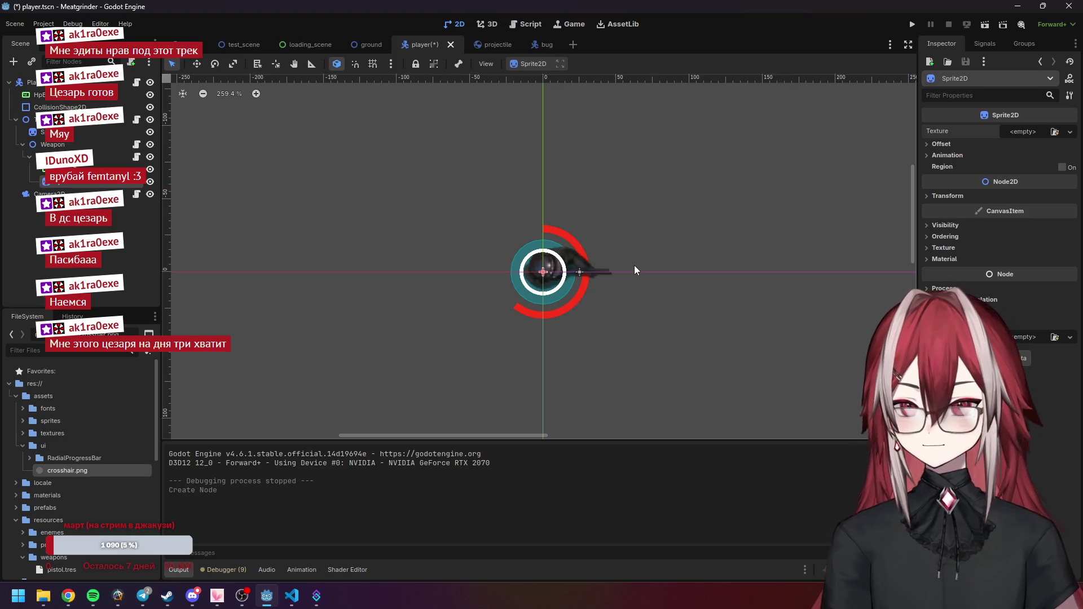
pyautogui.click(1054, 132)
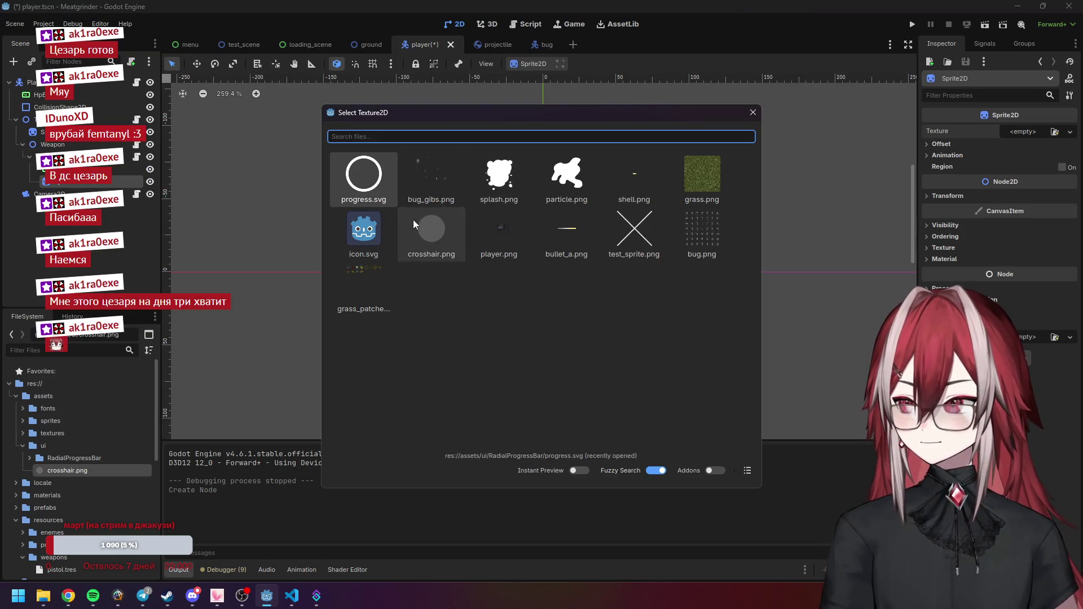
# Assign crosshair.png as the Sprite2D's texture and adjust several Inspector properties.
pyautogui.click(411, 216)
pyautogui.scroll(8, 552, 276)
pyautogui.scroll(-5, 554, 281)
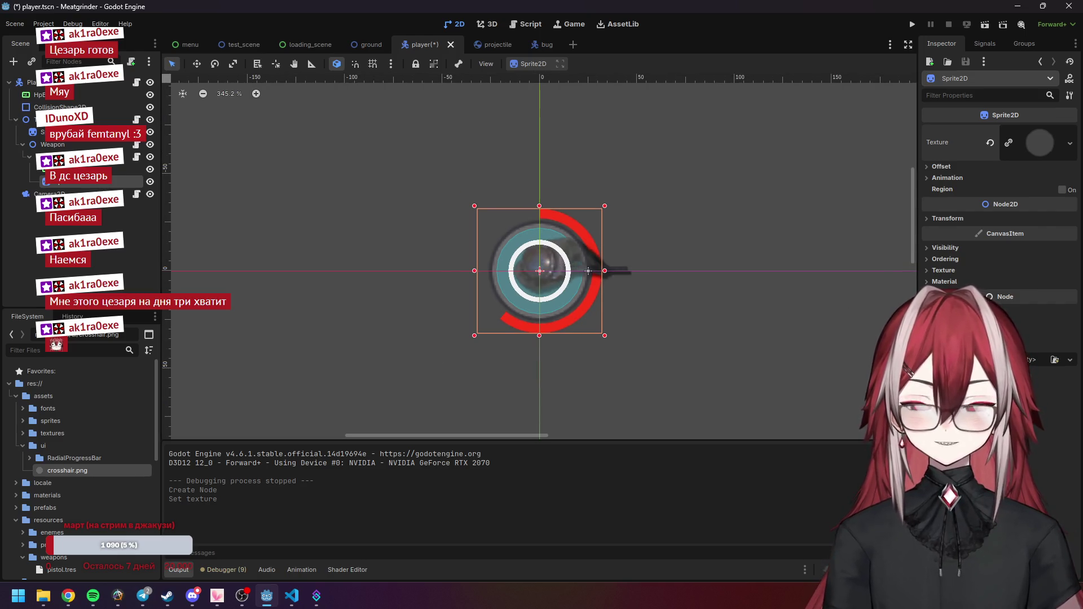
pyautogui.click(950, 168)
pyautogui.click(950, 168)
pyautogui.click(959, 177)
pyautogui.click(960, 177)
pyautogui.click(946, 220)
pyautogui.click(946, 220)
pyautogui.click(941, 246)
pyautogui.click(941, 246)
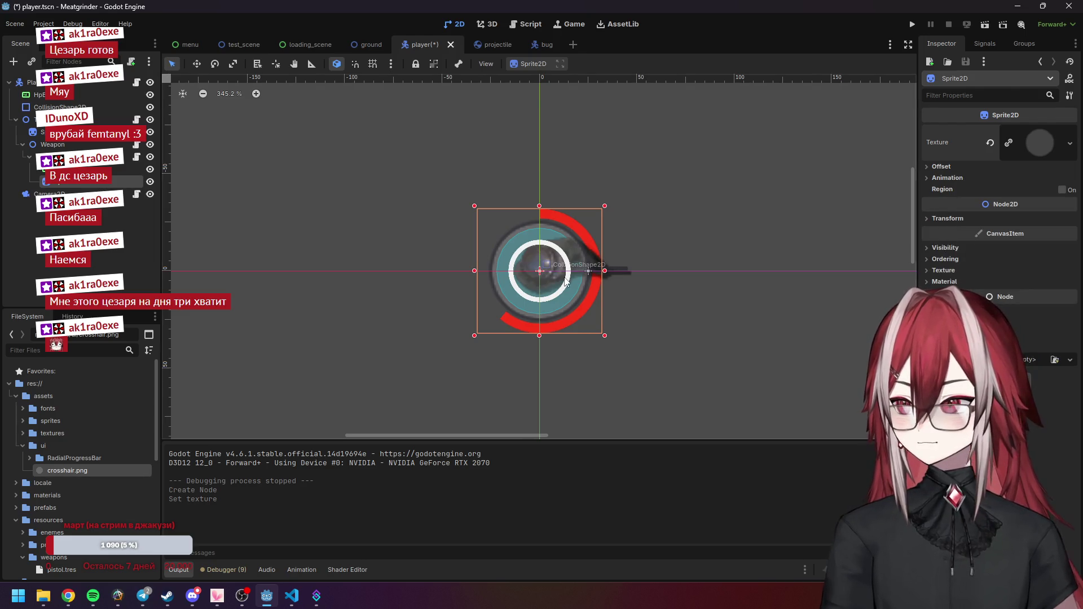
# Save the player scene and run the game, moving right and shooting at the crosshair.
pyautogui.press('Escape')
pyautogui.hotkey('ctrl', 's')
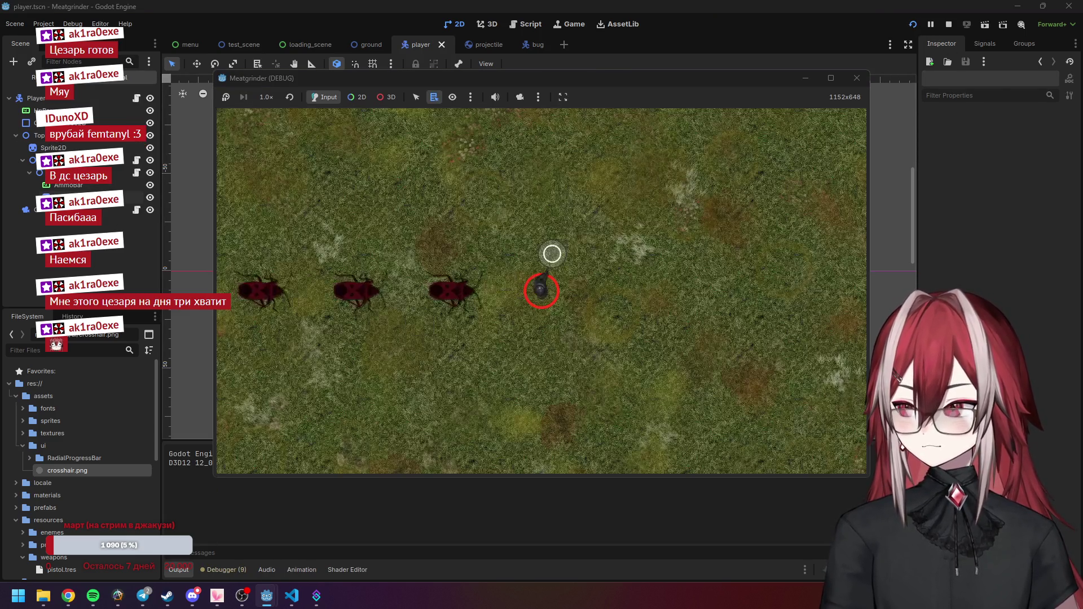
pyautogui.press('d')
pyautogui.click(437, 285)
# Close the game and set the crosshair sprite's scale to 0.5, then 0.25.
pyautogui.click(433, 288)
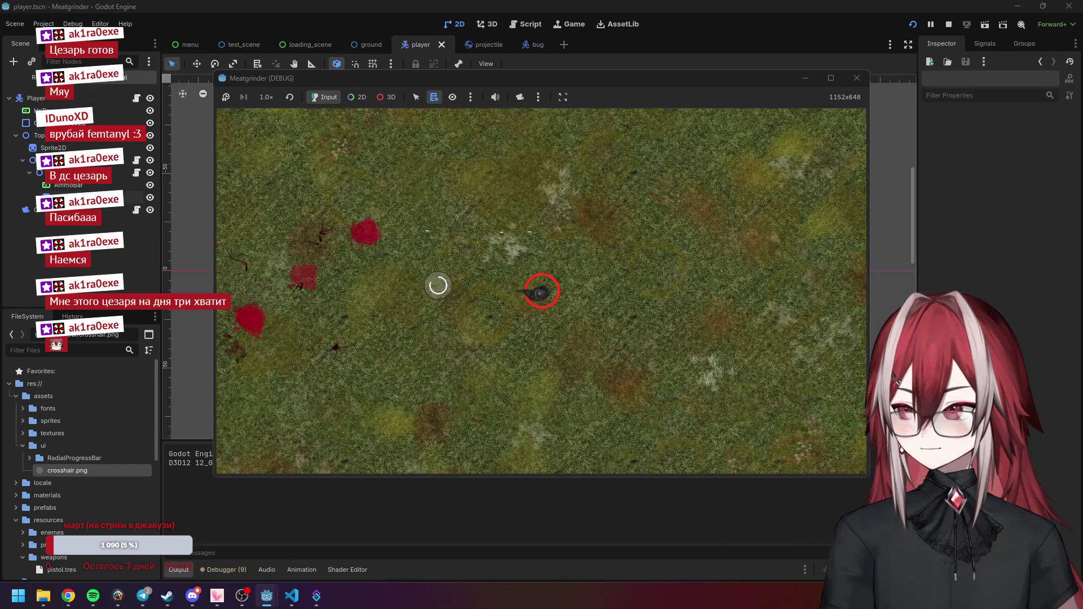
pyautogui.click(856, 78)
pyautogui.click(88, 182)
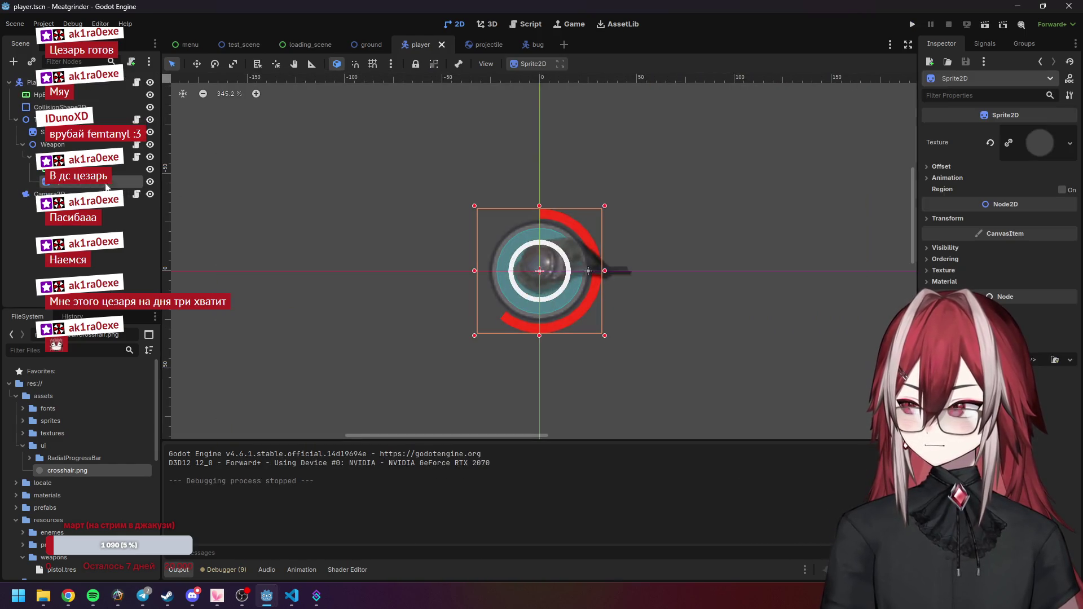
pyautogui.click(947, 218)
pyautogui.click(1026, 274)
pyautogui.write('0.5')
pyautogui.press('Return')
pyautogui.click(1027, 275)
pyautogui.write('0.25')
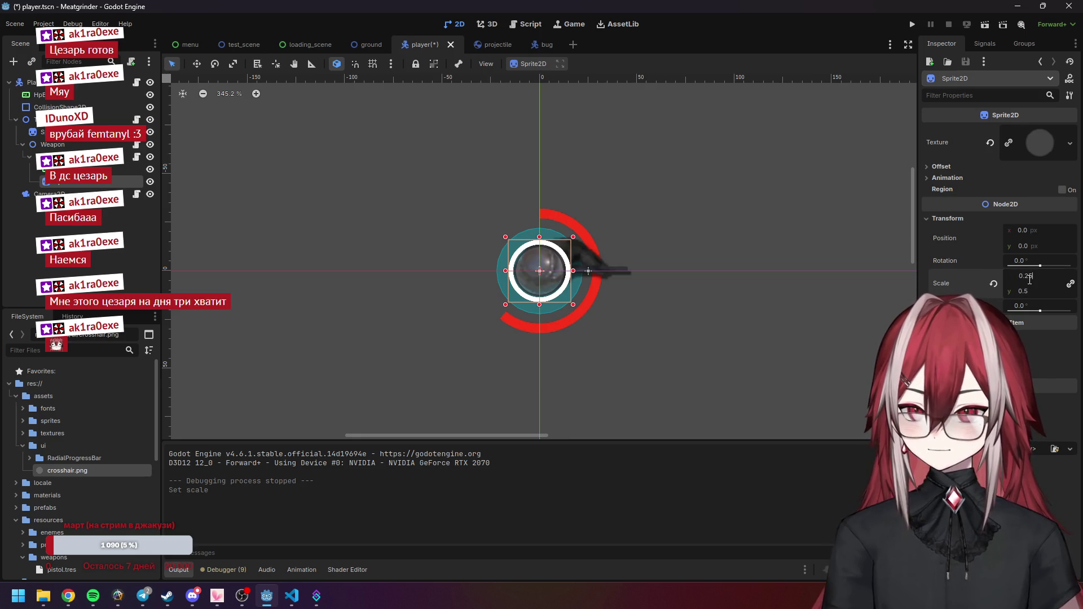
pyautogui.press('Return')
# Test-play the game with the 0.25-scale crosshair, firing a shot, then stop it.
pyautogui.click(913, 25)
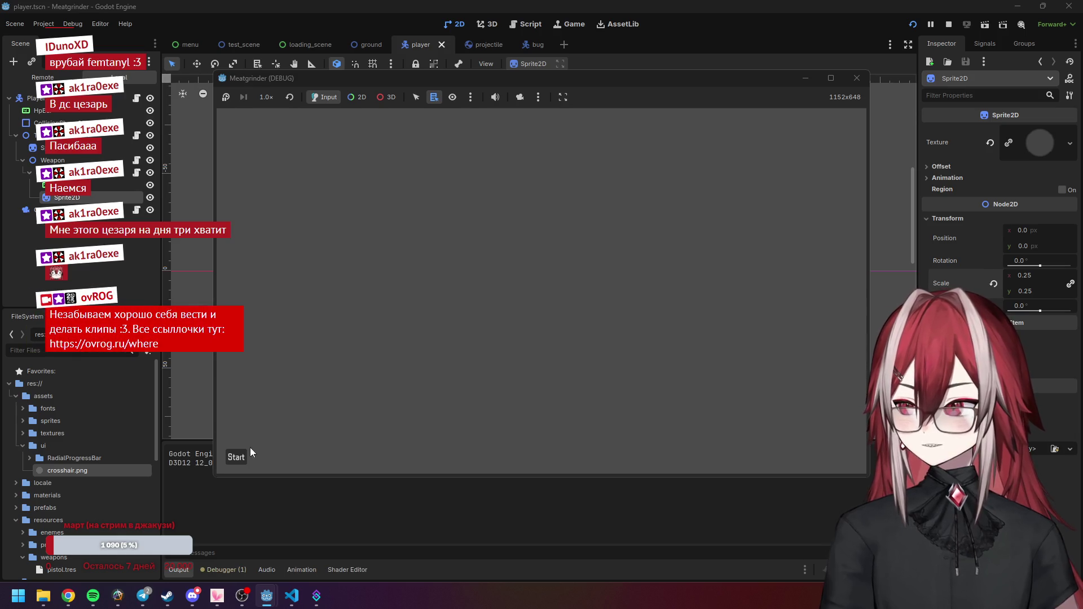
pyautogui.click(248, 455)
pyautogui.click(370, 286)
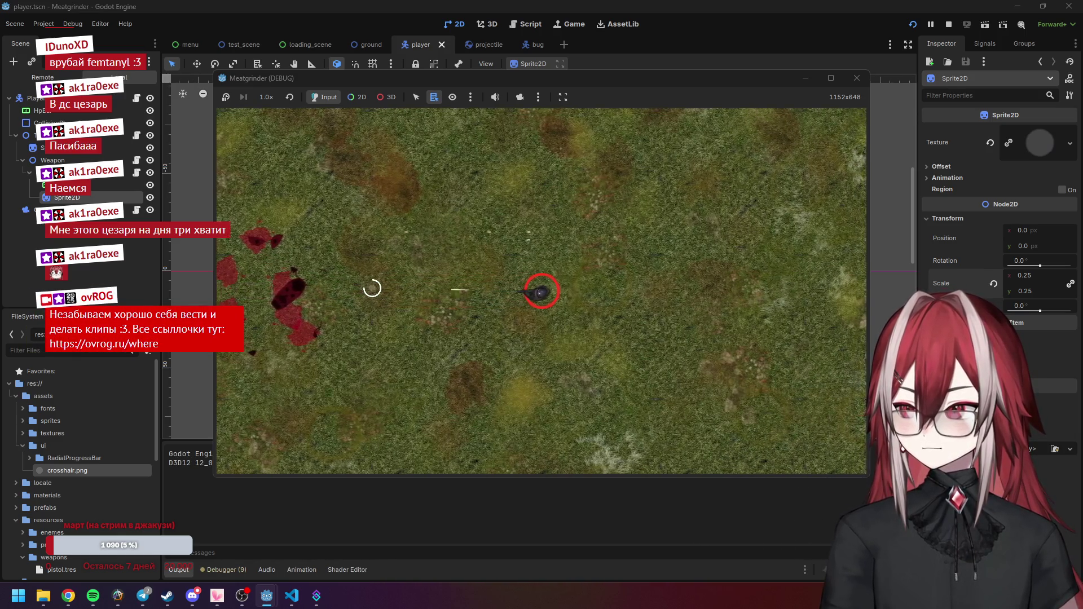
pyautogui.click(689, 192)
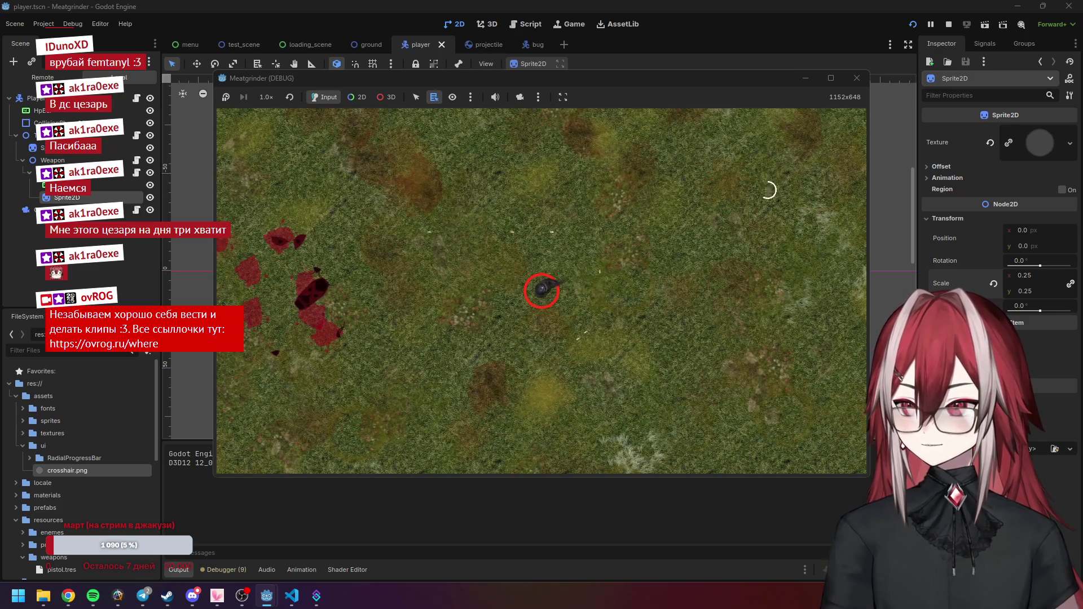
pyautogui.press('Escape')
# Restore the crosshair scale to 0.5, test-play by moving and firing, then close the game.
pyautogui.write('0.5')
pyautogui.press('Return')
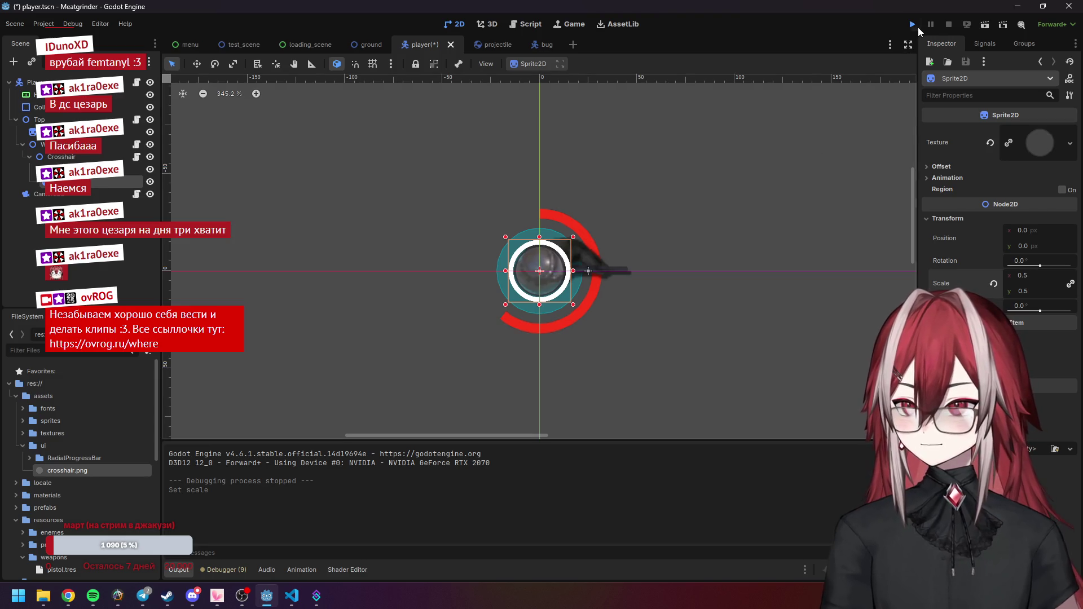
pyautogui.click(918, 27)
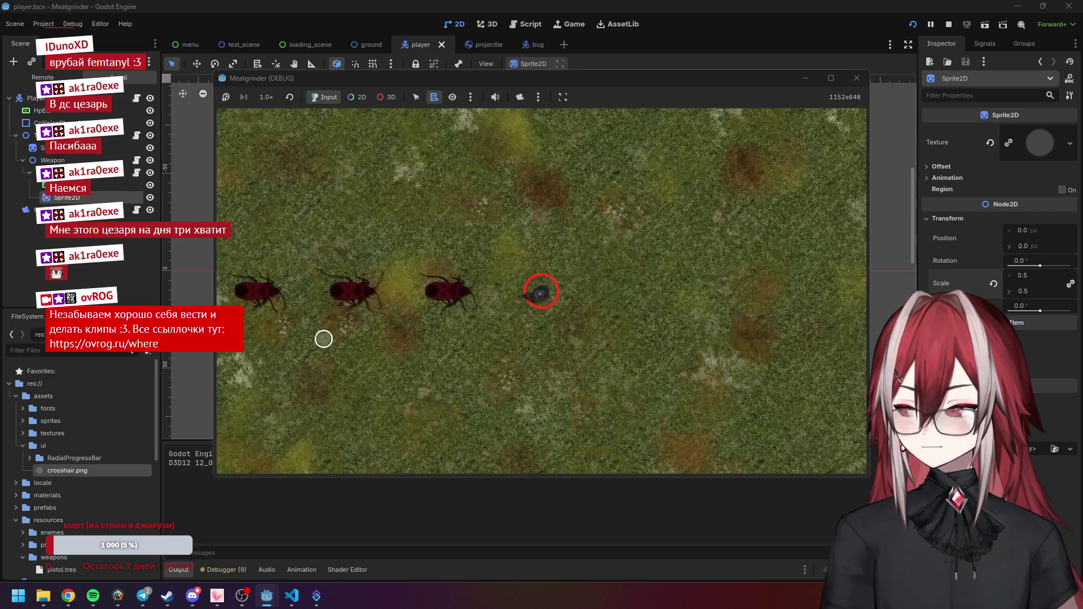
pyautogui.click(380, 286)
pyautogui.press('d')
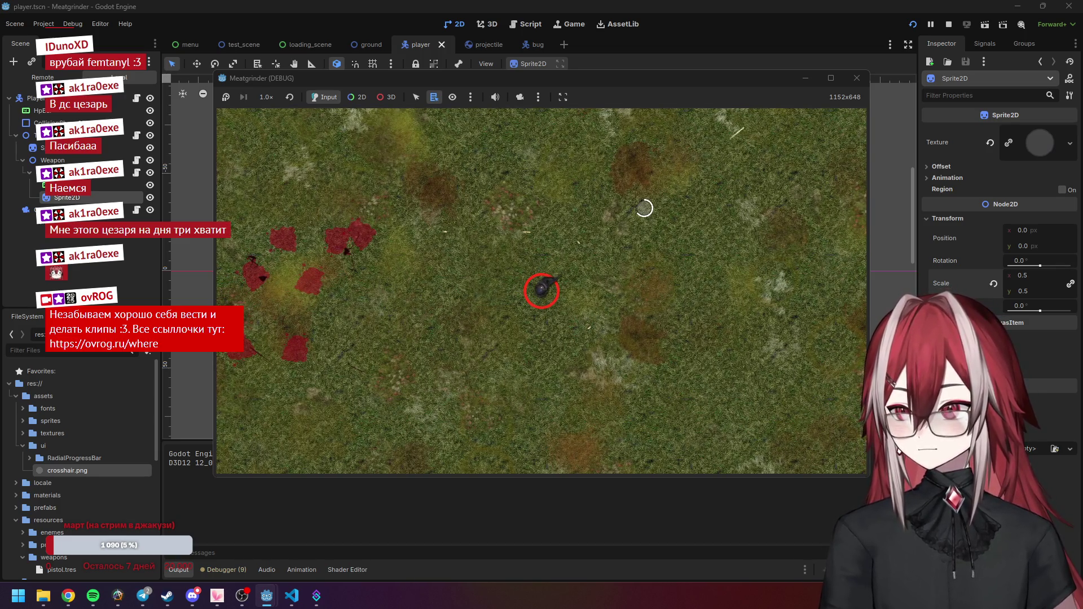
pyautogui.press('d')
pyautogui.click(636, 265)
pyautogui.press('s')
pyautogui.press('d')
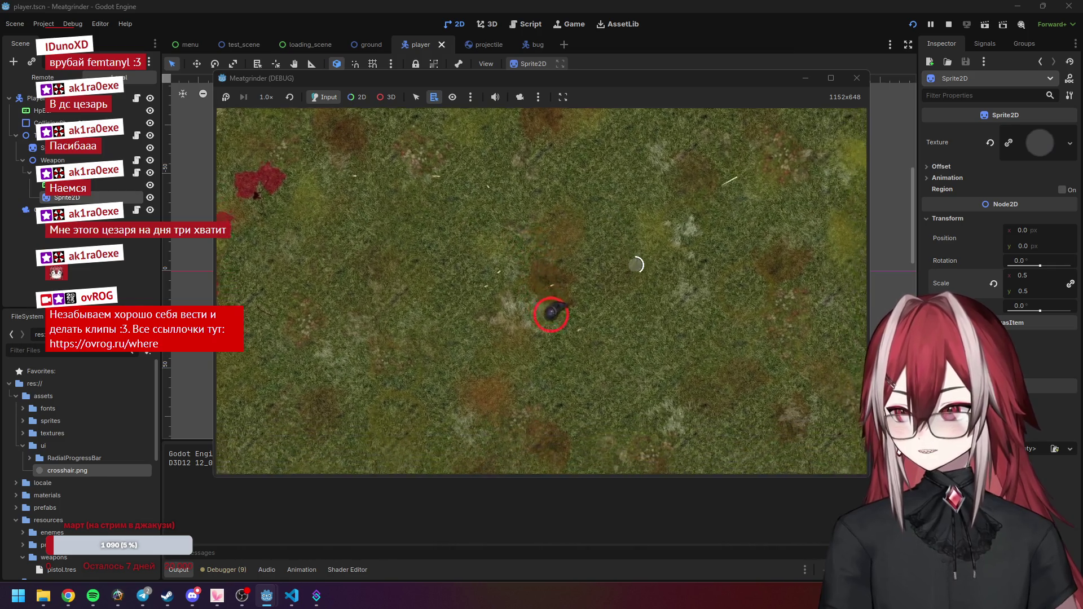
pyautogui.press('w')
pyautogui.press('a')
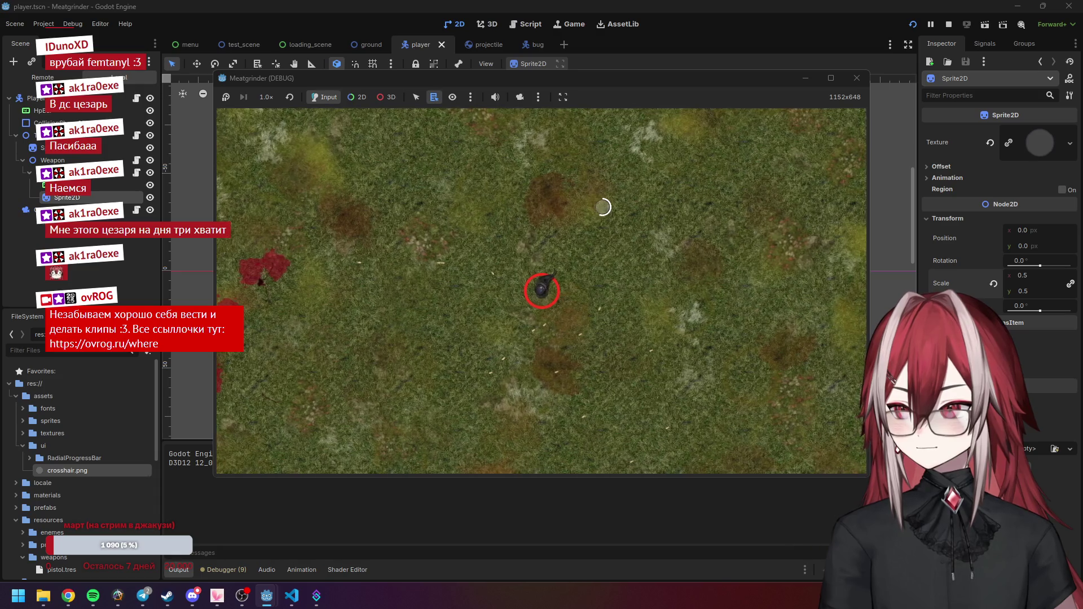
pyautogui.click(849, 85)
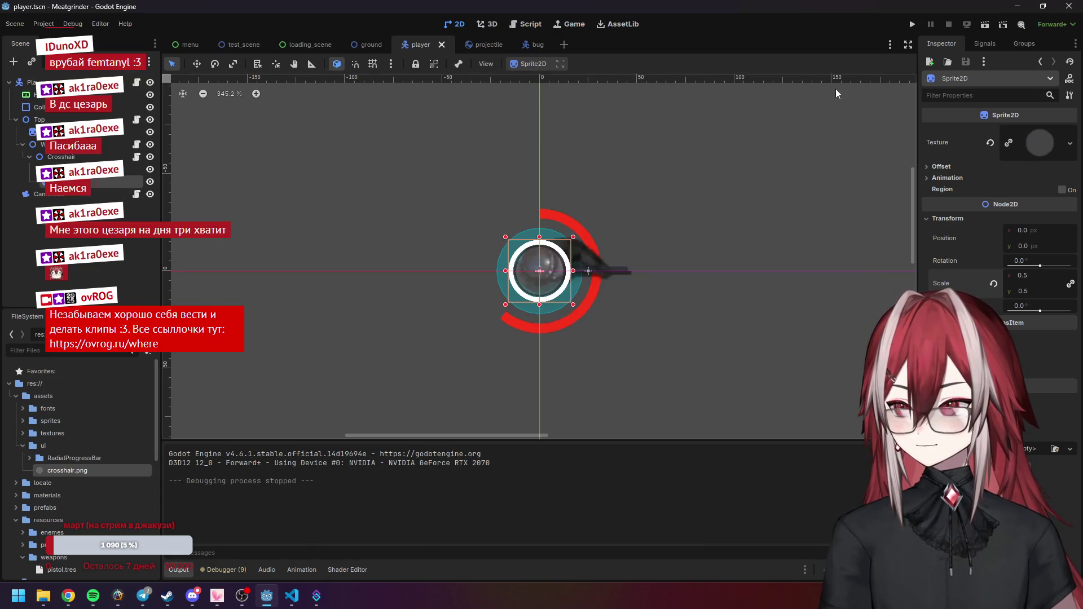
# Open weapon.gd and review its state, reload_timer and clip variables, briefly checking the textures folder.
pyautogui.moveTo(296, 601)
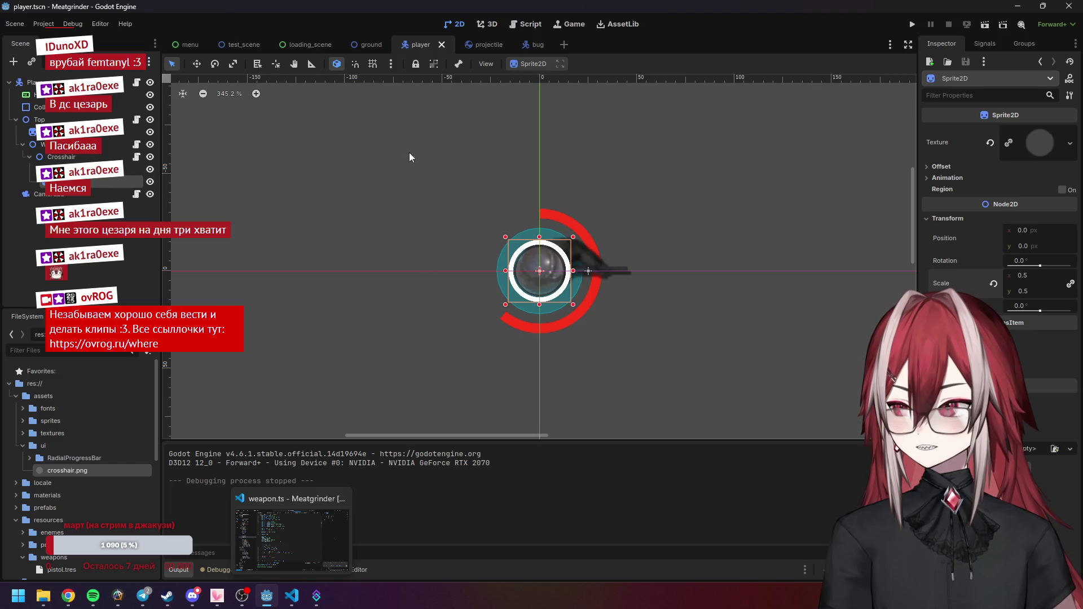
pyautogui.click(522, 25)
pyautogui.click(566, 236)
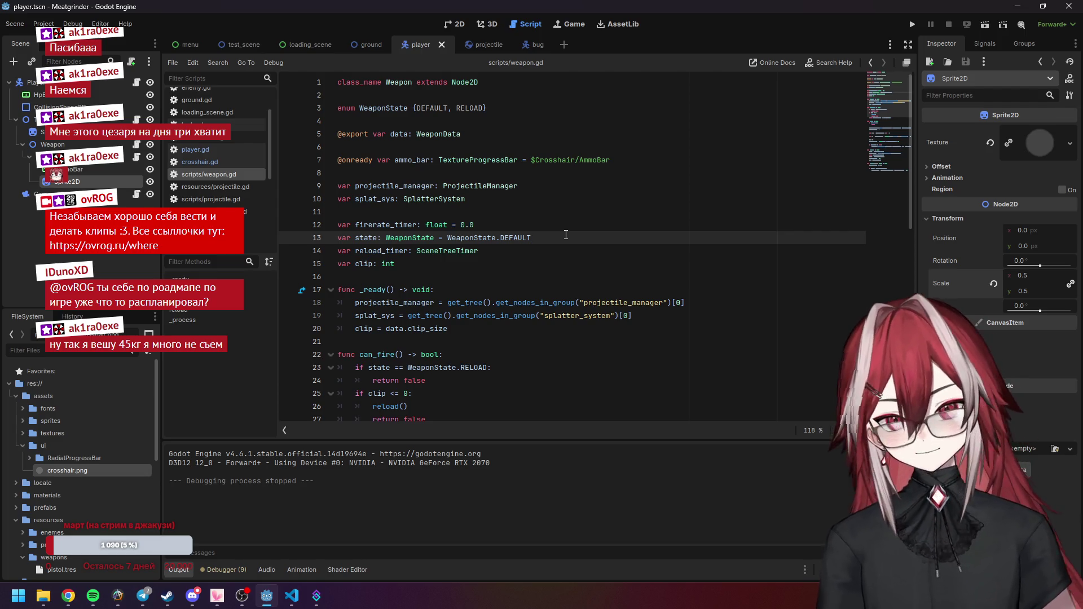
pyautogui.press('Down')
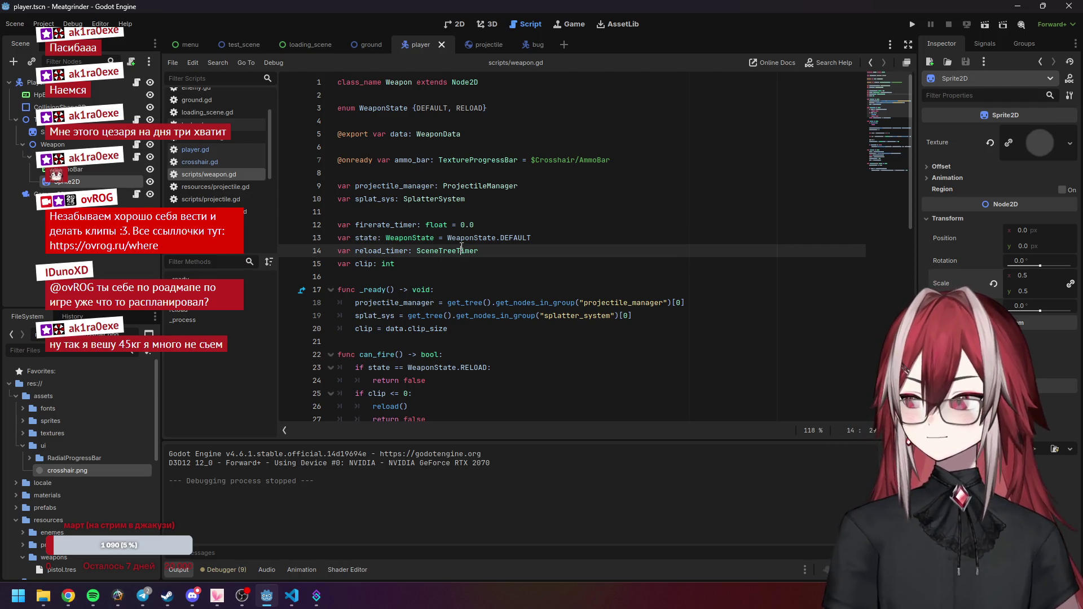
pyautogui.click(41, 599)
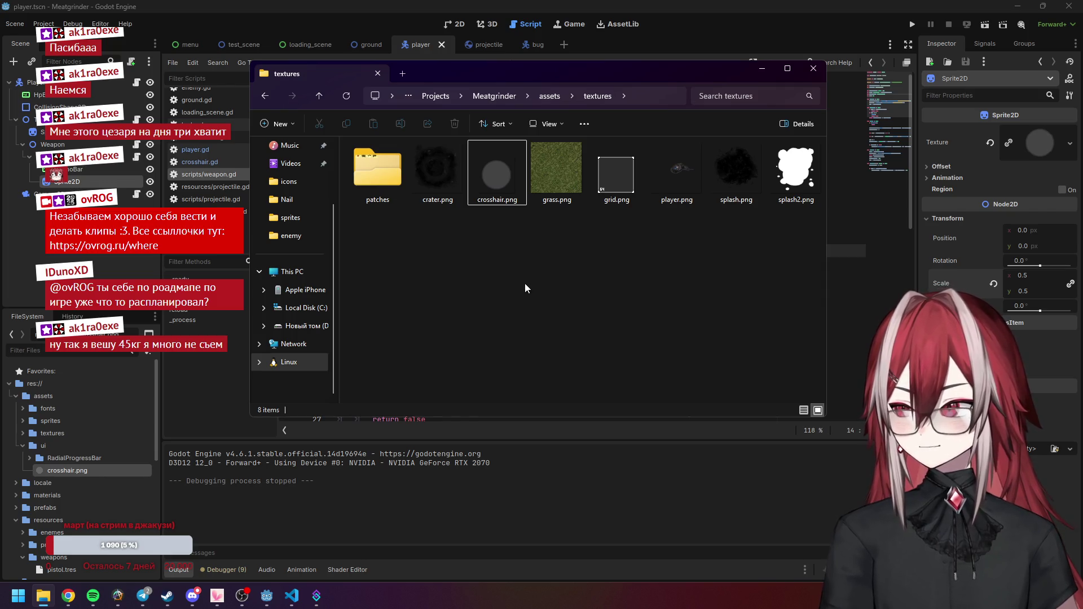
pyautogui.click(762, 70)
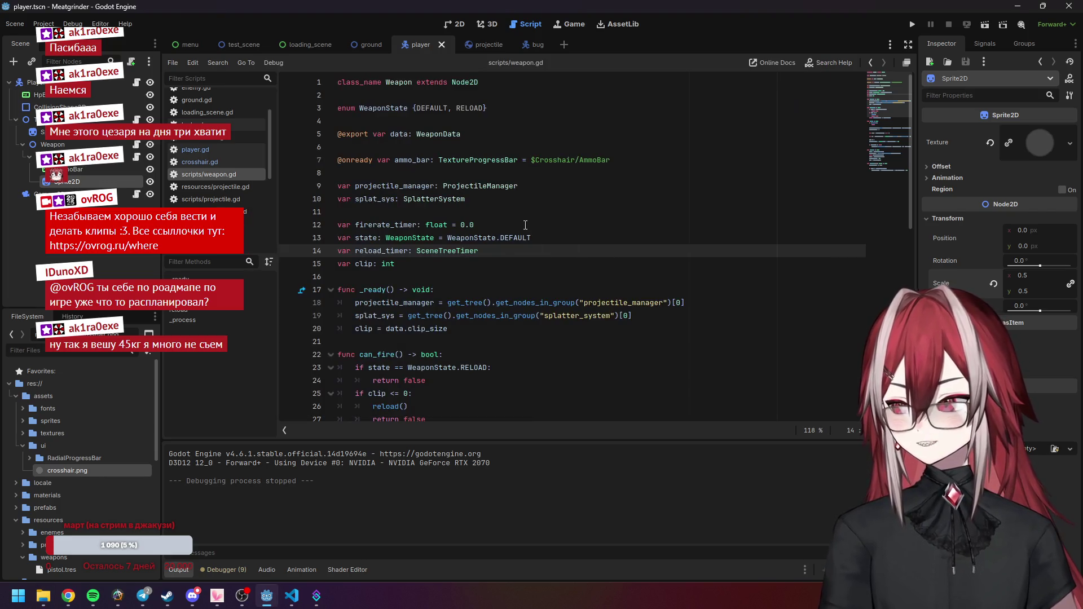
pyautogui.click(489, 266)
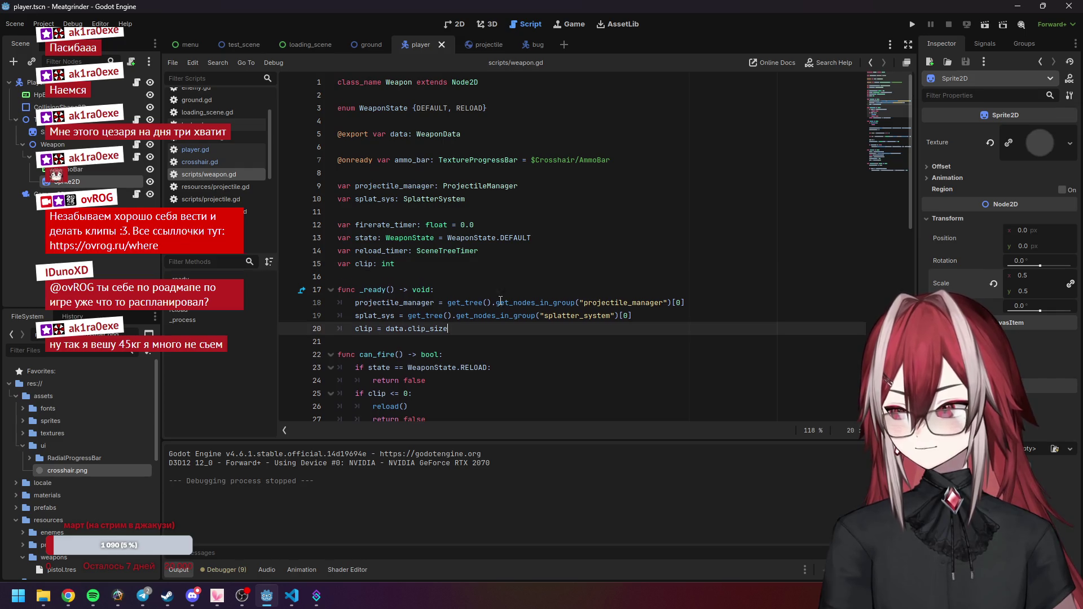
# Look at weapon.gd's reload check on line 25, then return to the clip declaration.
pyautogui.scroll(-3, 471, 271)
pyautogui.scroll(2, 477, 237)
pyautogui.scroll(-3, 480, 226)
pyautogui.click(507, 224)
pyautogui.scroll(-3, 519, 220)
pyautogui.scroll(4, 523, 218)
pyautogui.click(523, 218)
pyautogui.click(513, 205)
pyautogui.click(497, 160)
pyautogui.scroll(1, 497, 169)
pyautogui.scroll(1, 495, 181)
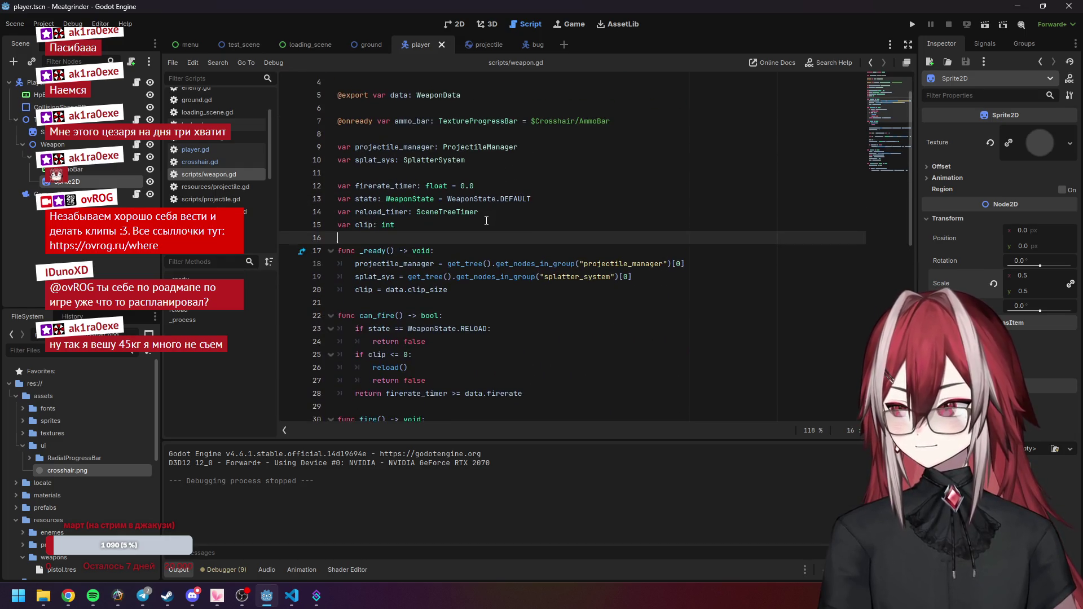
pyautogui.click(487, 220)
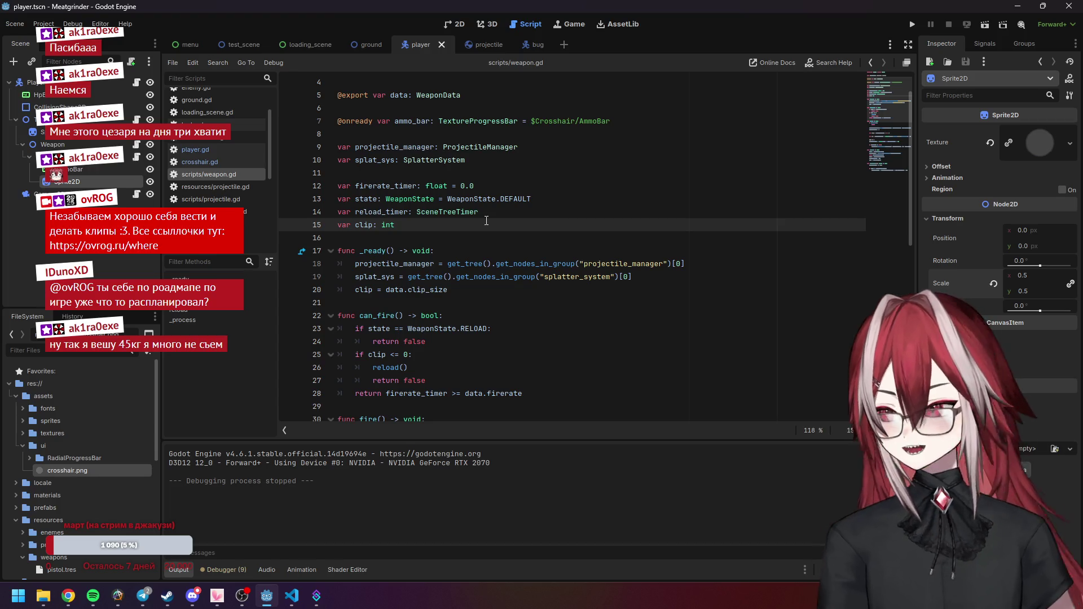
# Review the fire function and the clip_size assignment in weapon.gd, then switch to weapon.ts.
pyautogui.scroll(1, 486, 221)
pyautogui.scroll(-3, 486, 220)
pyautogui.scroll(-3, 486, 221)
pyautogui.click(484, 225)
pyautogui.scroll(3, 469, 180)
pyautogui.click(460, 148)
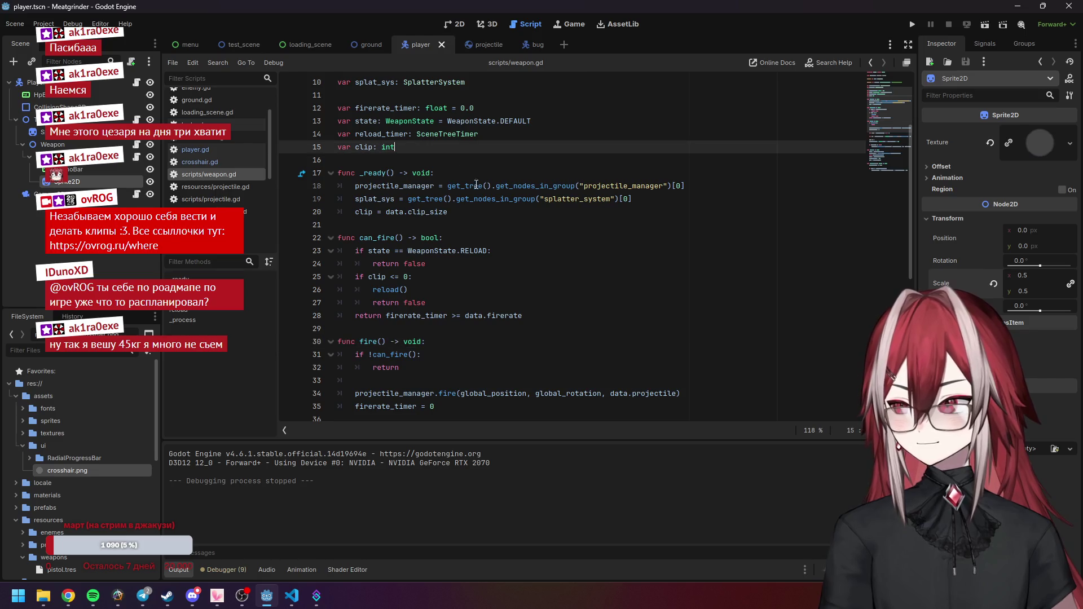
pyautogui.click(528, 211)
pyautogui.scroll(2, 532, 213)
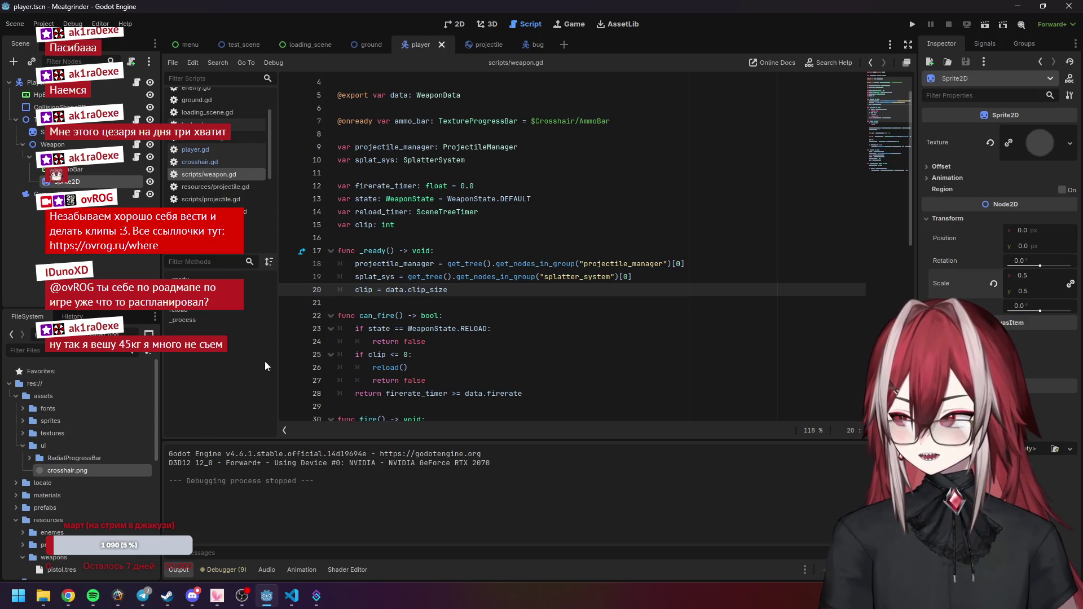
pyautogui.click(424, 223)
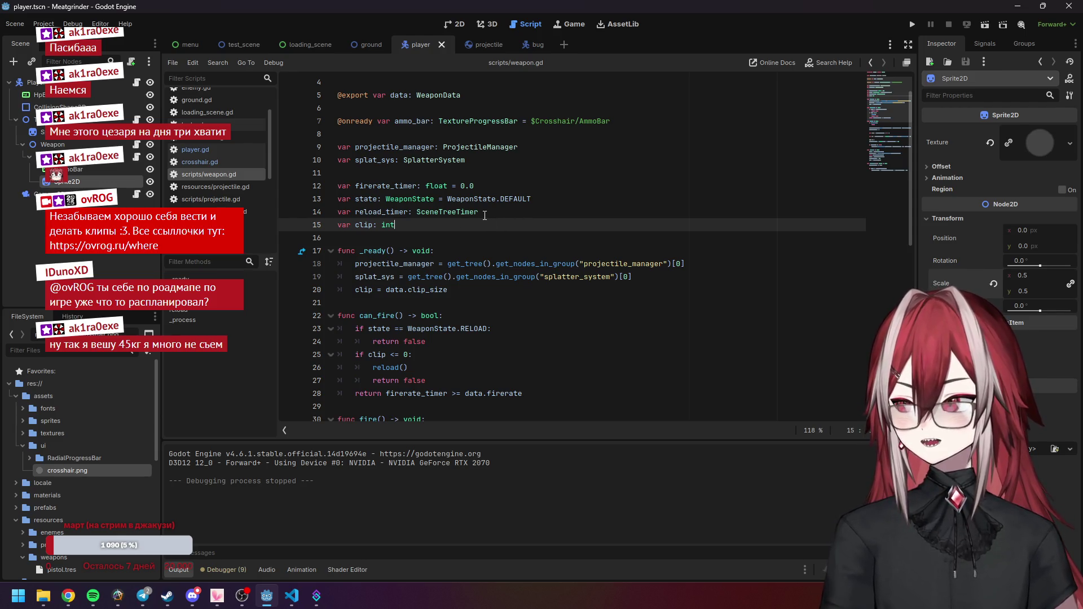
pyautogui.click(292, 596)
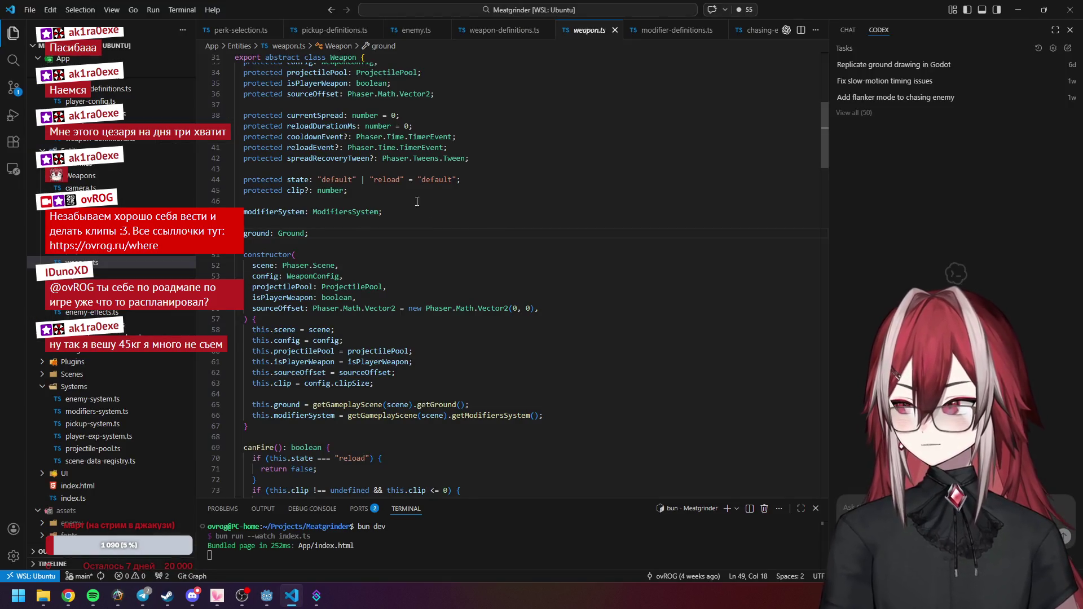
# Read weapon.ts's currentSpread, reloadDurationMs, reloadEvent, cooldownEvent and spreadRecoveryTween fields.
pyautogui.scroll(-4, 401, 182)
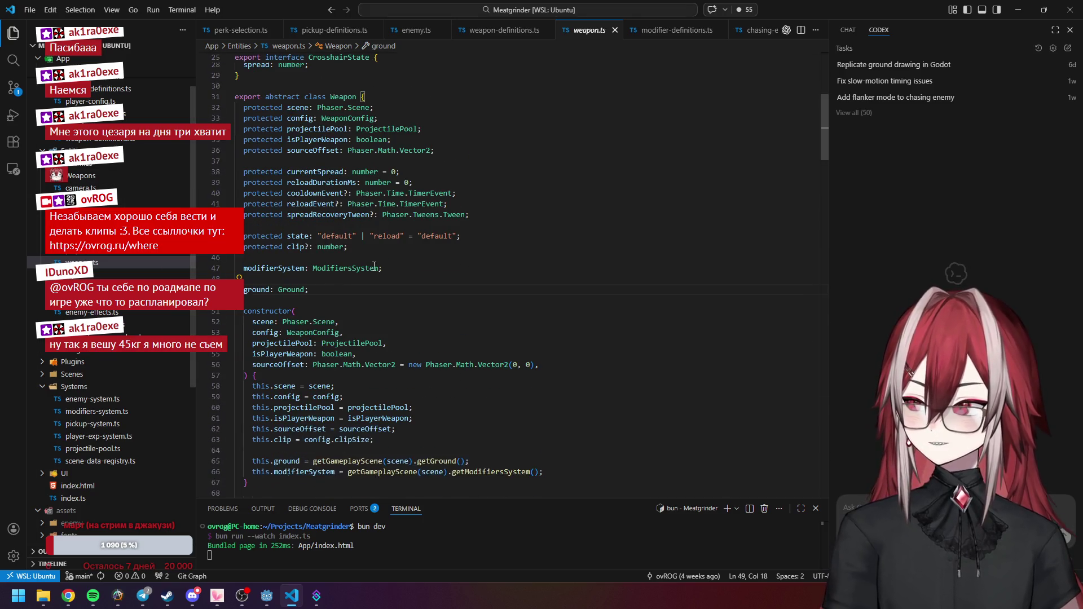
pyautogui.scroll(4, 375, 236)
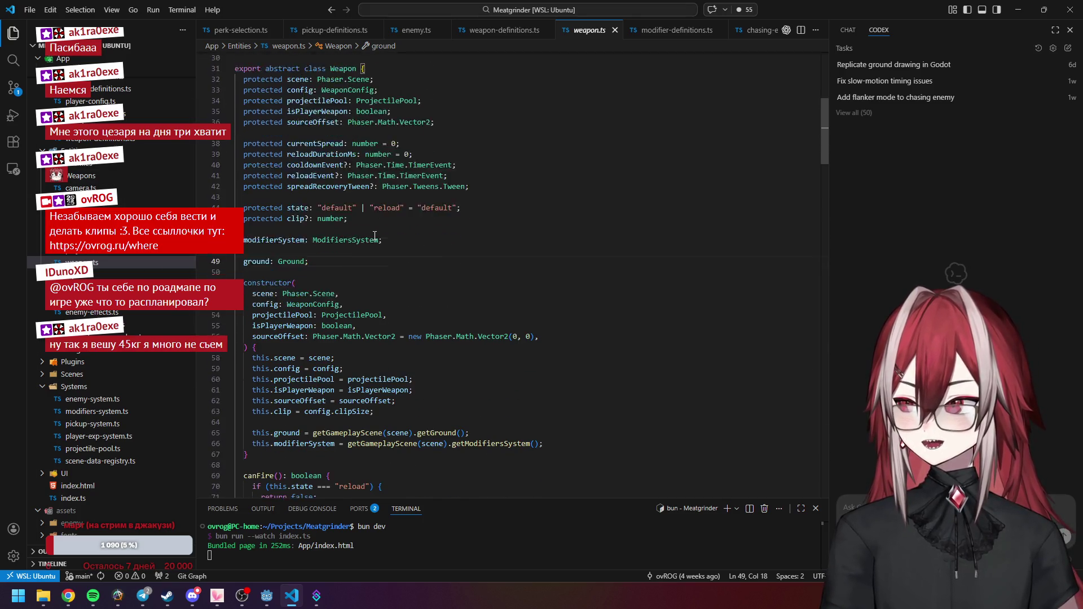
pyautogui.click(325, 228)
pyautogui.click(312, 238)
pyautogui.click(324, 260)
pyautogui.click(494, 264)
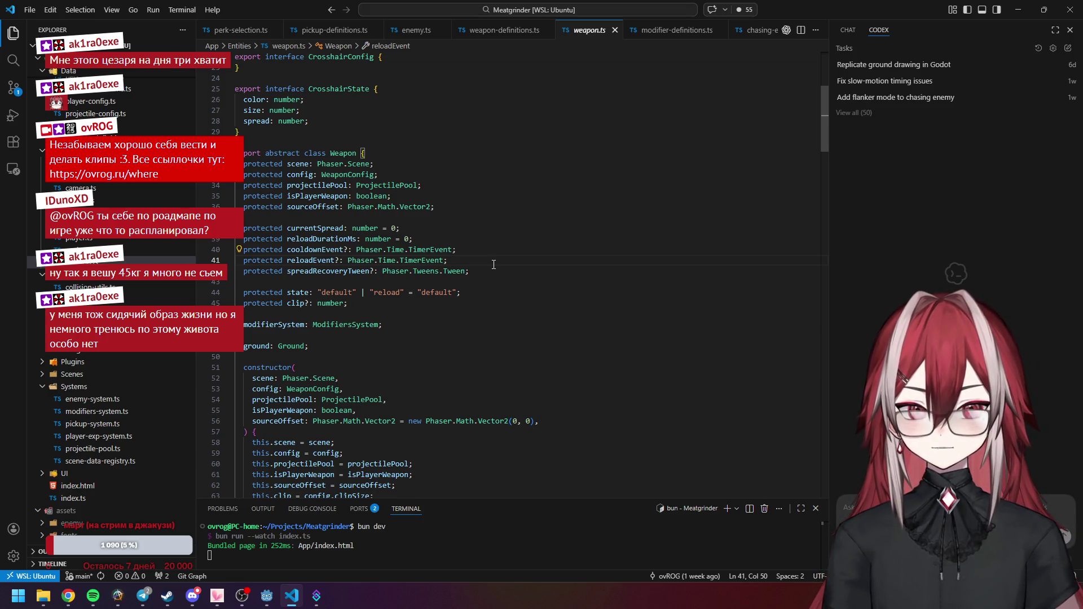
pyautogui.click(480, 252)
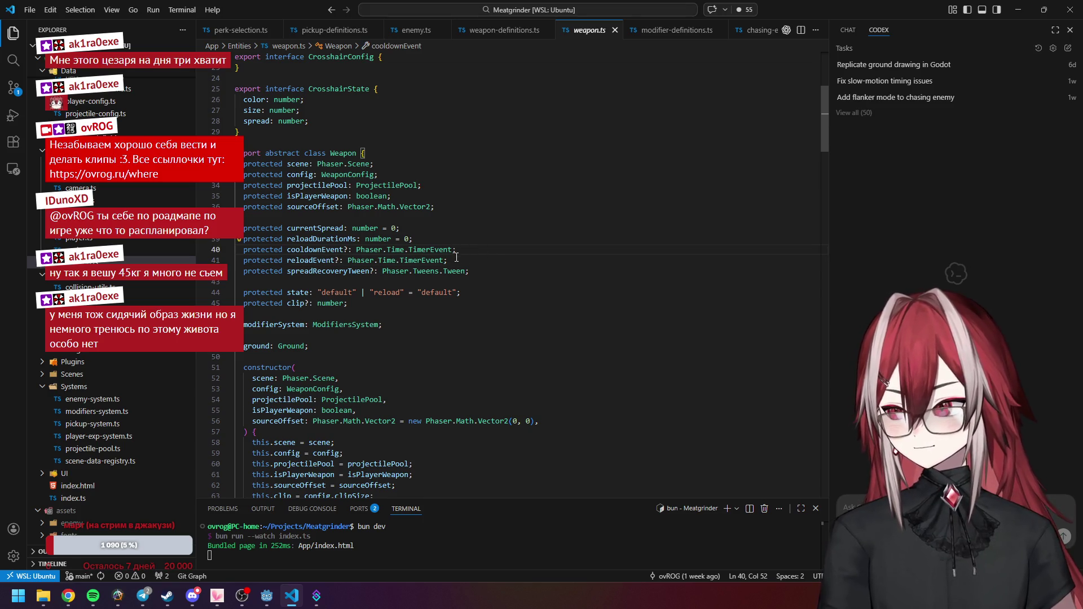
pyautogui.click(484, 271)
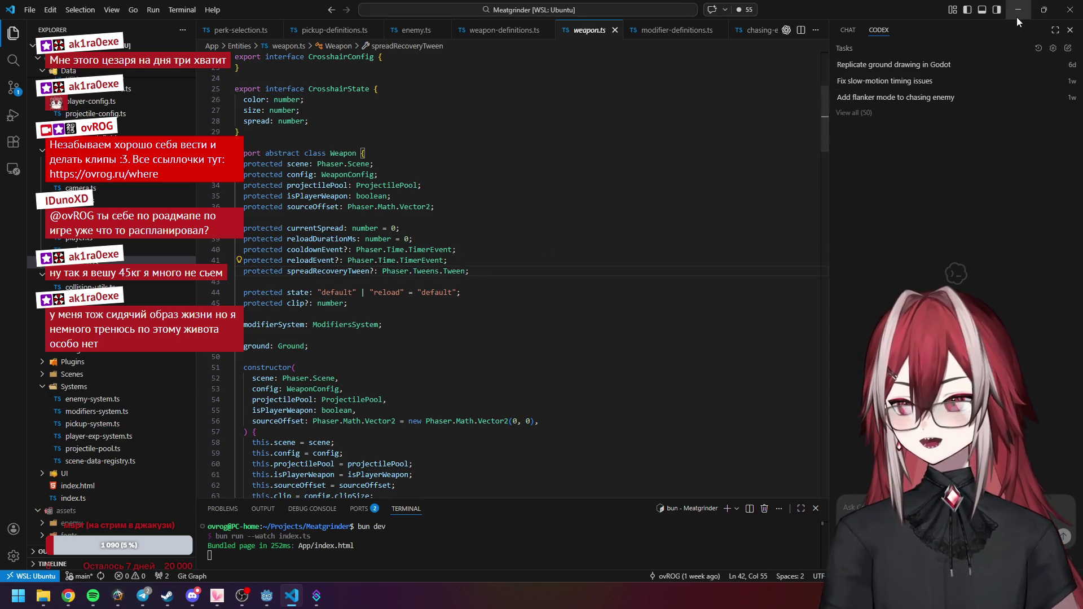
# Minimize VS Code and go to the _ready function in weapon.gd.
pyautogui.click(1018, 15)
pyautogui.click(463, 244)
pyautogui.click(465, 250)
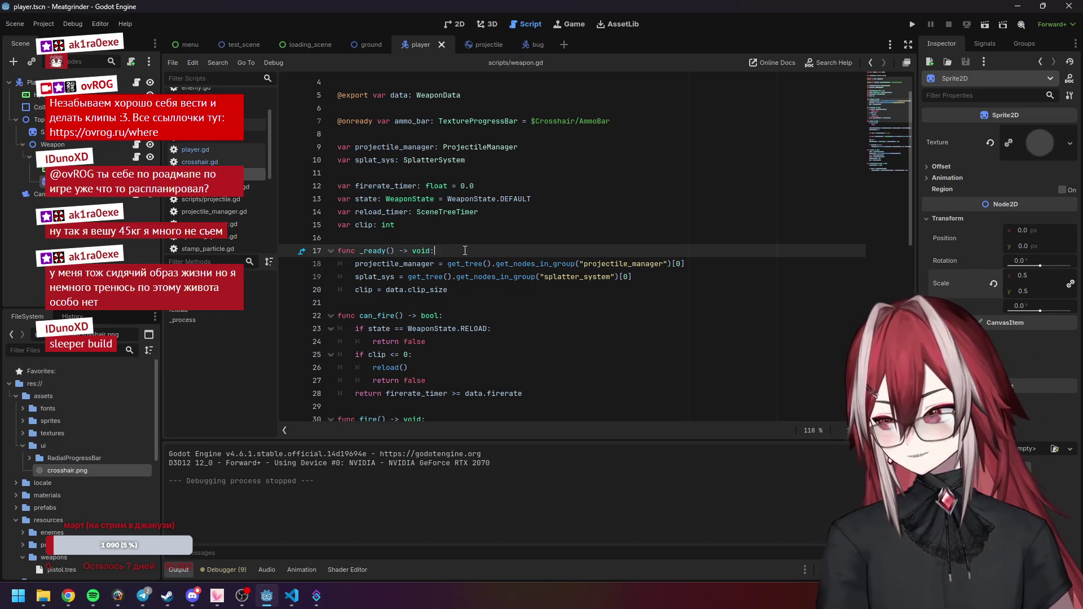
# Review weapon.gd's _ready function, including the clip_size line, and scroll through the script.
pyautogui.scroll(-2, 559, 256)
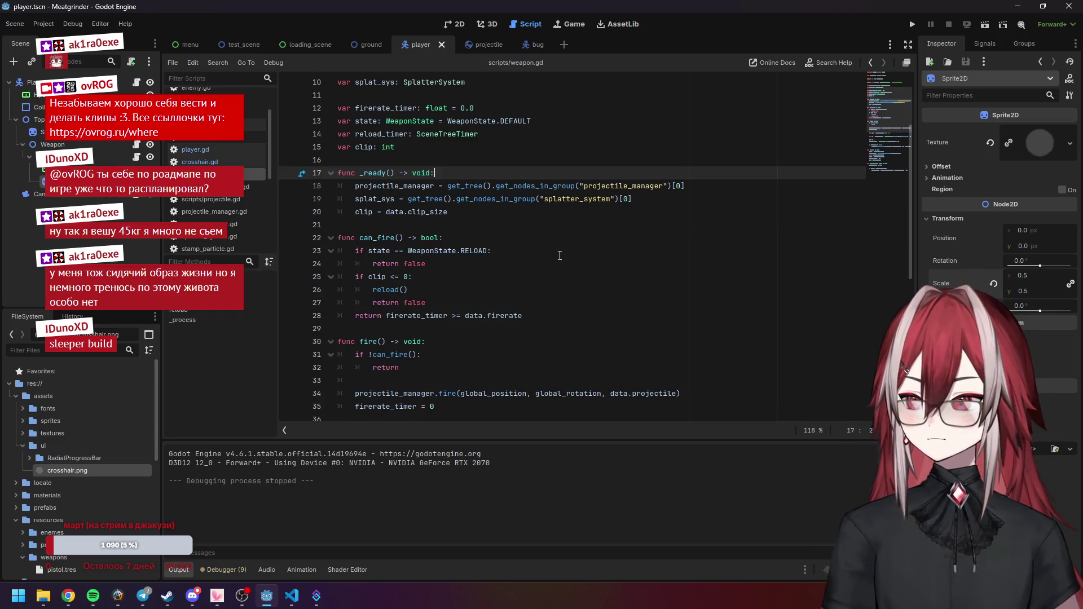
pyautogui.scroll(2, 550, 285)
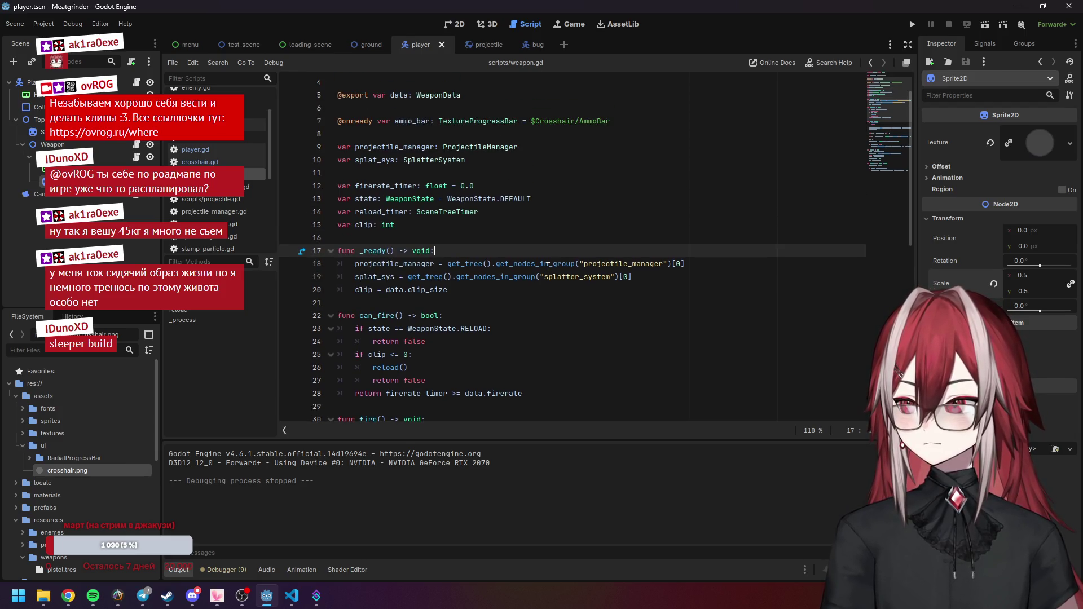
pyautogui.click(482, 289)
pyautogui.scroll(-1, 496, 276)
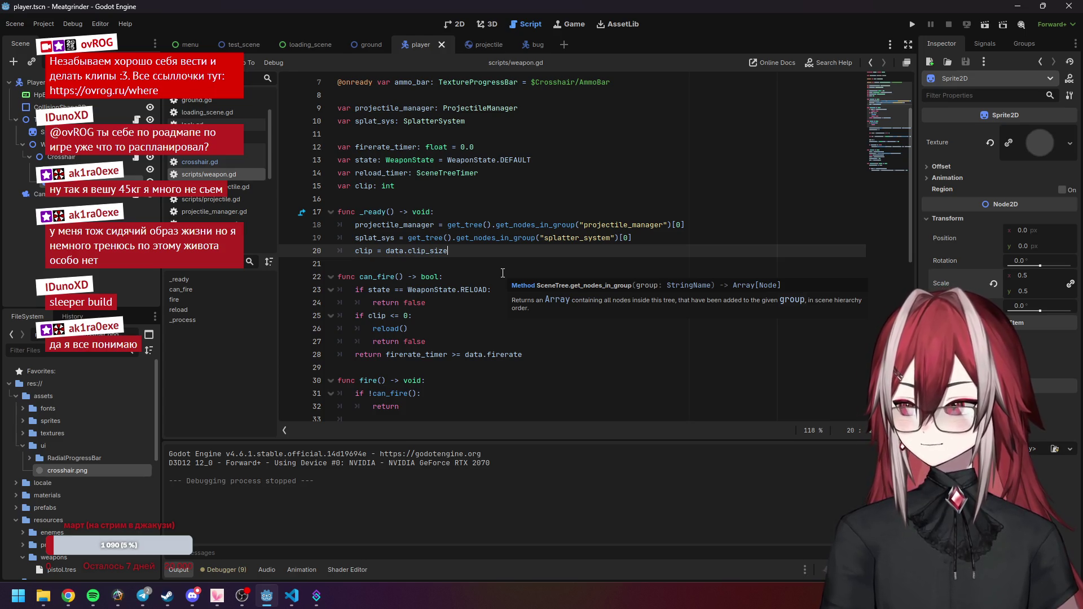
pyautogui.scroll(-2, 564, 260)
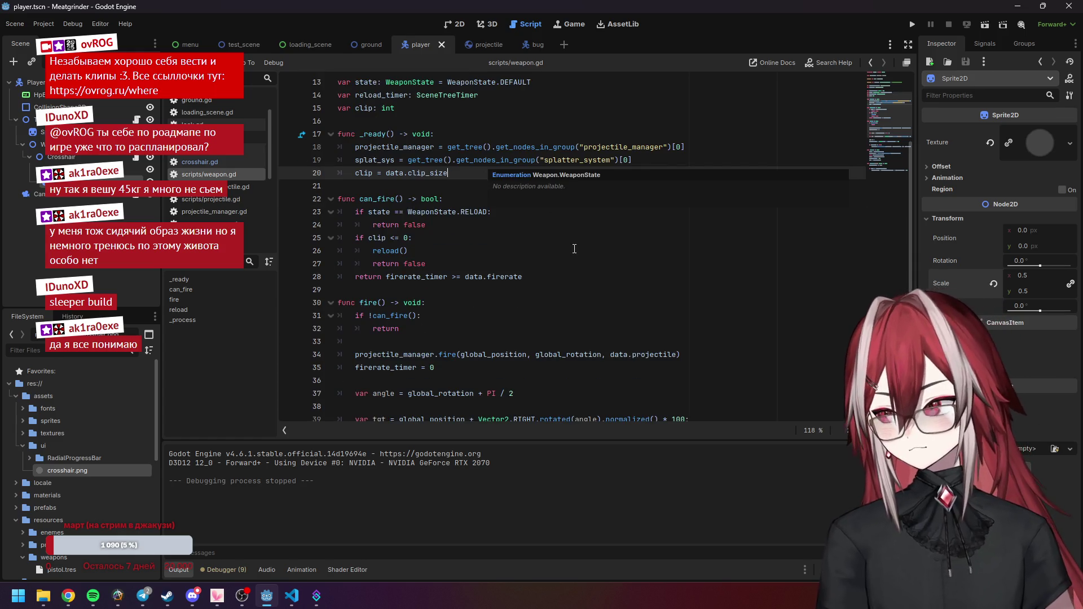
pyautogui.scroll(-2, 582, 270)
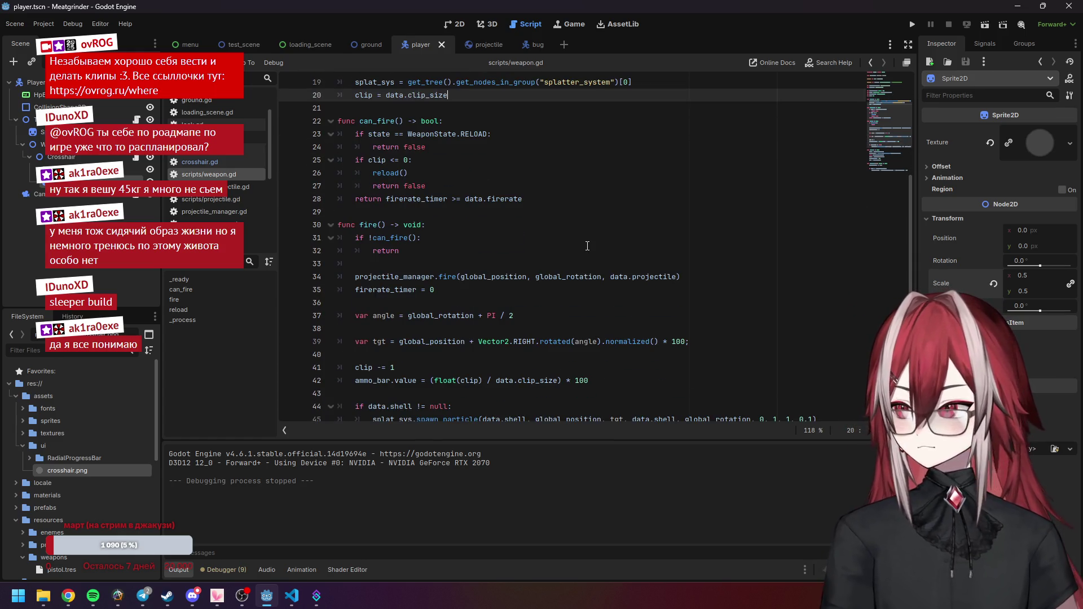
pyautogui.scroll(6, 592, 233)
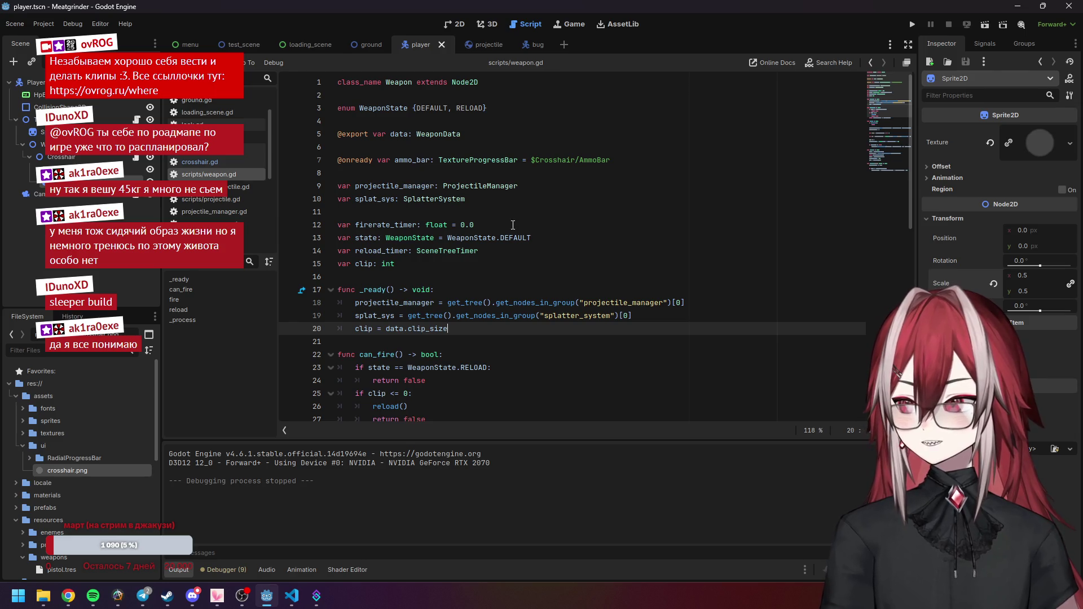
# Check the splat_sys and clip declarations, then scroll through the fire and reload logic.
pyautogui.click(501, 209)
pyautogui.click(501, 203)
pyautogui.press('Down')
pyautogui.press('Down')
pyautogui.press('Down')
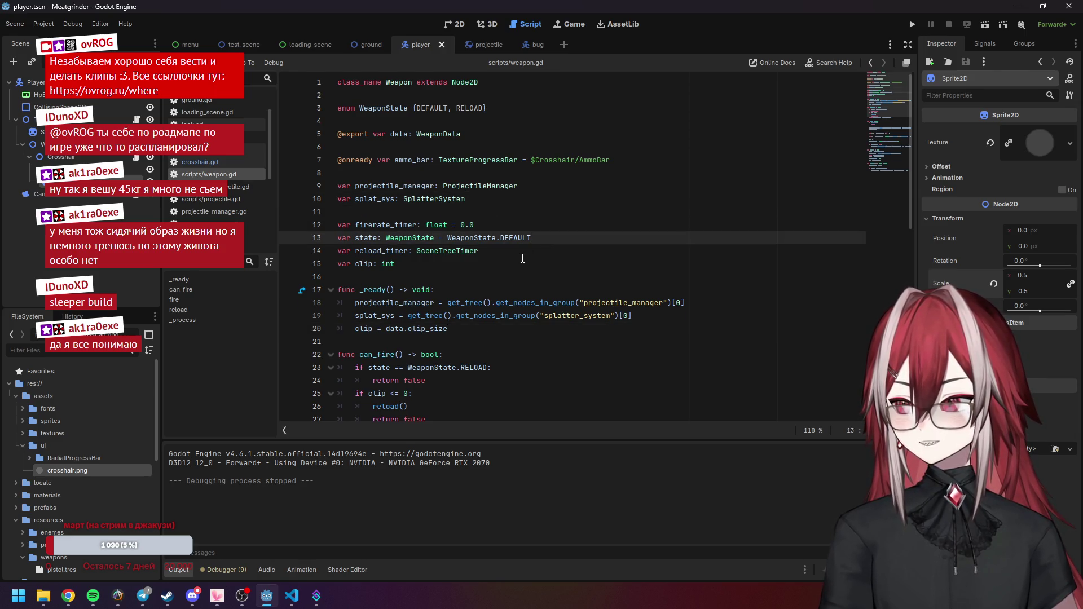
pyautogui.scroll(-2, 546, 225)
pyautogui.scroll(-7, 546, 224)
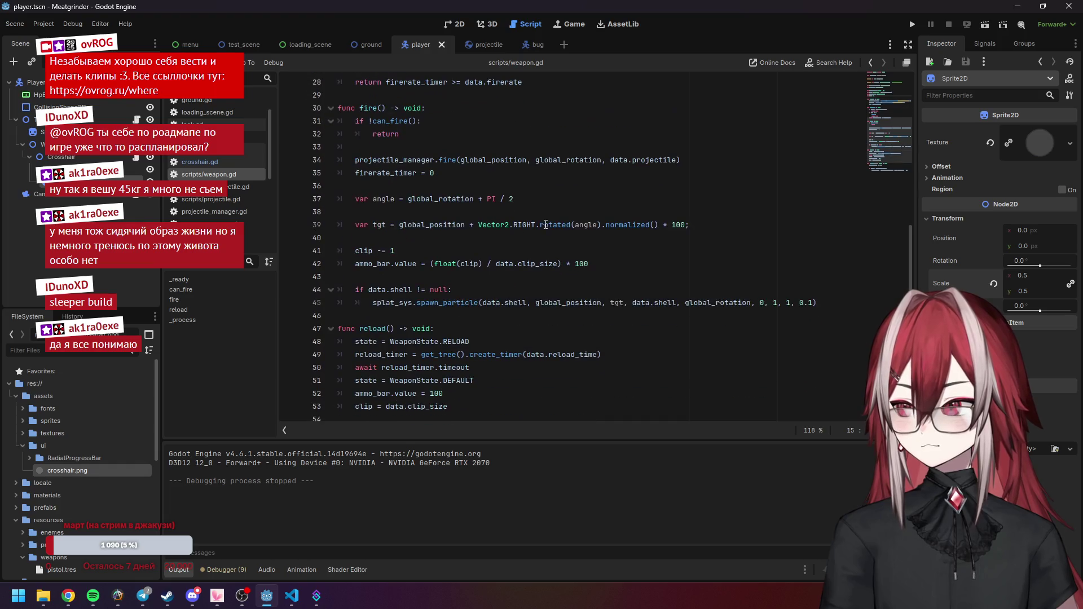
pyautogui.scroll(-2, 548, 216)
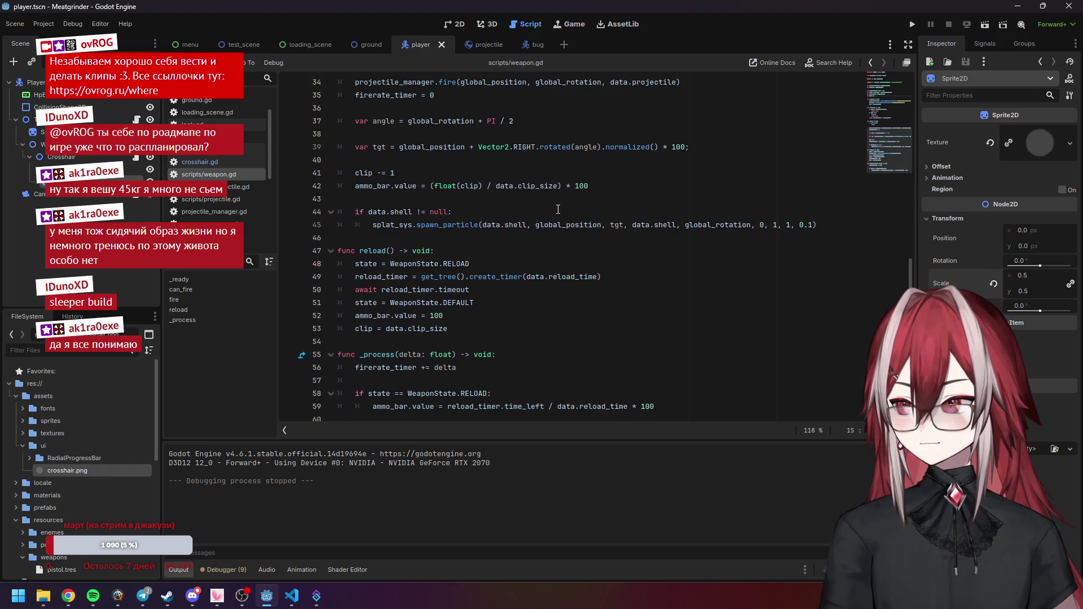
pyautogui.scroll(11, 558, 209)
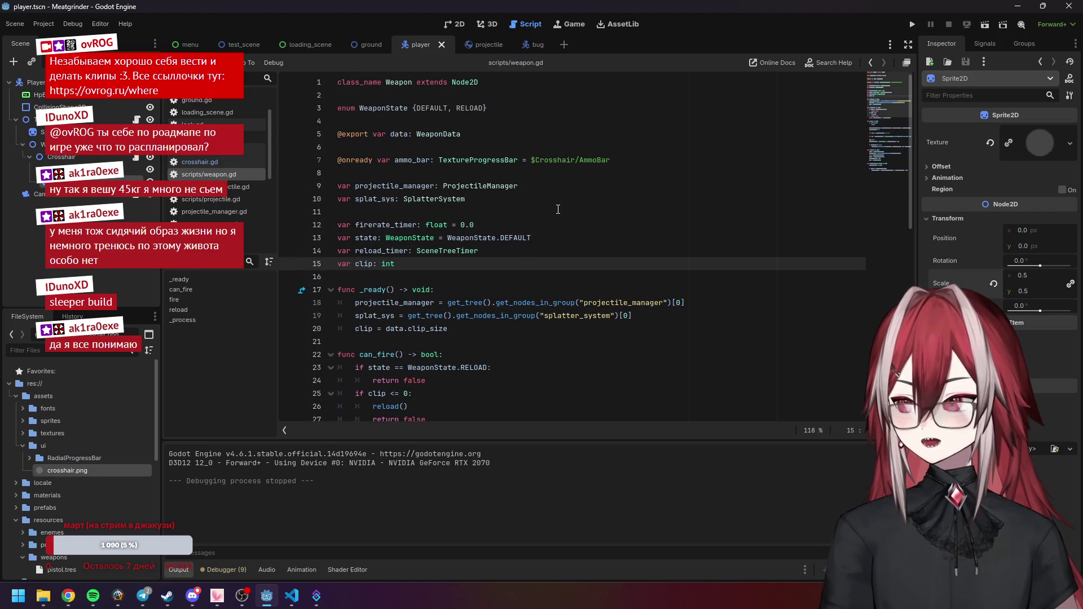
# Return to VS Code and inspect the currentSpread field in weapon.ts.
pyautogui.click(267, 596)
pyautogui.click(266, 596)
pyautogui.click(292, 595)
pyautogui.click(343, 228)
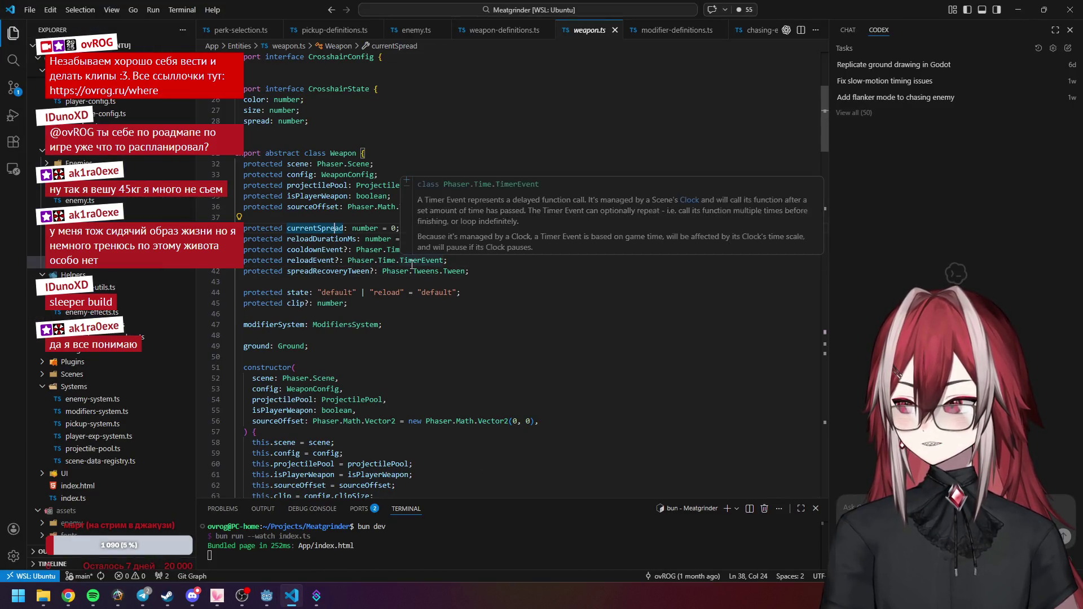
# Scroll to recordFire in weapon.ts and look at its minSpread condition.
pyautogui.scroll(-15, 411, 251)
pyautogui.scroll(-20, 410, 252)
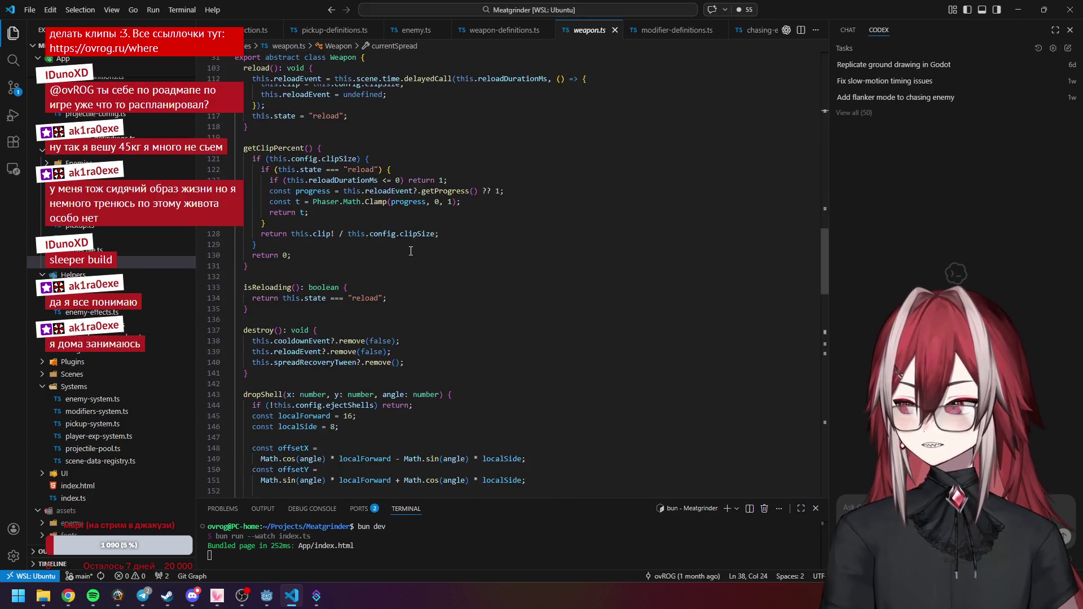
pyautogui.click(503, 244)
pyautogui.scroll(-10, 504, 244)
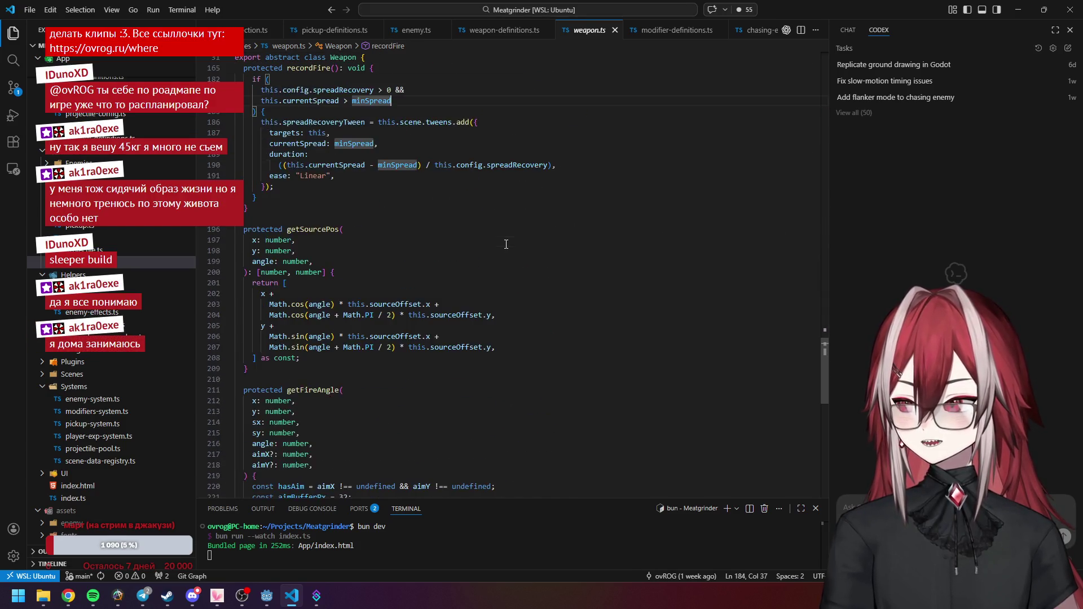
pyautogui.scroll(12, 506, 245)
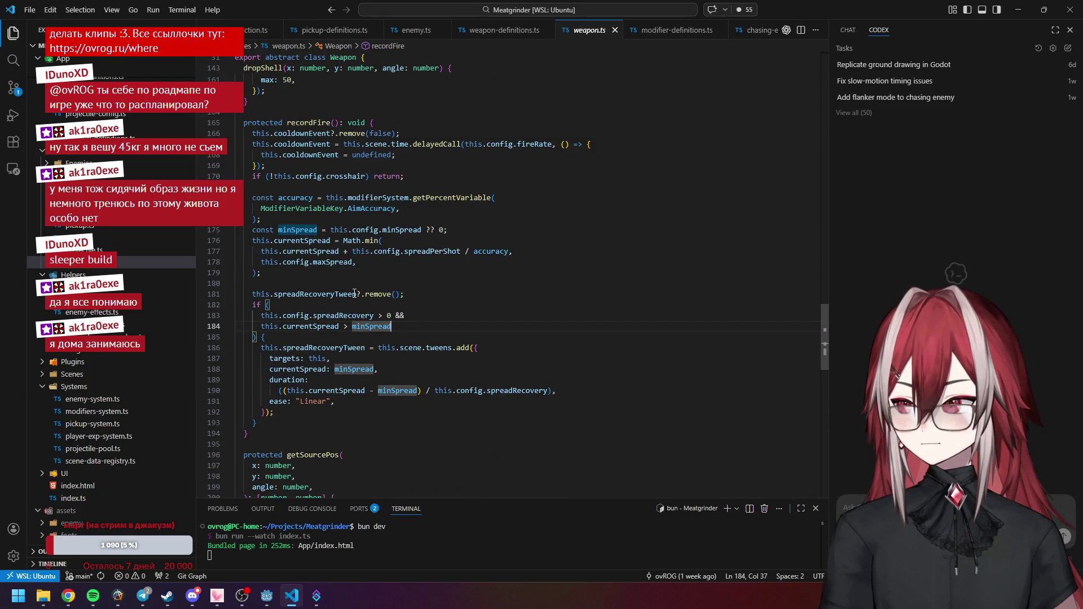
# Trace the spread recovery check, spreadRecoveryTween creation and removal, and per-shot currentSpread growth.
pyautogui.click(327, 316)
pyautogui.click(324, 327)
pyautogui.click(339, 315)
pyautogui.click(386, 327)
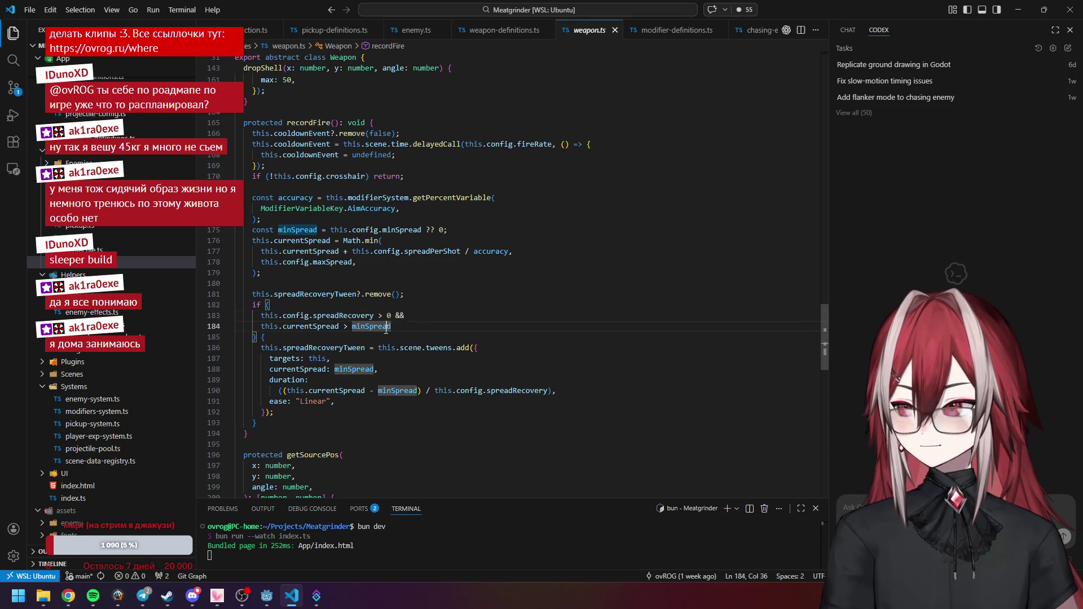
pyautogui.click(351, 348)
pyautogui.click(330, 293)
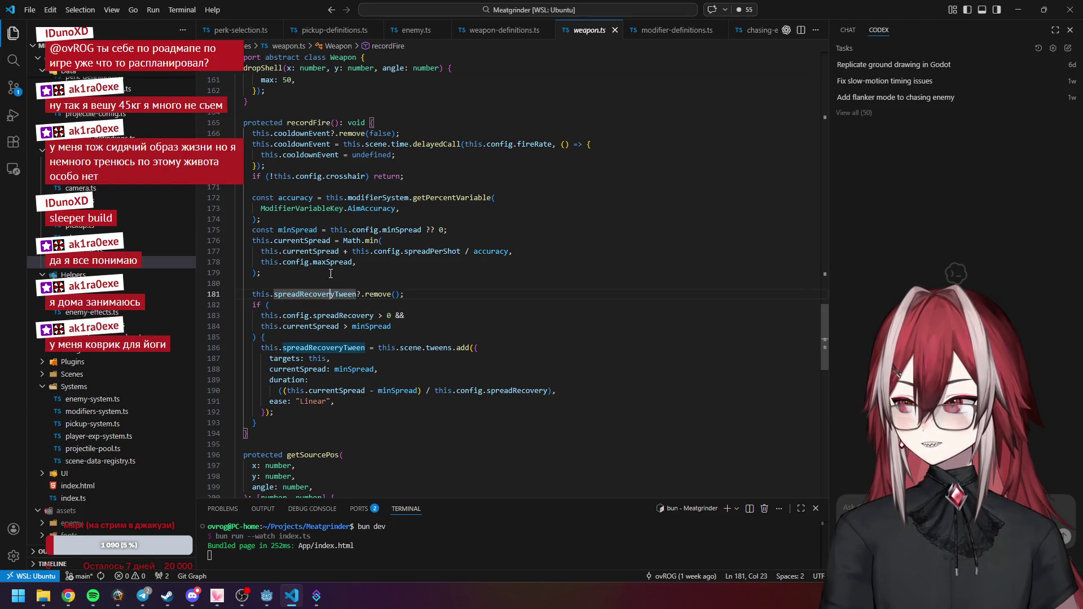
pyautogui.click(312, 241)
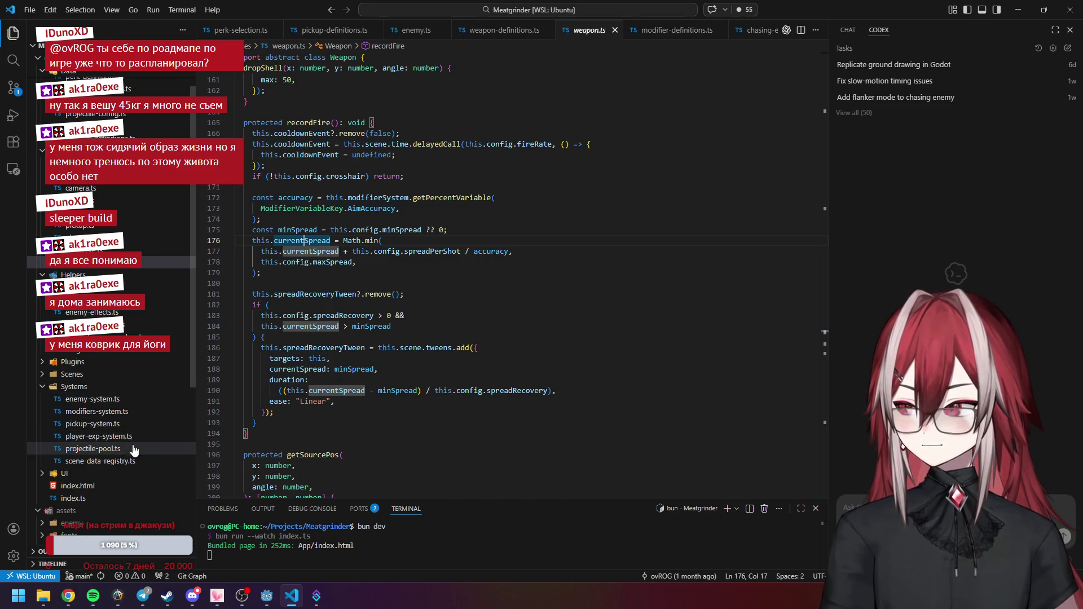
pyautogui.scroll(2, 135, 381)
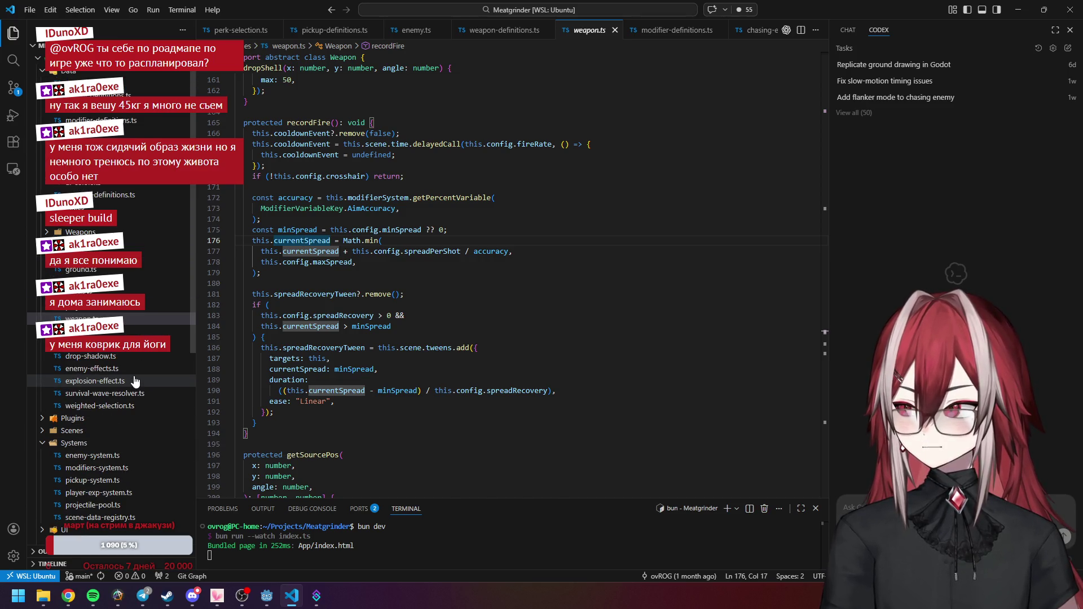
pyautogui.click(113, 194)
# Check the Pistol's spreadPerShot 8 and spreadRecovery 0.05, then bring Godot back to the front.
pyautogui.click(299, 265)
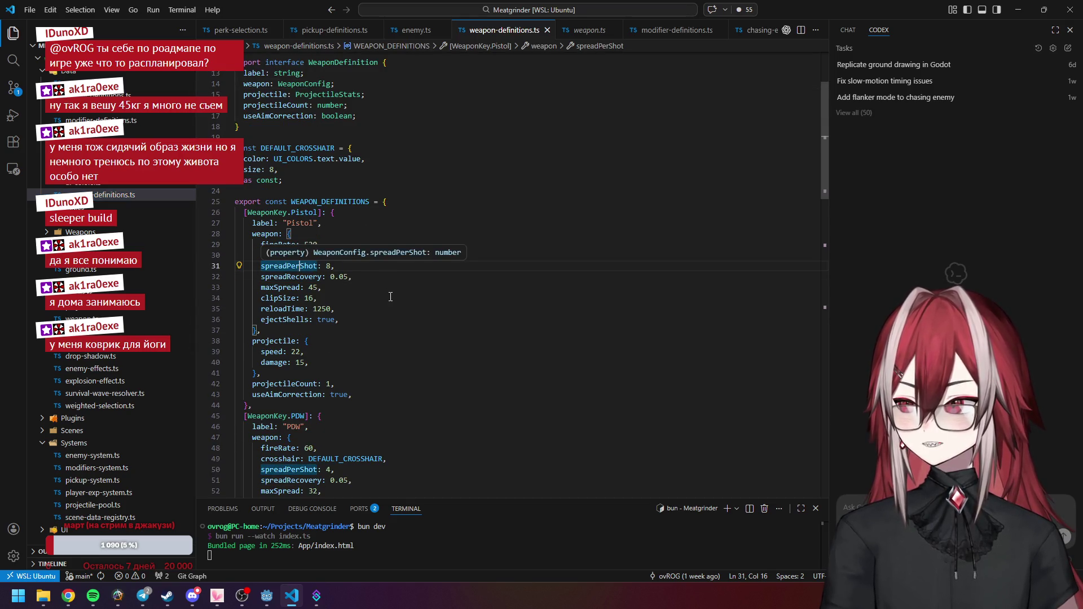
pyautogui.click(314, 277)
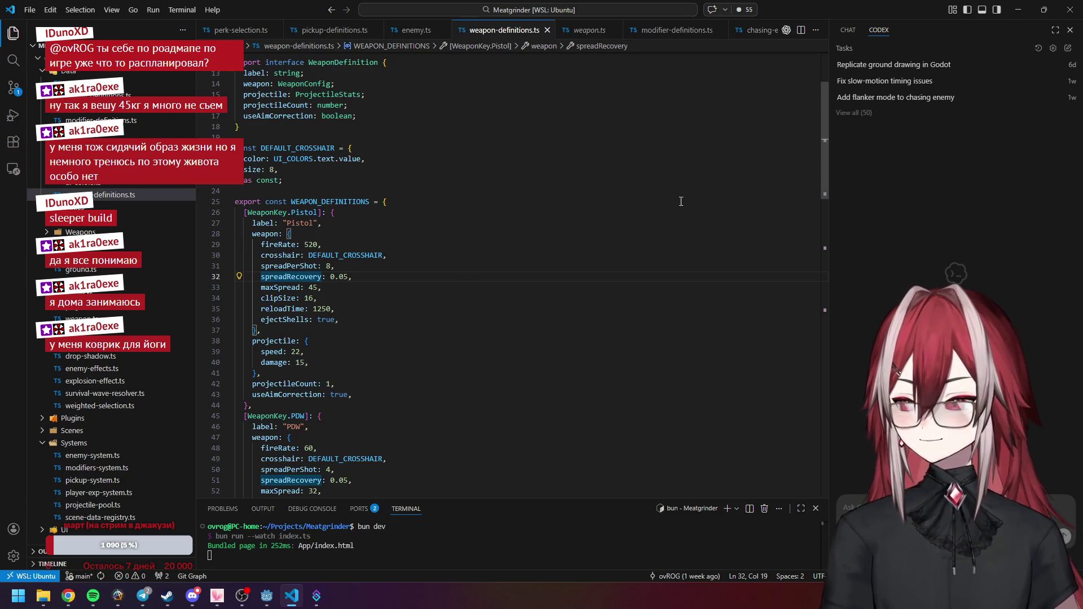
pyautogui.click(1018, 10)
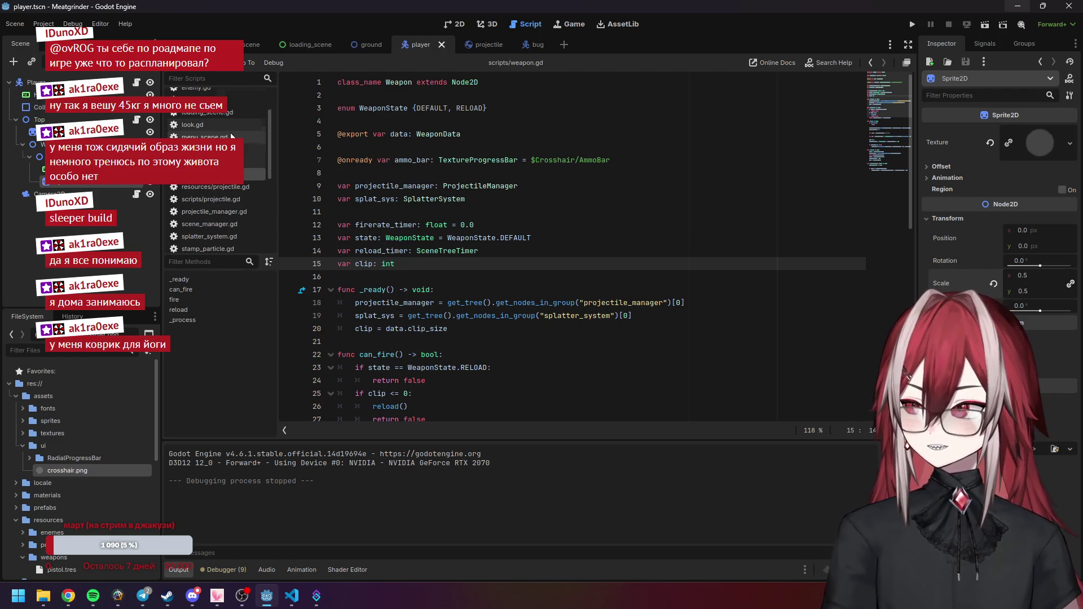
# Open ground.gd and read its patch-texture code up to the early return when columns is zero.
pyautogui.scroll(2, 231, 135)
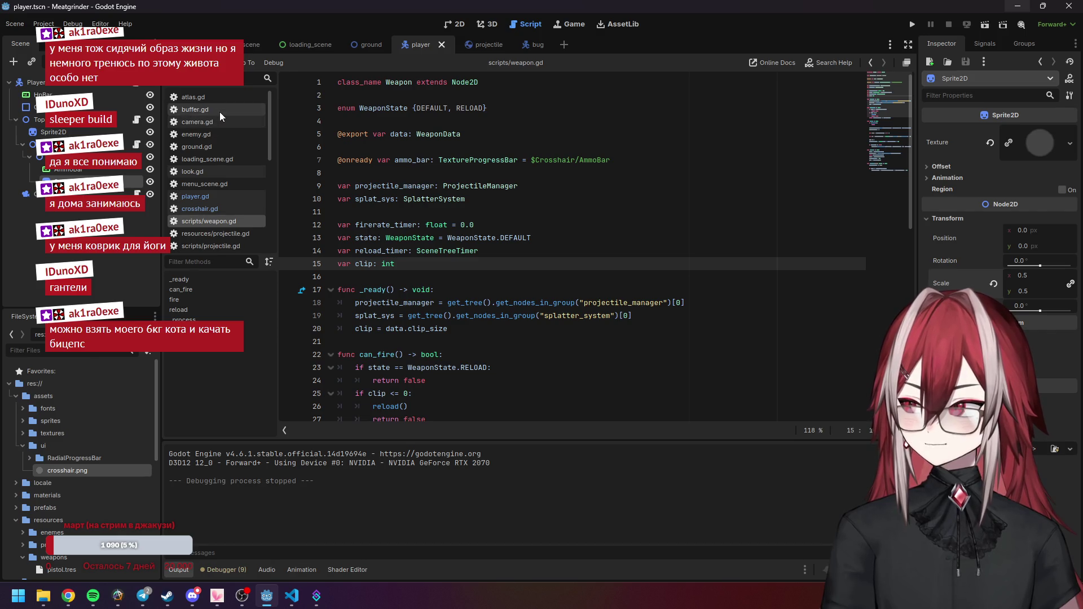
pyautogui.click(211, 146)
pyautogui.scroll(5, 513, 224)
pyautogui.scroll(4, 513, 224)
pyautogui.scroll(-2, 474, 181)
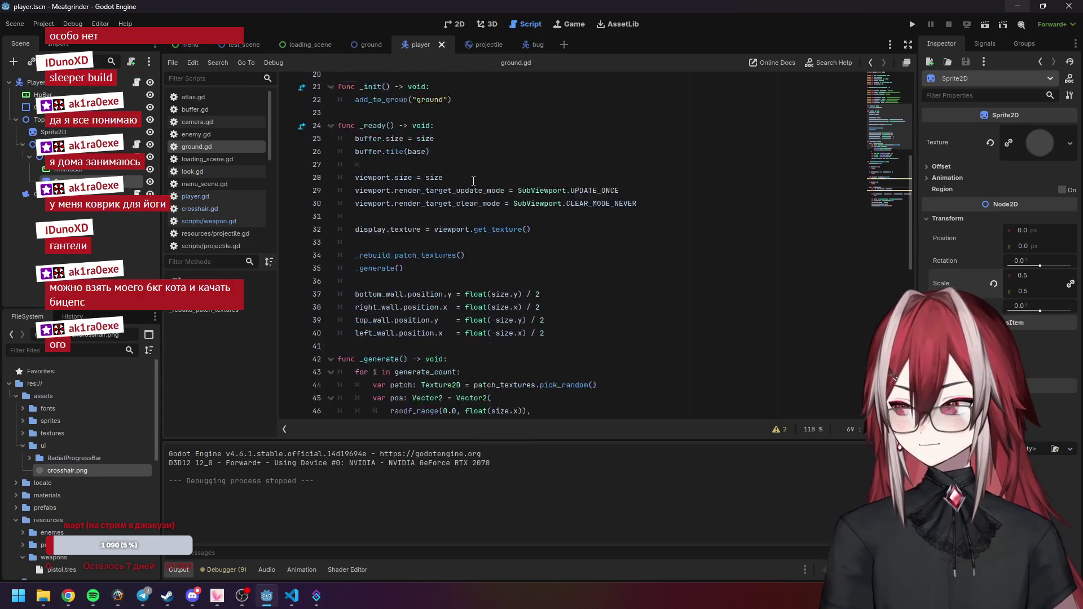
pyautogui.scroll(-10, 473, 180)
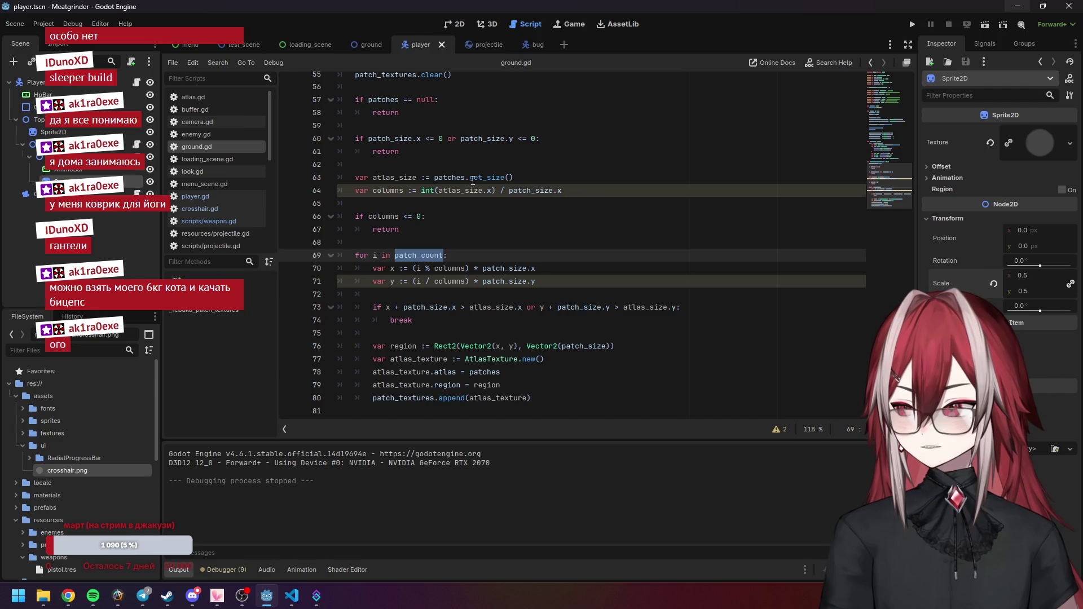
pyautogui.click(480, 228)
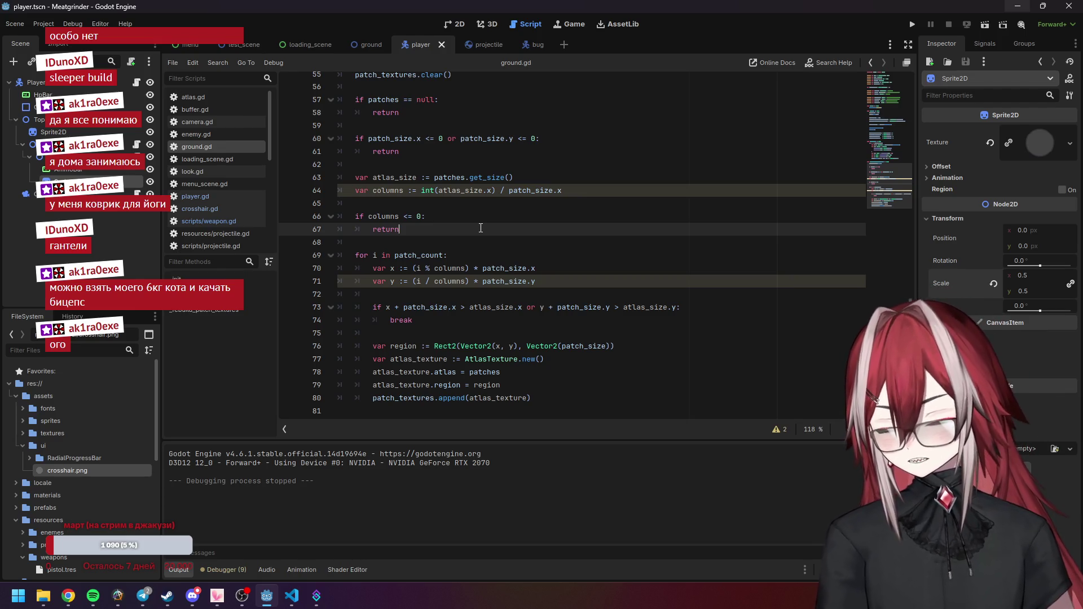
pyautogui.click(68, 595)
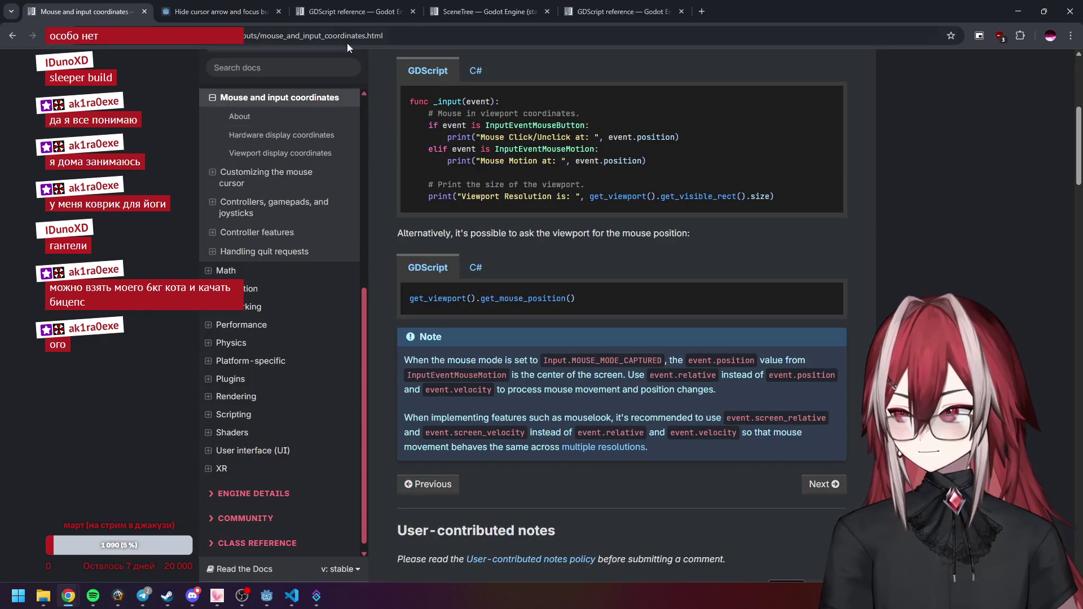
pyautogui.click(702, 11)
pyautogui.moveTo(739, 11)
pyautogui.mouseDown()
pyautogui.moveTo(801, 13)
pyautogui.moveTo(835, 40)
pyautogui.mouseUp()
pyautogui.hotkey('ctrl', 'w')
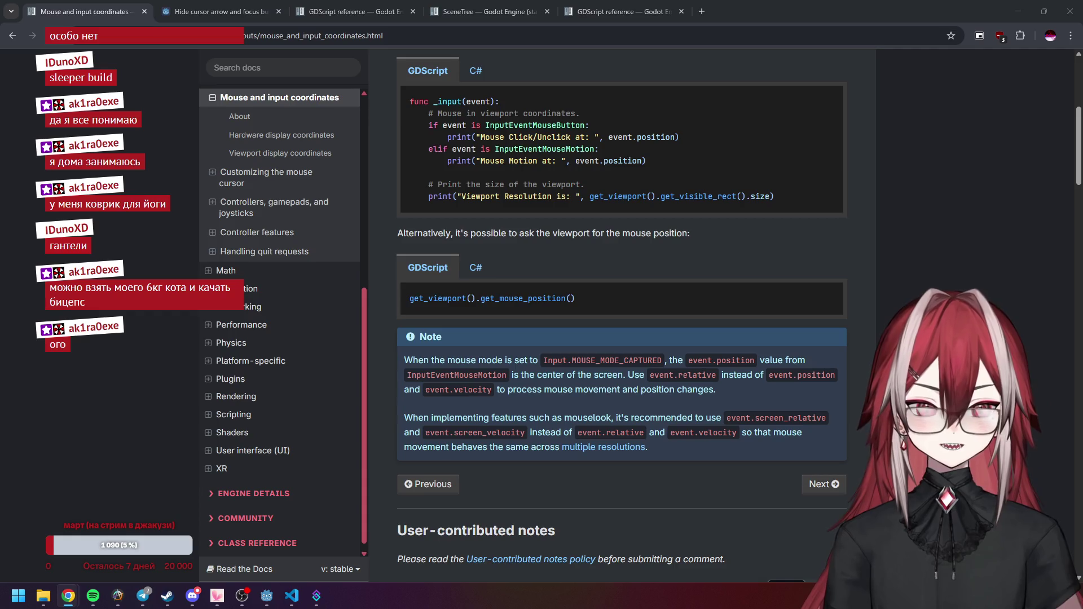
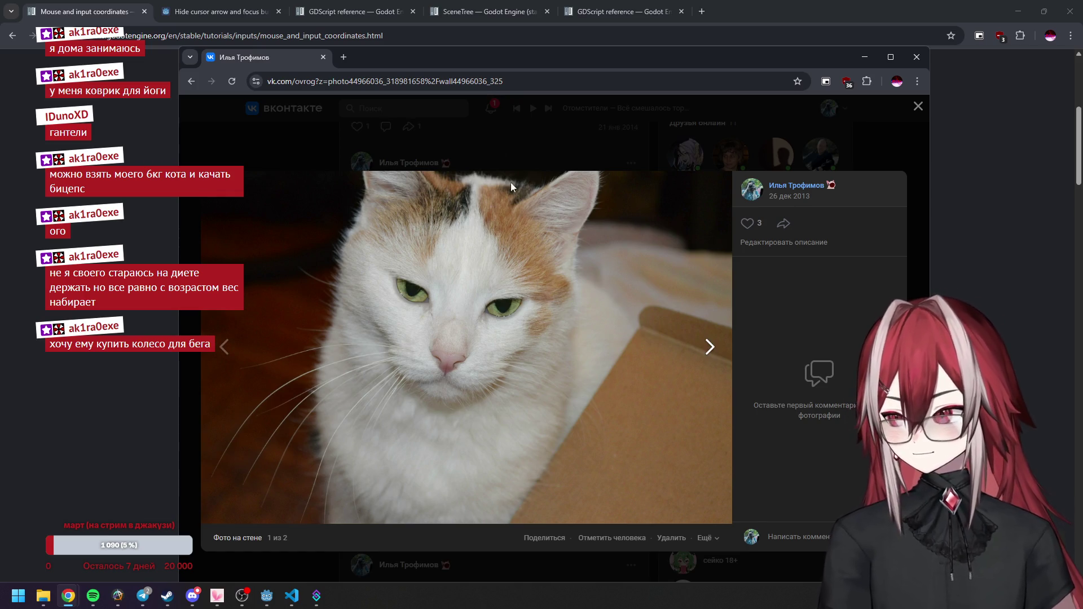
# Move the cat photo window aside, skim the Godot mouse-coordinates docs, and switch to VS Code.
pyautogui.moveTo(445, 56)
pyautogui.mouseDown()
pyautogui.moveTo(588, 82)
pyautogui.moveTo(1082, 90)
pyautogui.mouseUp()
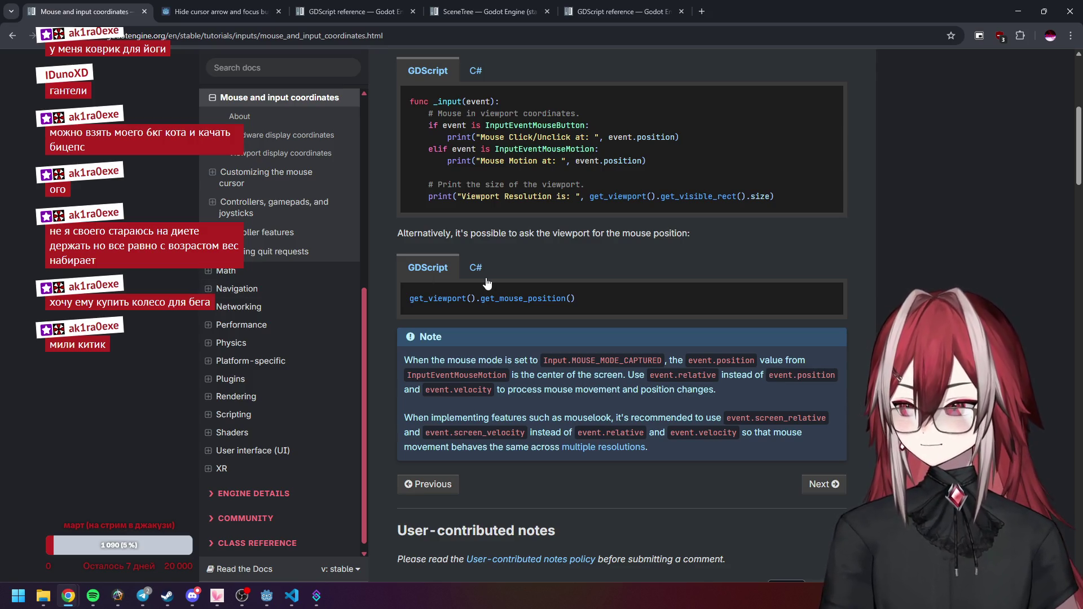
pyautogui.scroll(-3, 489, 240)
pyautogui.scroll(2, 544, 255)
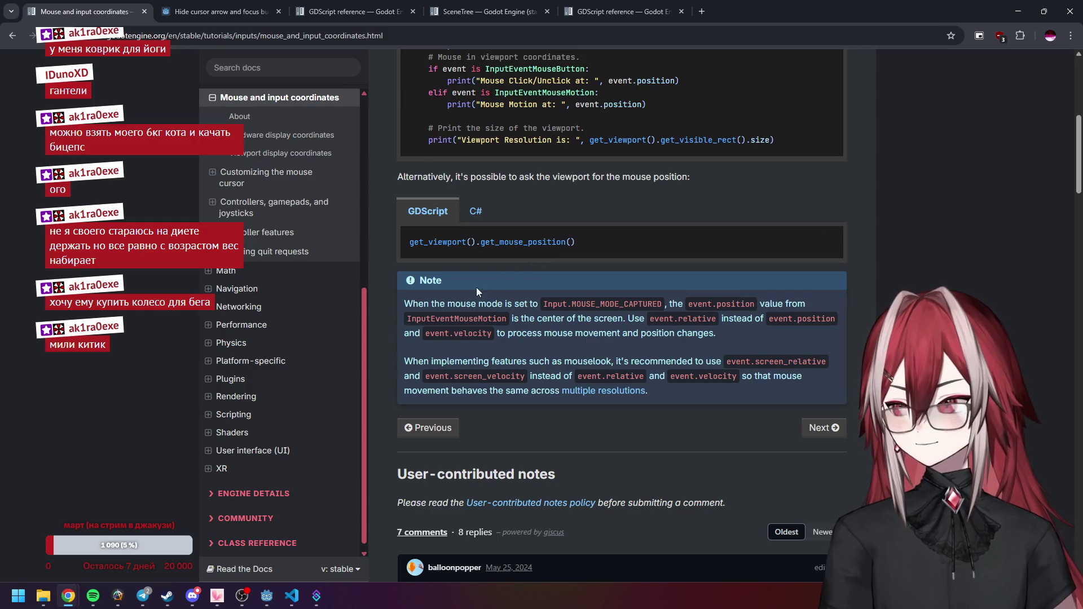
pyautogui.click(291, 596)
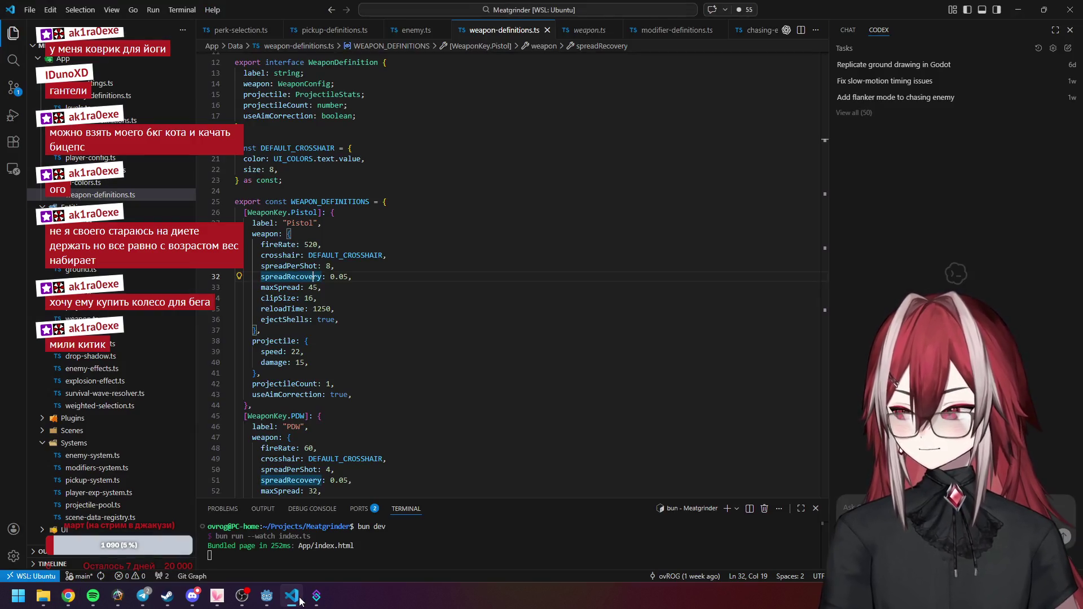
# Read the Pistol's maxSpread, reloadTime, clipSize and spreadRecovery lines in weapon-definitions.ts.
pyautogui.click(352, 289)
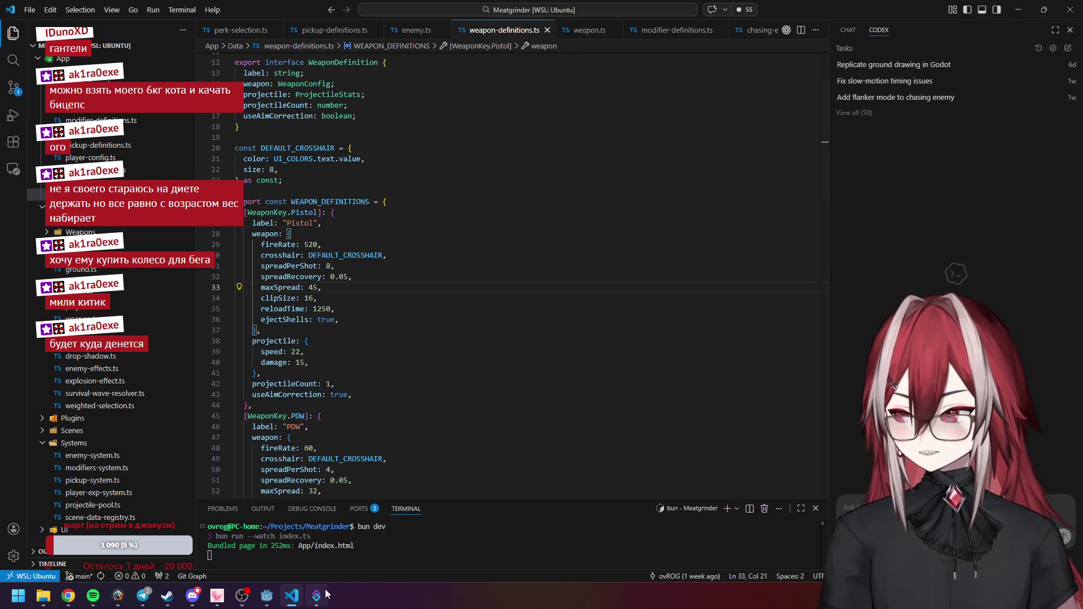
pyautogui.click(270, 604)
pyautogui.click(504, 318)
pyautogui.click(292, 598)
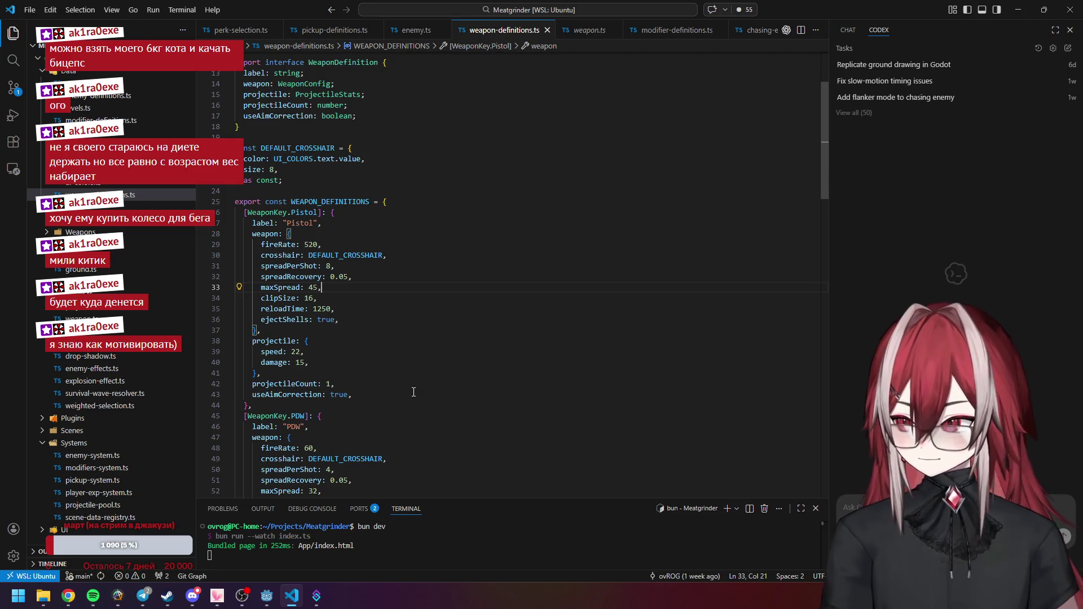
pyautogui.click(391, 305)
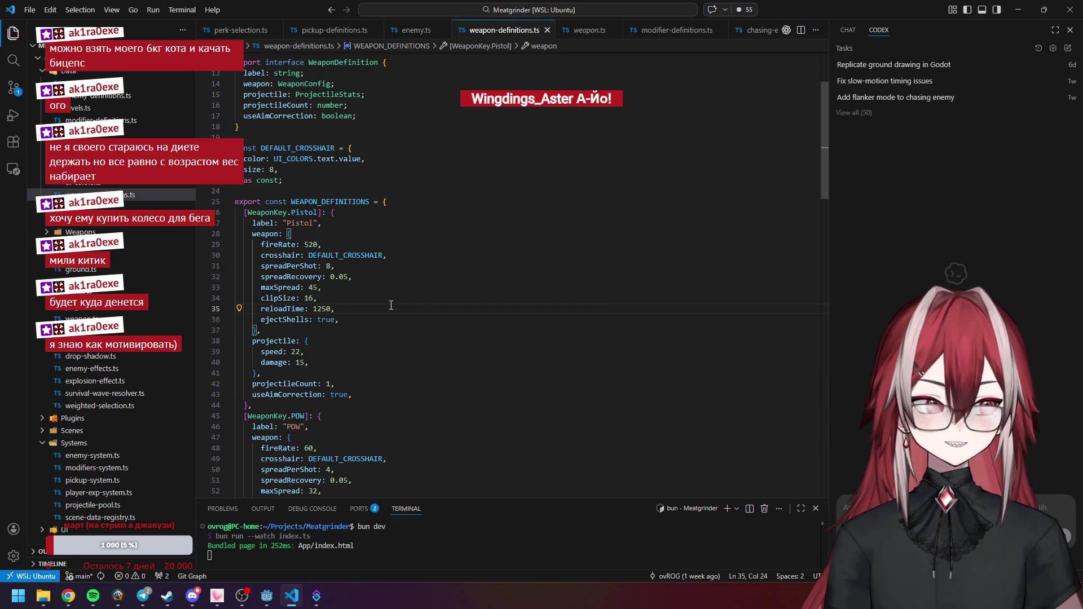
pyautogui.click(383, 302)
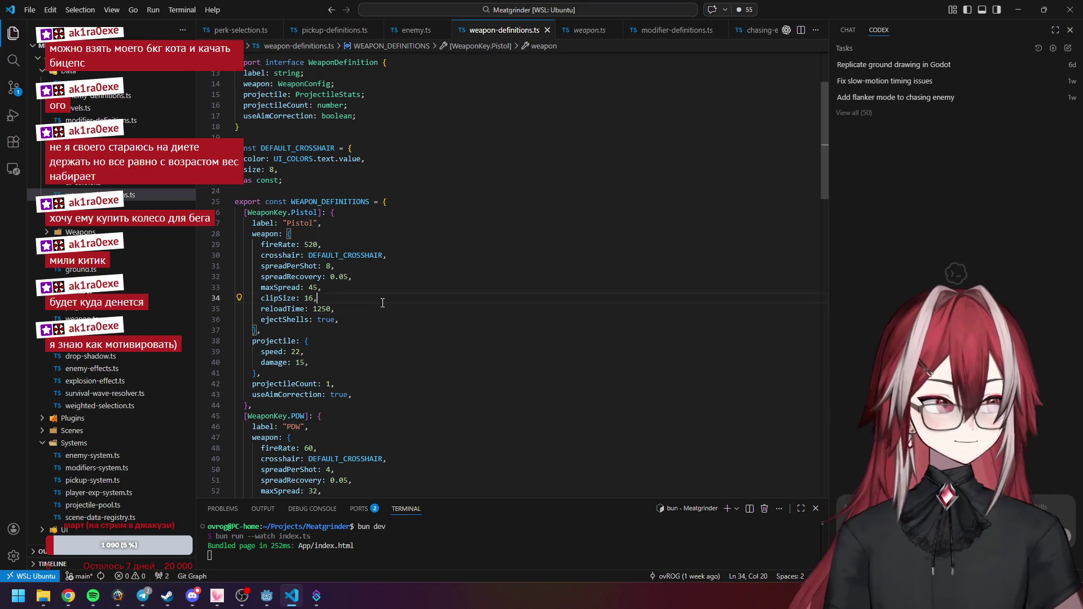
pyautogui.press('Up')
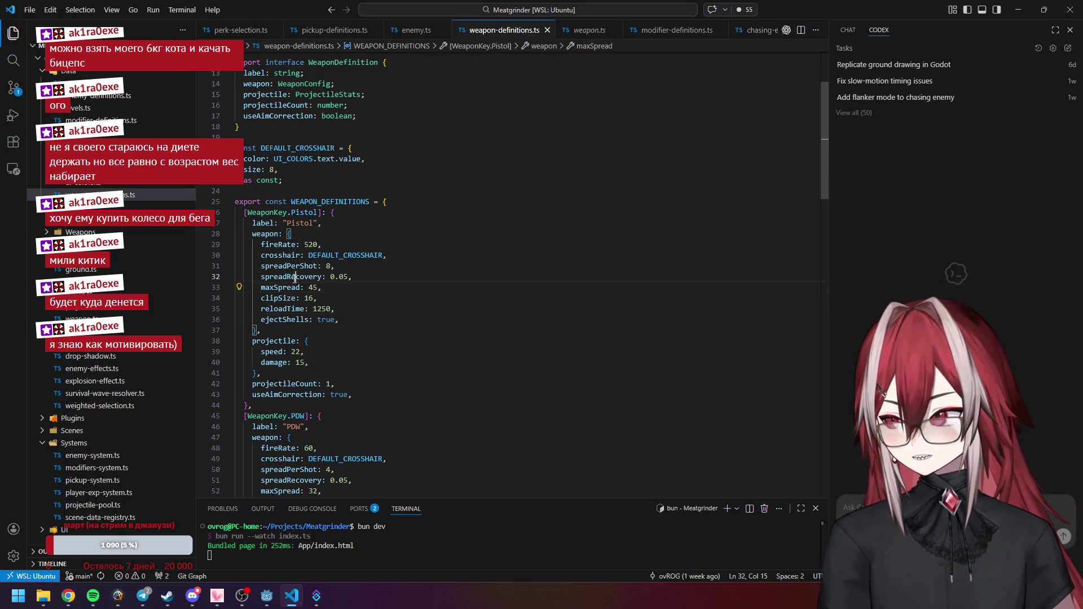
pyautogui.click(313, 277)
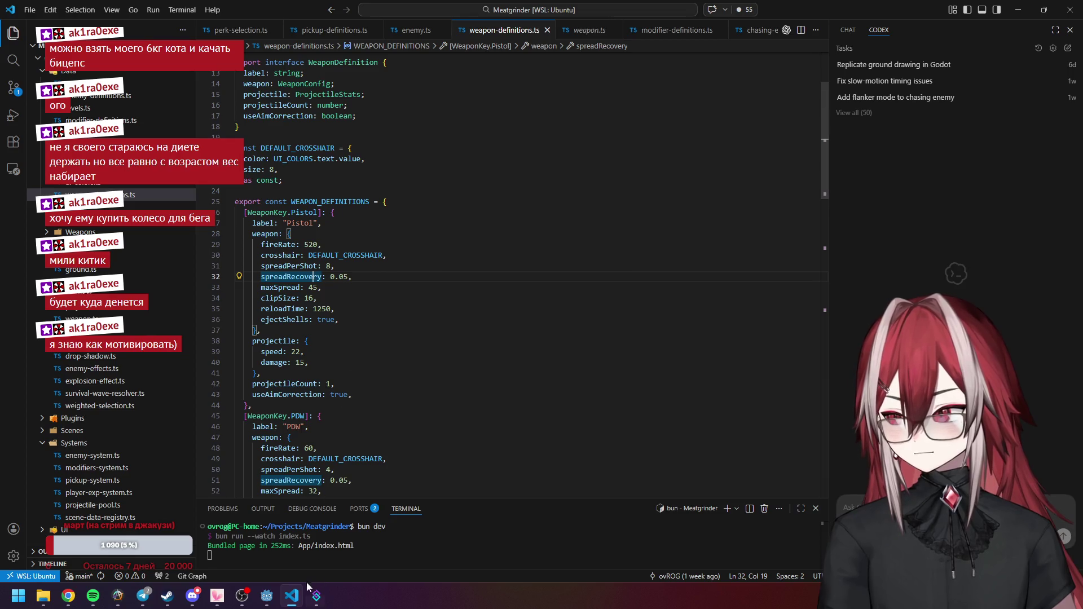
pyautogui.click(266, 596)
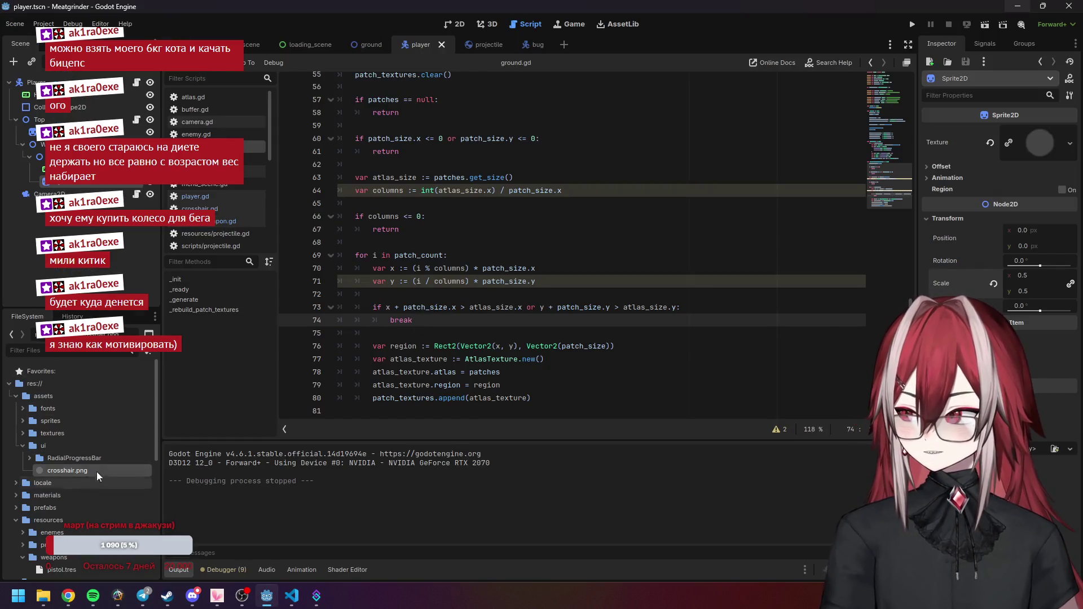
# Open the WeaponData resource script resources/weapon.gd from the script list.
pyautogui.scroll(-2, 235, 218)
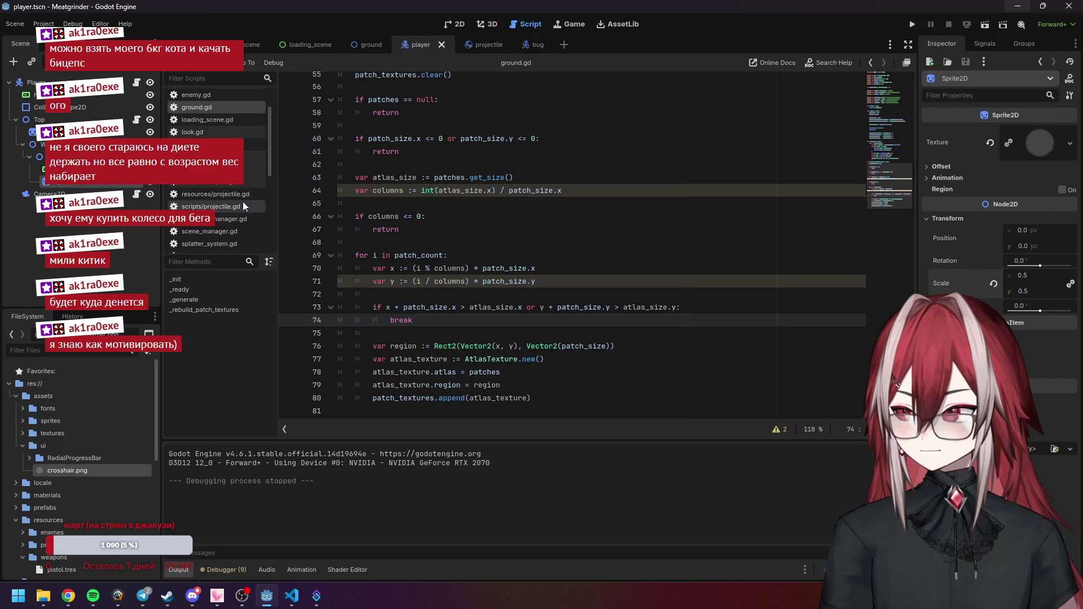
pyautogui.click(245, 198)
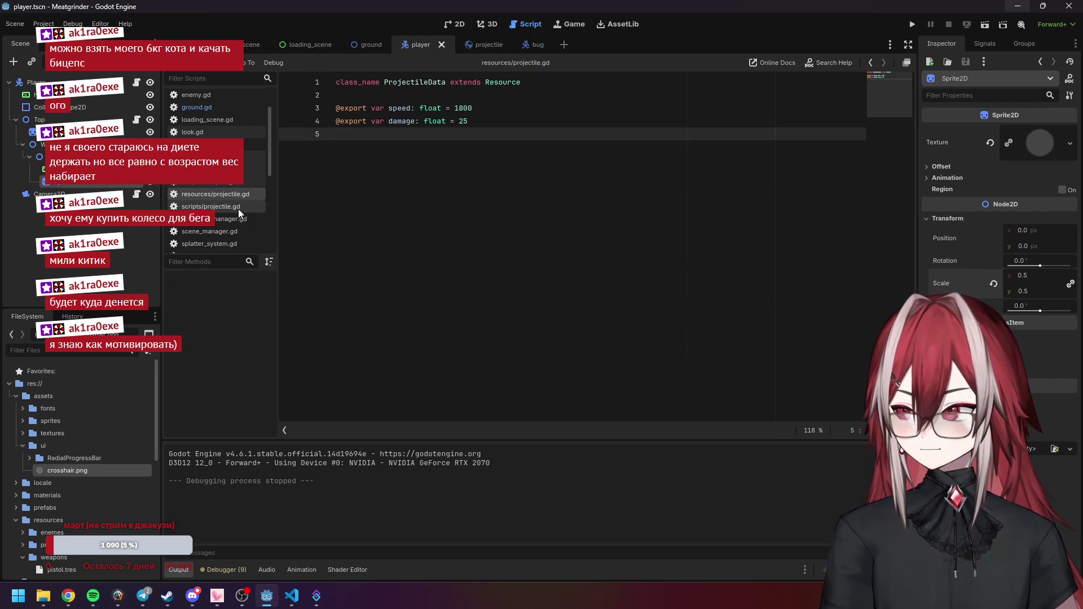
pyautogui.scroll(-2, 232, 229)
pyautogui.scroll(-2, 235, 206)
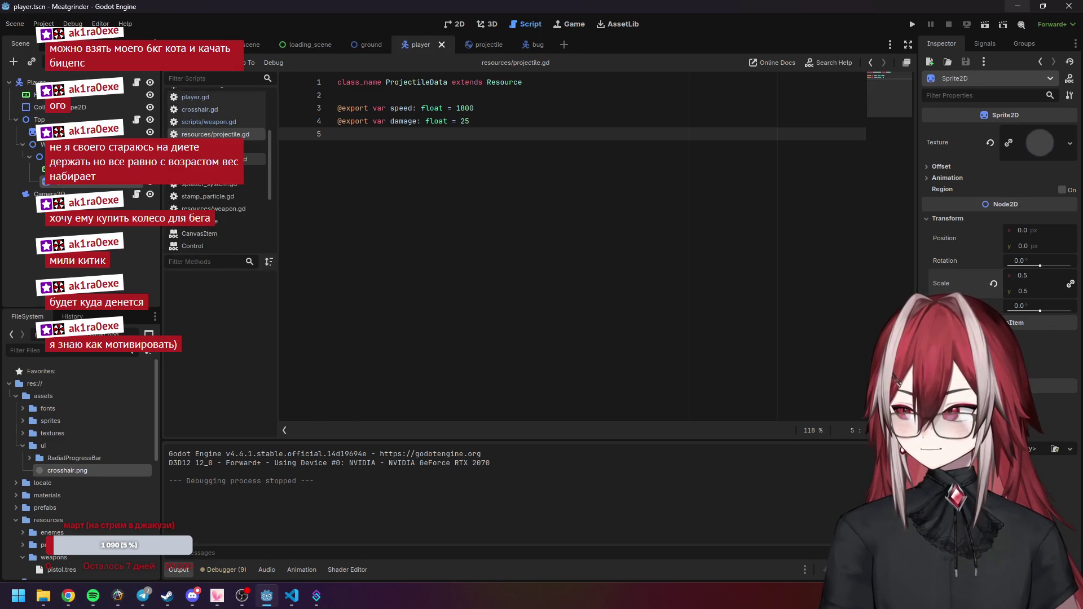
pyautogui.click(242, 121)
pyautogui.moveTo(265, 146); pyautogui.dragTo(272, 181)
pyautogui.click(254, 142)
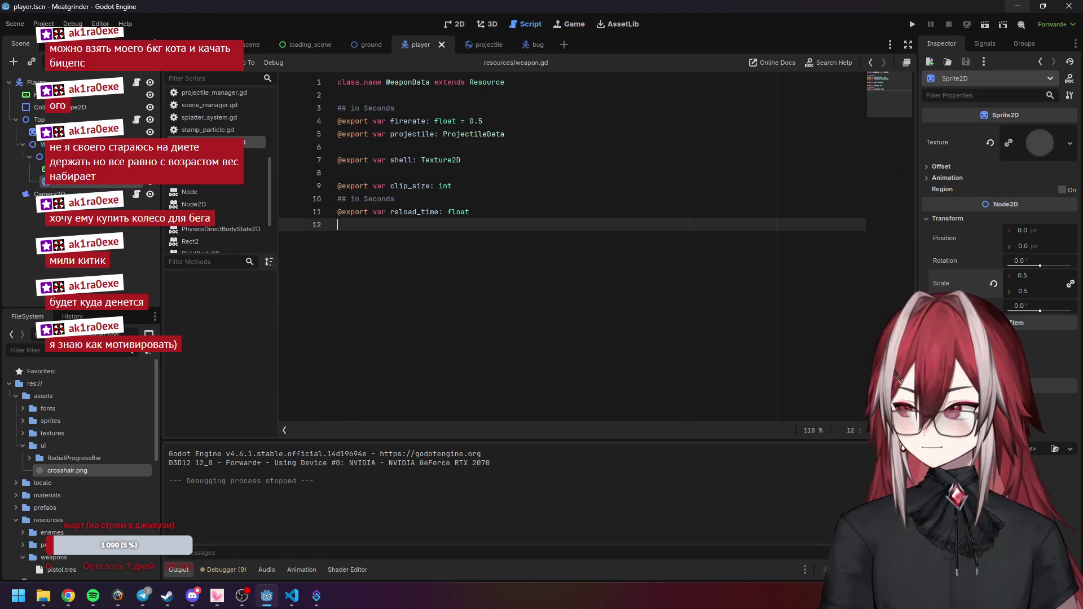
pyautogui.click(472, 186)
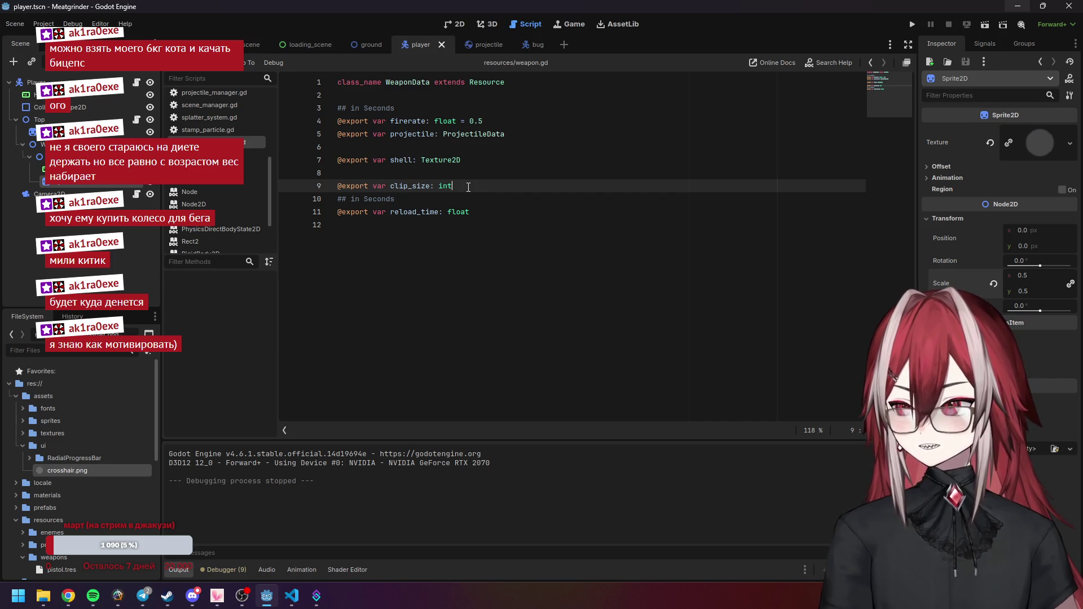
pyautogui.click(463, 173)
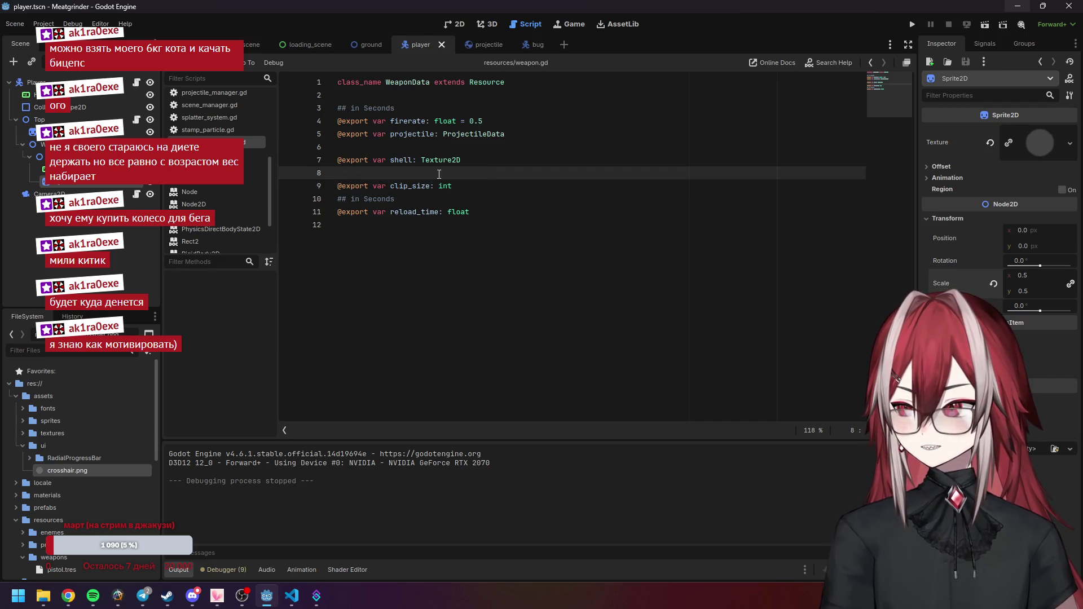
pyautogui.click(491, 235)
pyautogui.press('Return')
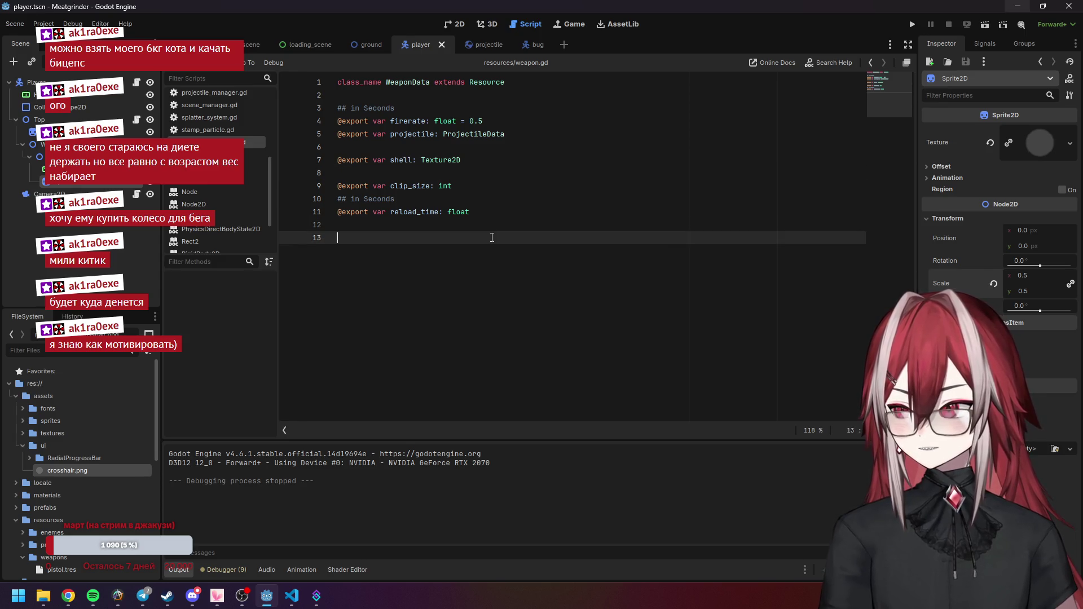
pyautogui.press('BackSpace')
pyautogui.write('@export ')
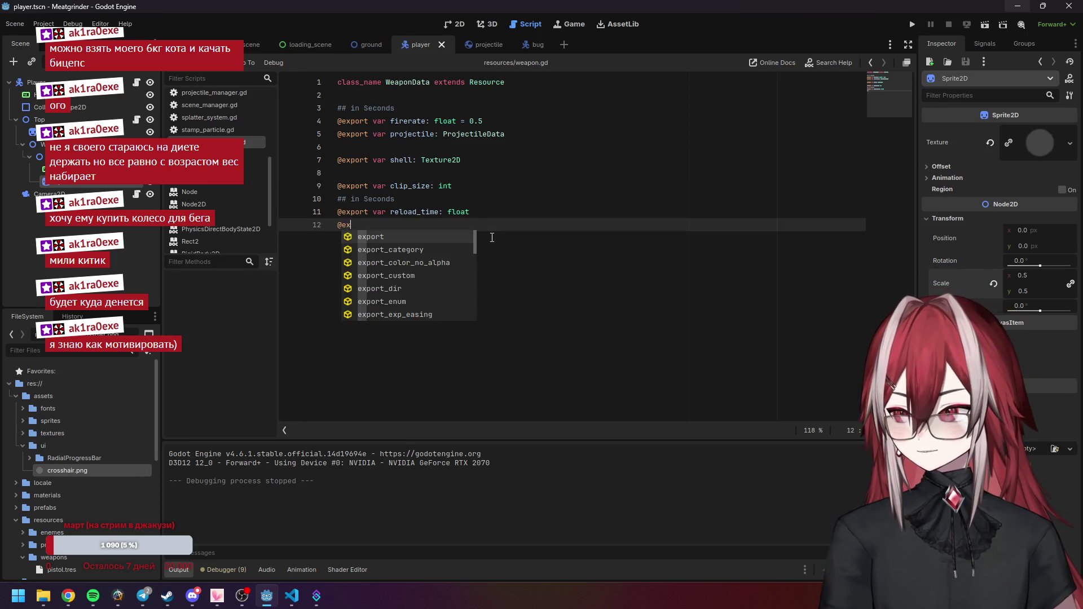
pyautogui.write('var spread')
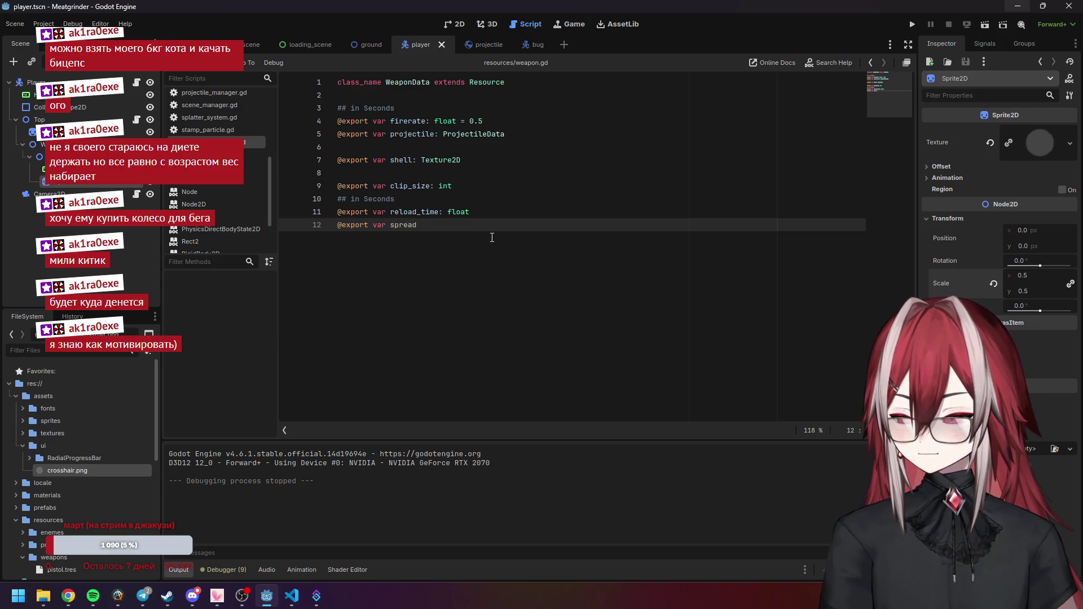
pyautogui.write('_per_shot:')
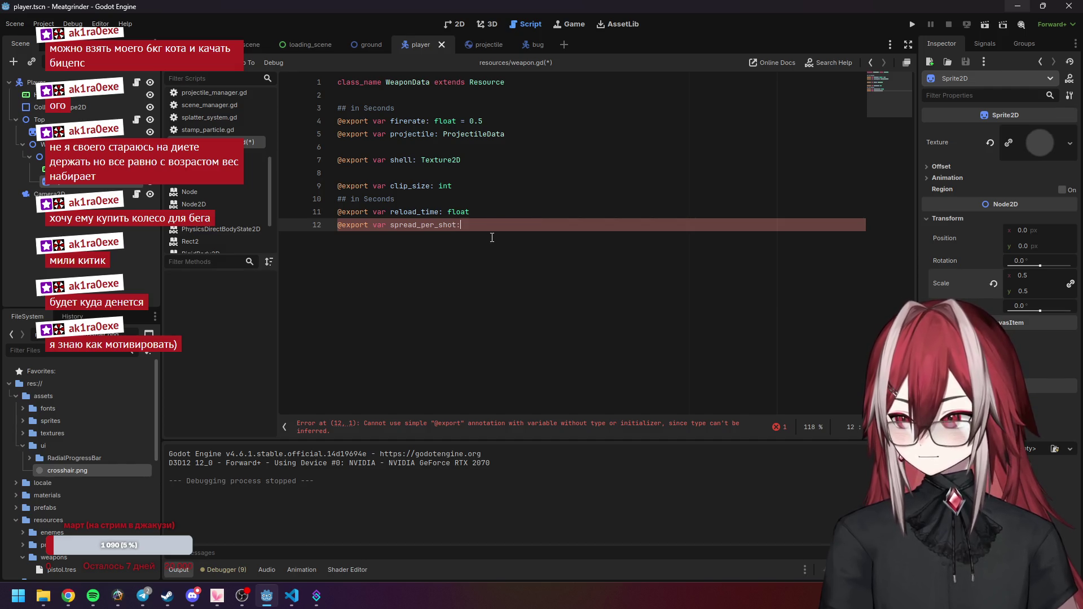
pyautogui.press('BackSpace')
pyautogui.press('BackSpace')
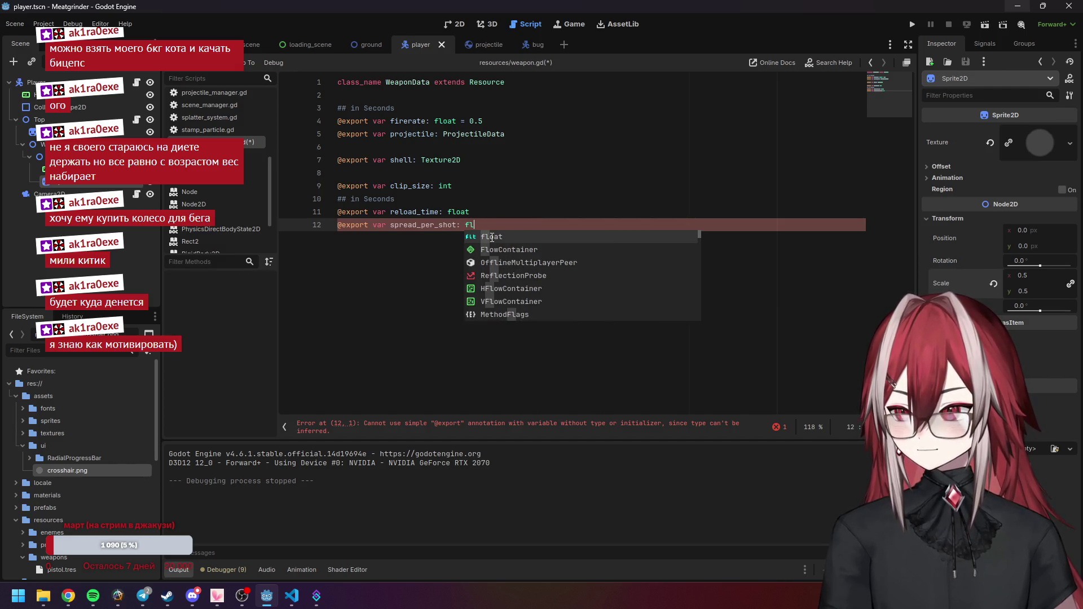
pyautogui.write('oat')
pyautogui.press('Return')
pyautogui.press('Return')
pyautogui.write('x')
pyautogui.press('Return')
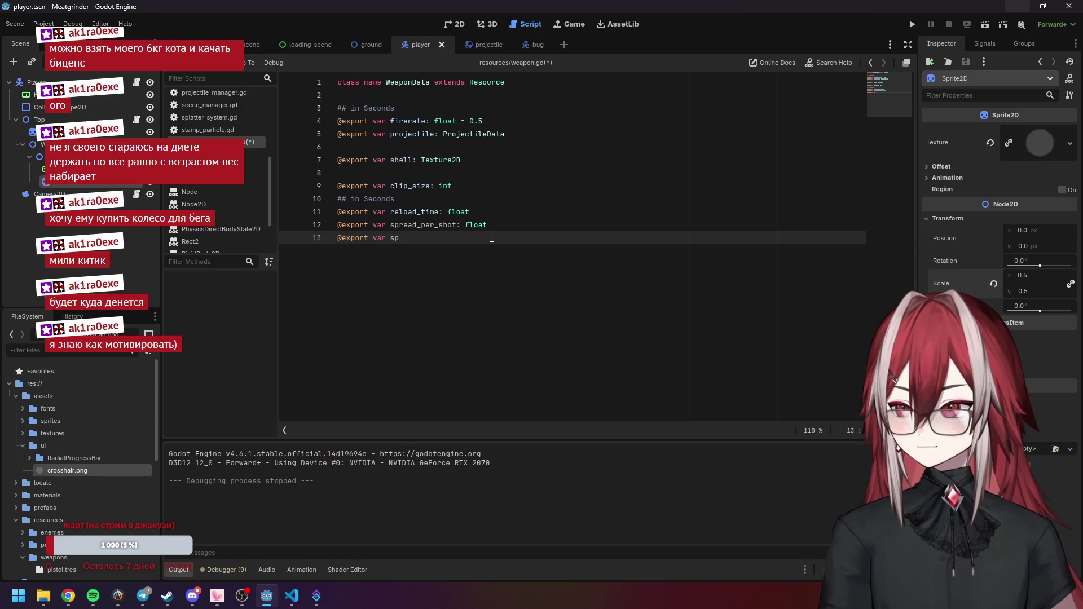
pyautogui.write('recove')
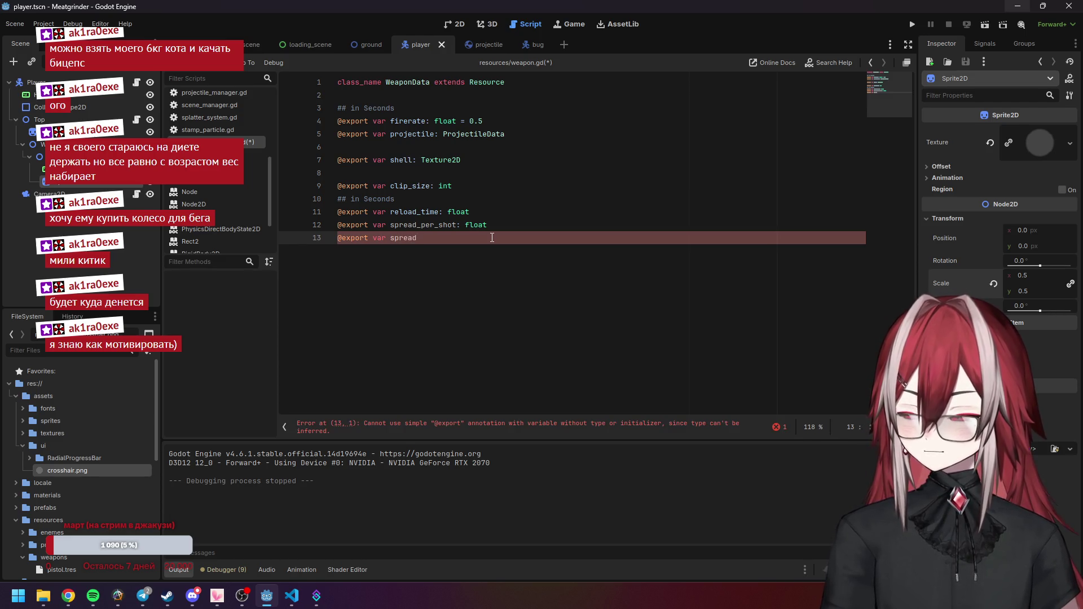
pyautogui.write('ry: float')
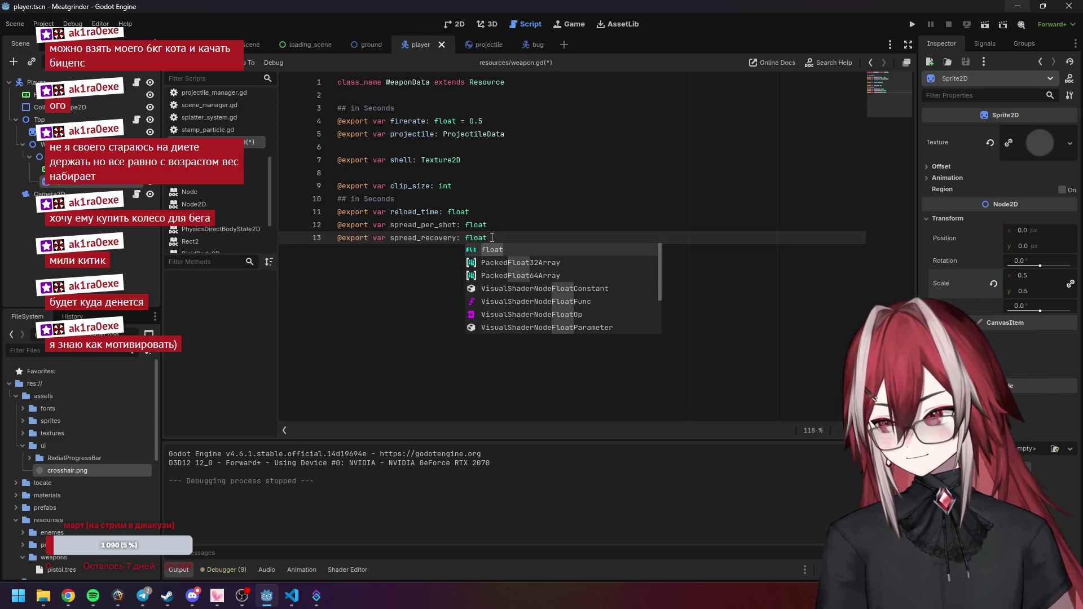
pyautogui.click(546, 190)
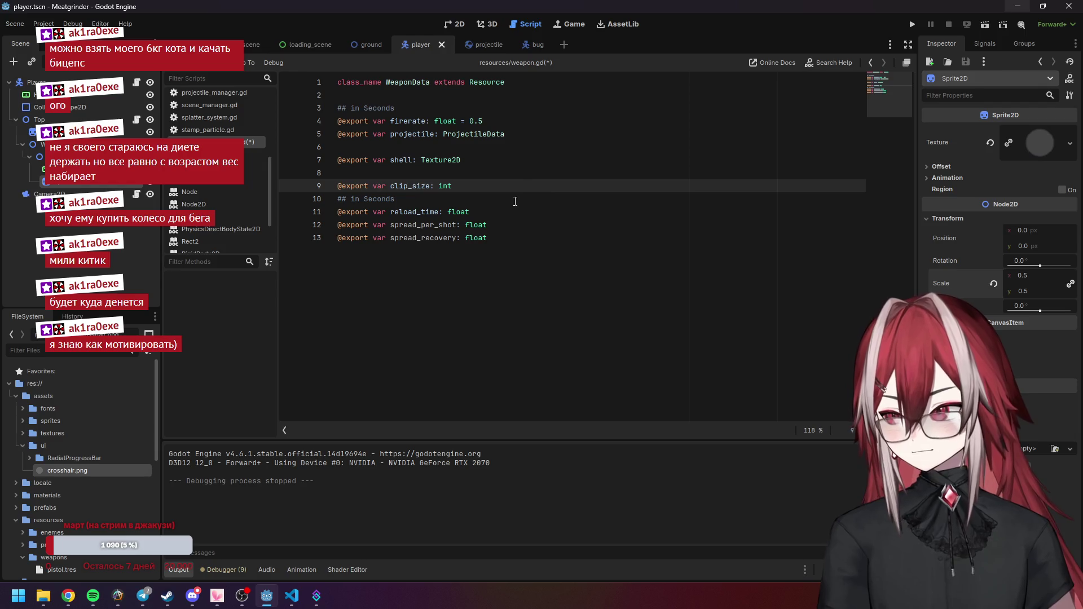
pyautogui.click(291, 602)
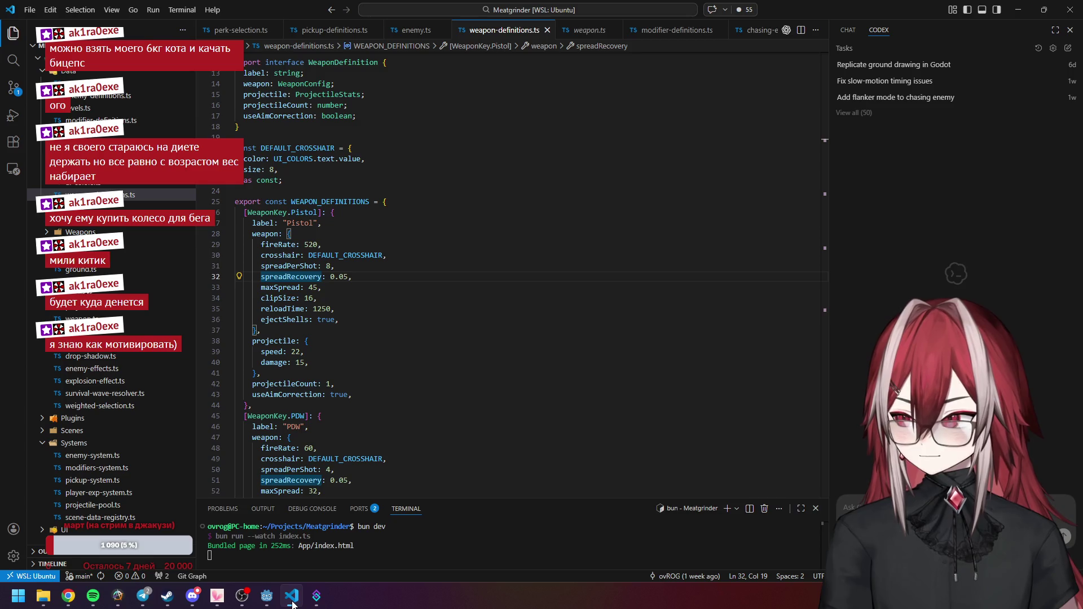
# Highlight maxSpread and compare the Pistol, PDW and Shotgun values in weapon-definitions.ts.
pyautogui.click(291, 276)
pyautogui.click(288, 287)
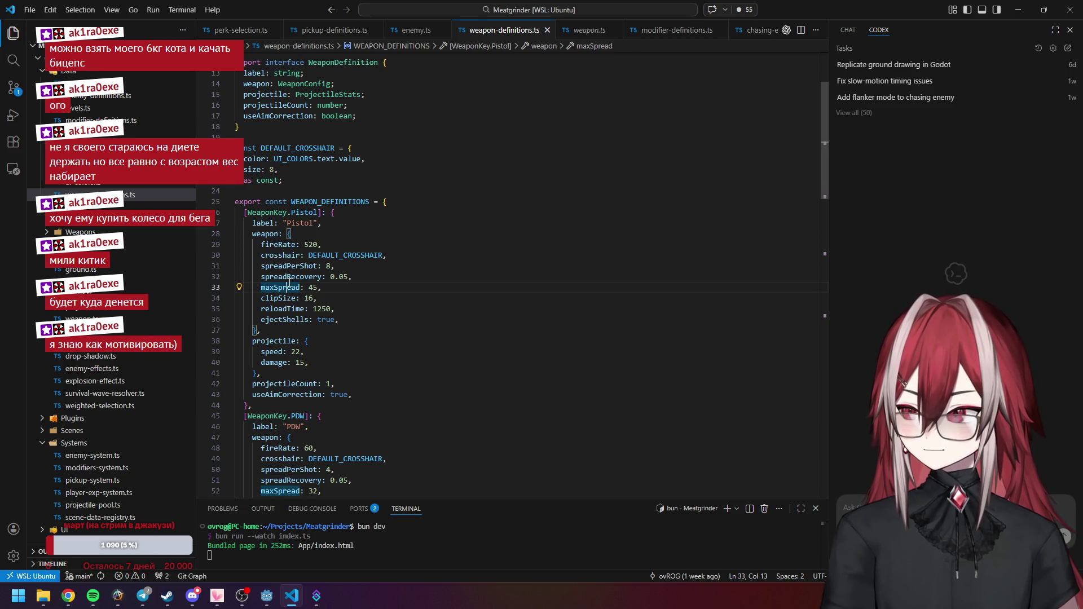
pyautogui.scroll(-10, 433, 280)
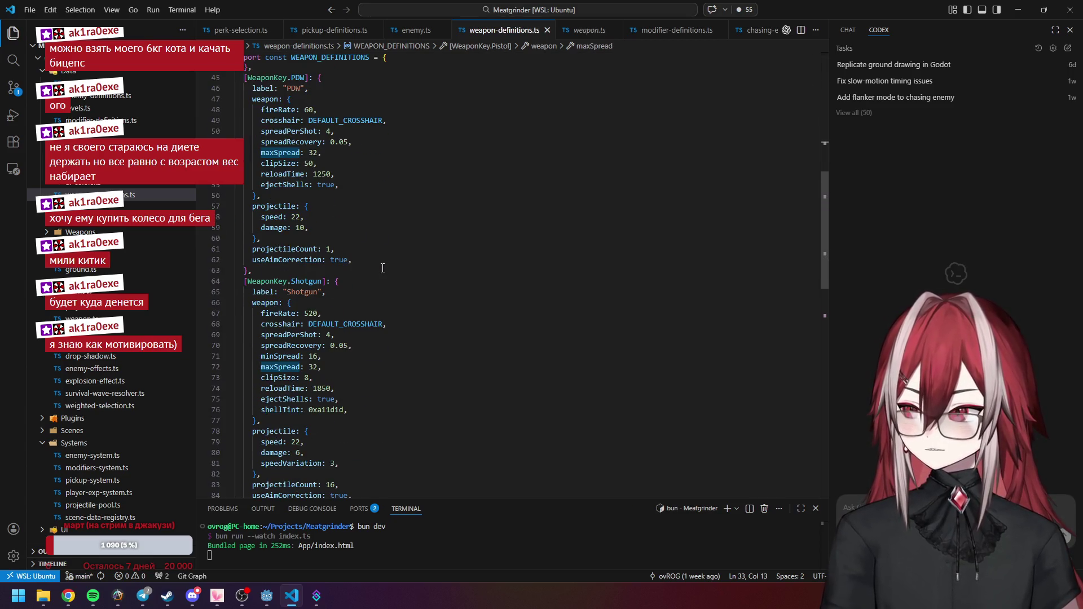
pyautogui.click(294, 366)
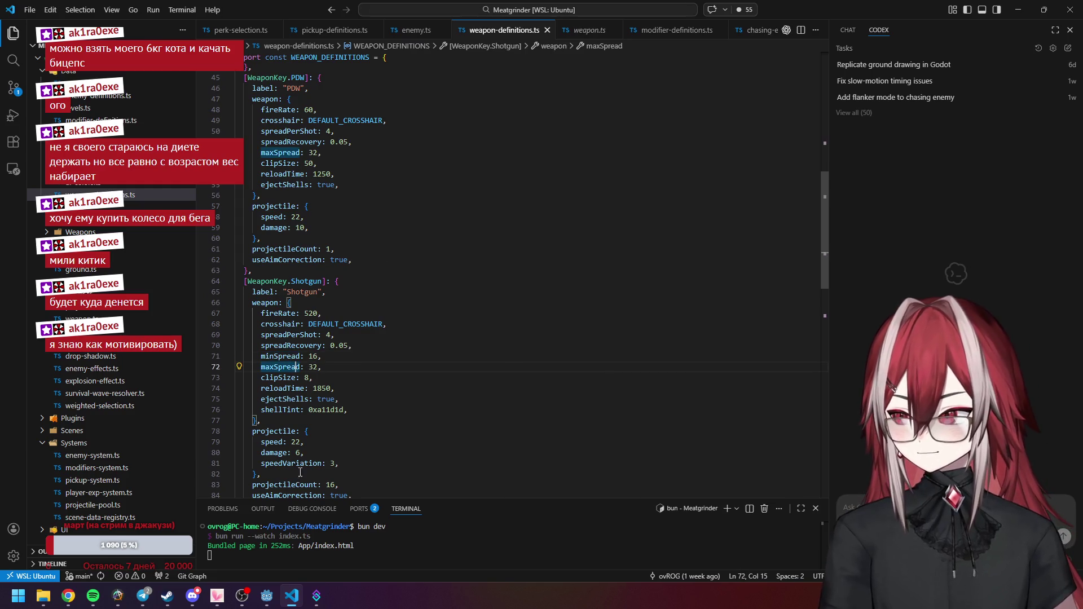
pyautogui.click(290, 599)
pyautogui.click(496, 241)
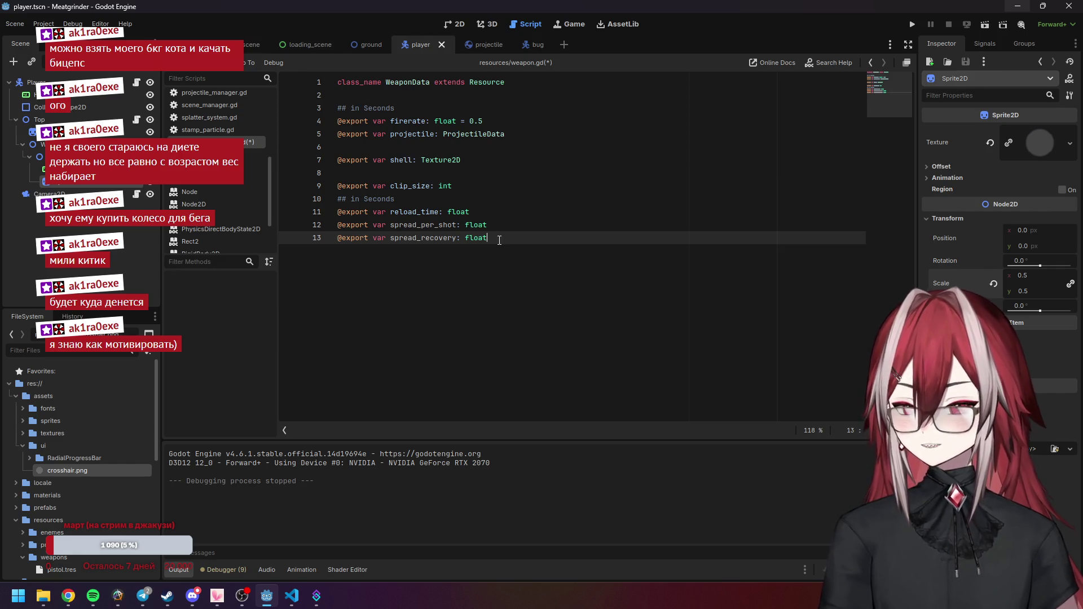
pyautogui.press('Return')
pyautogui.write('@')
pyautogui.press('Return')
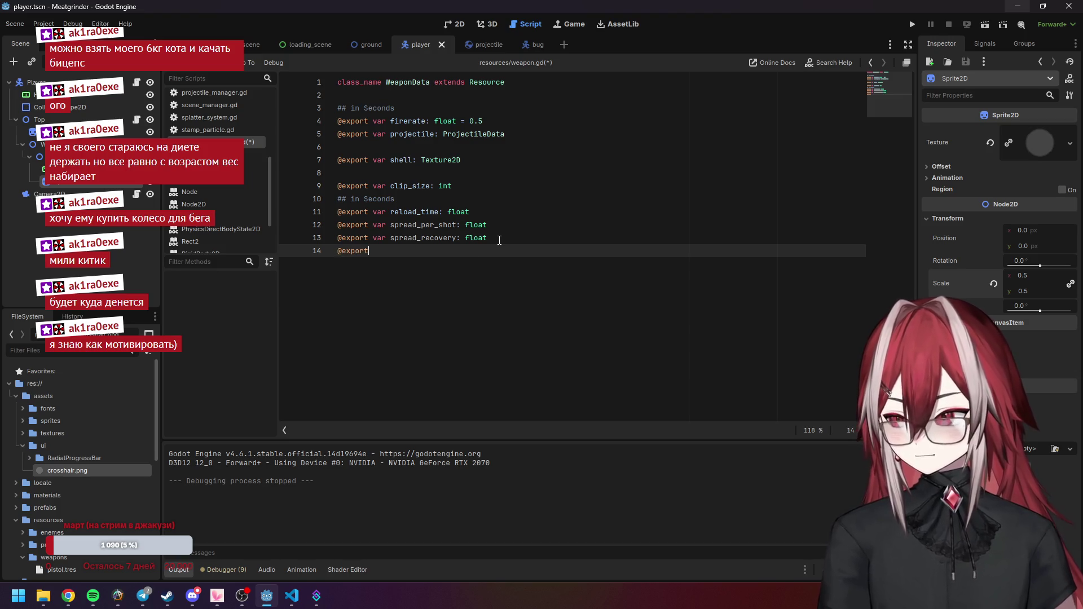
pyautogui.write('var')
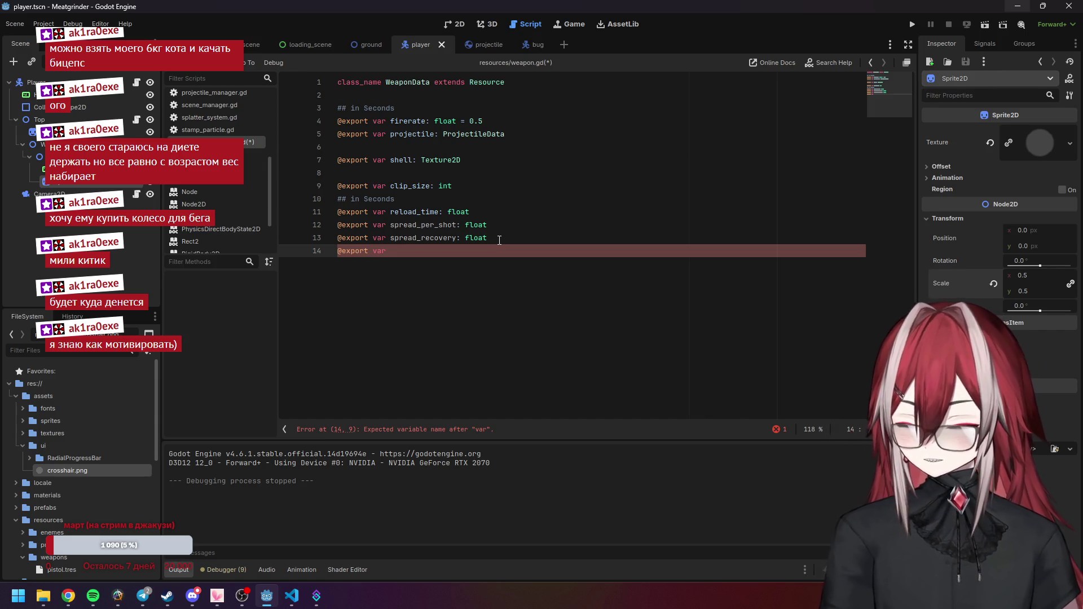
pyautogui.write('ax_spreat: ')
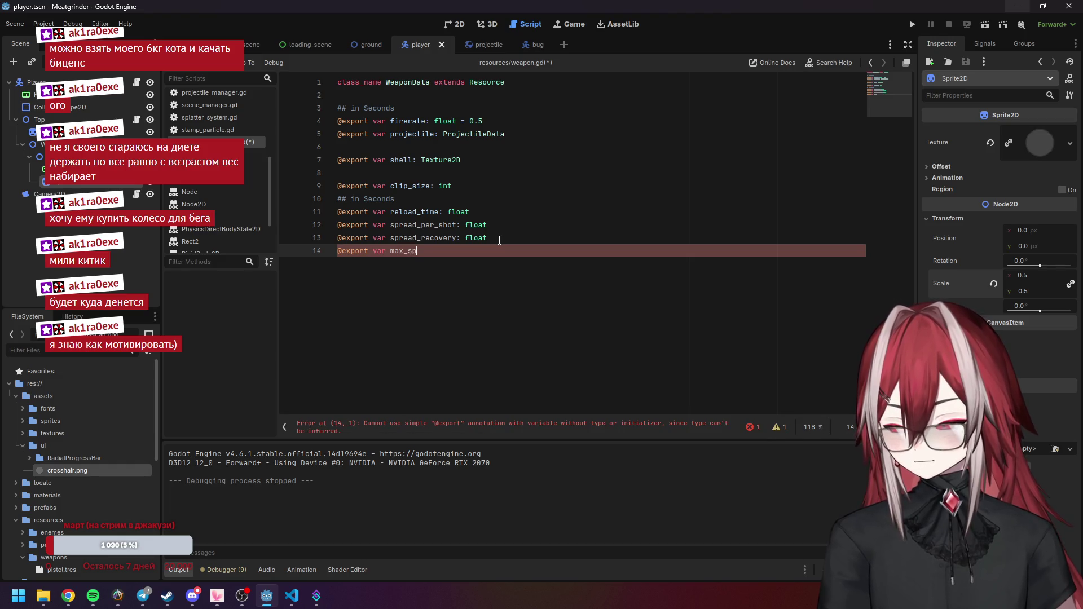
pyautogui.write('flaot')
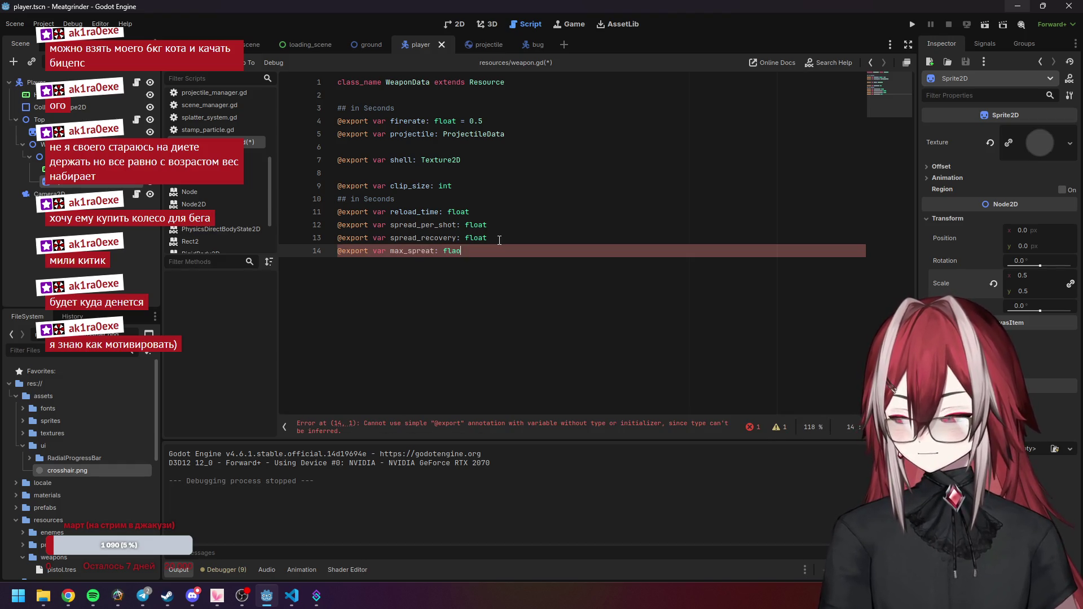
pyautogui.press('Return')
pyautogui.press('BackSpace')
pyautogui.press('BackSpace')
pyautogui.press('BackSpace')
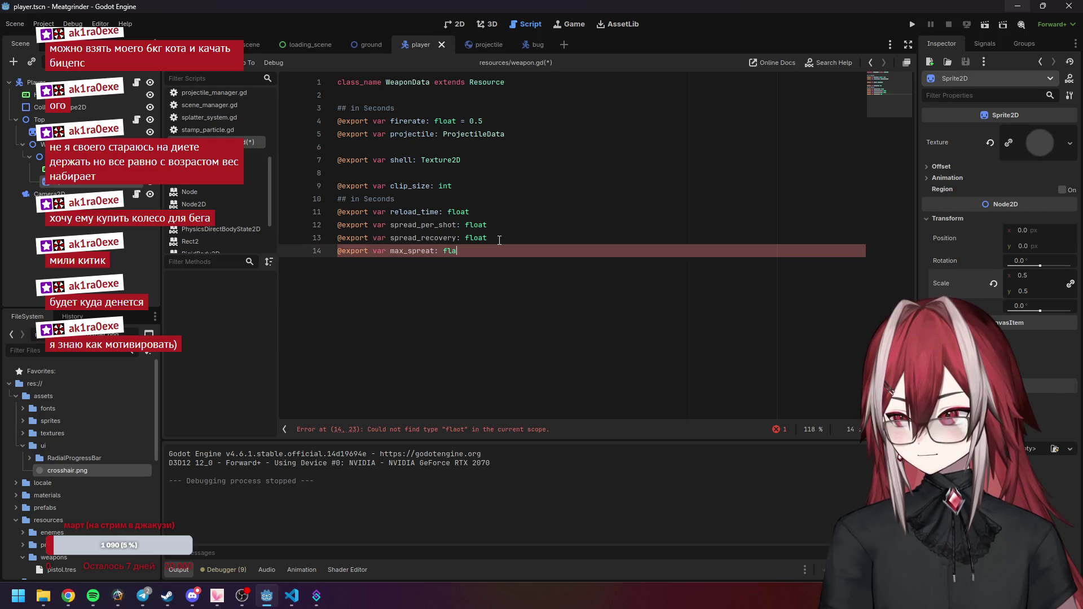
pyautogui.write('oat')
pyautogui.press('Return')
pyautogui.write('e')
pyautogui.press('Return')
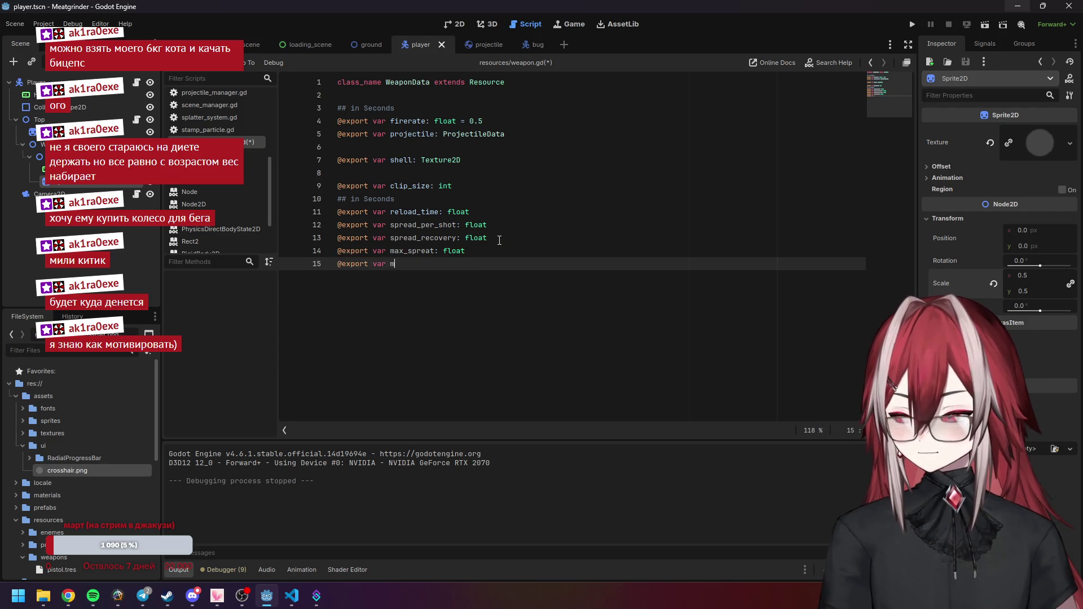
pyautogui.write('_spread: ')
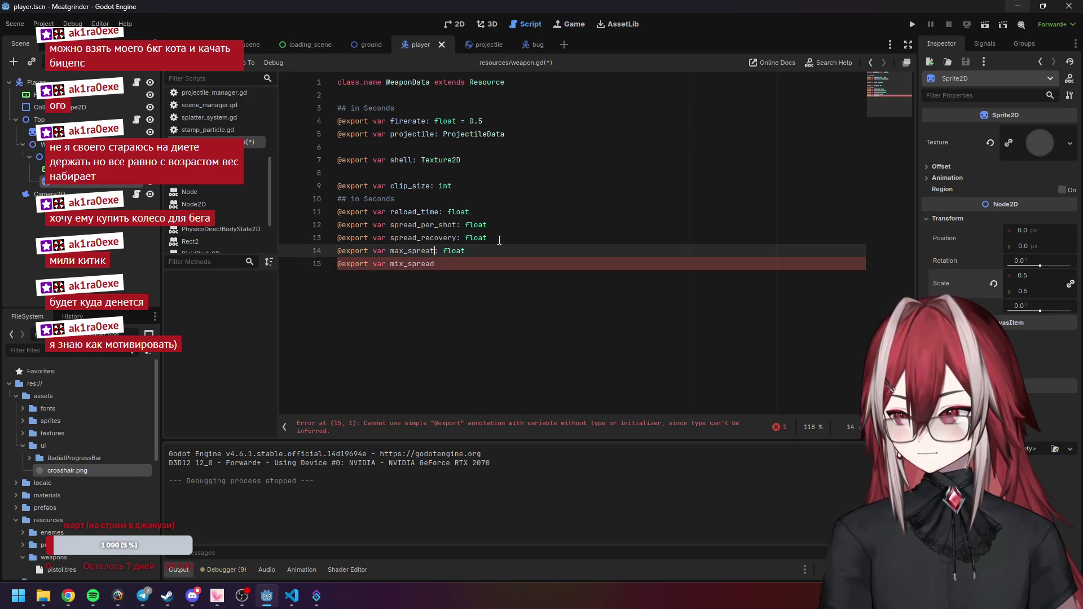
pyautogui.write('float')
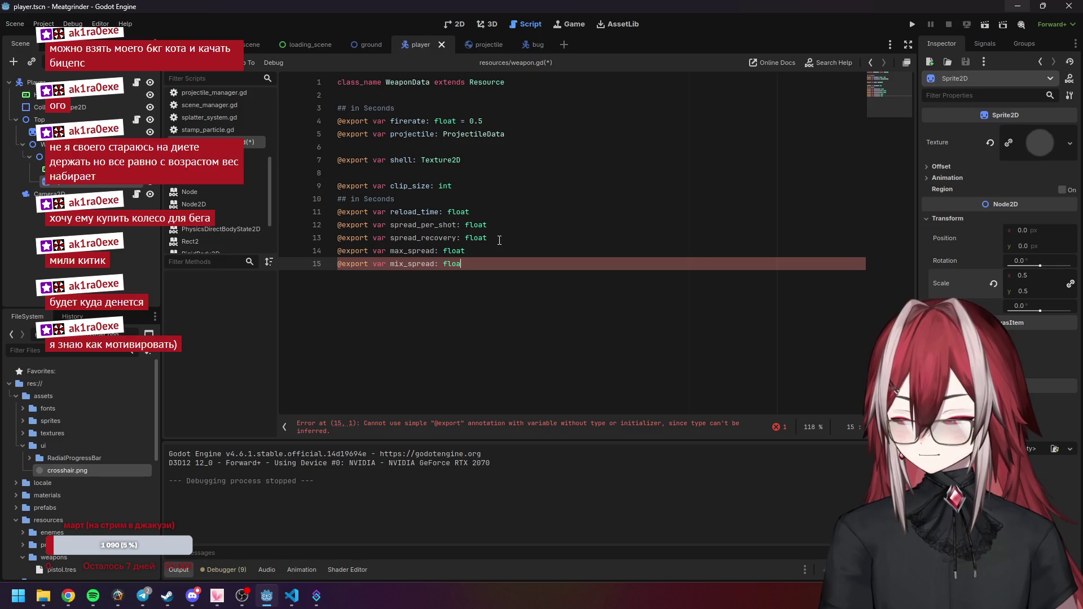
# Separate the spread fields from reload_time with a blank line and save weapon.gd.
pyautogui.click(499, 241)
pyautogui.click(519, 211)
pyautogui.press('Return')
pyautogui.press('Return')
pyautogui.press('BackSpace')
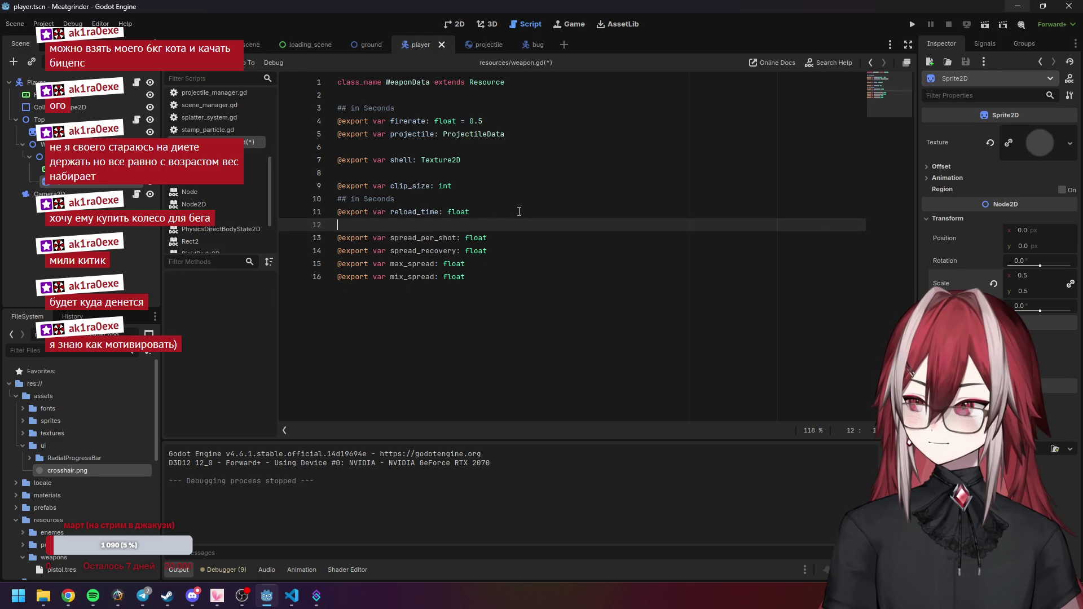
pyautogui.click(501, 211)
pyautogui.click(505, 238)
pyautogui.hotkey('ctrl', 's')
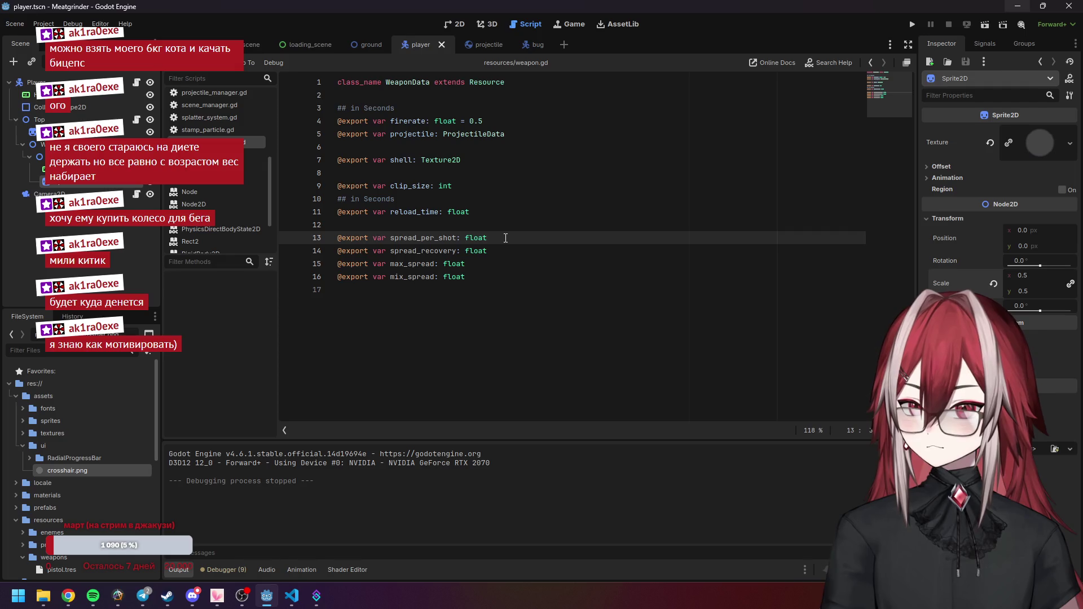
pyautogui.click(489, 250)
pyautogui.click(484, 263)
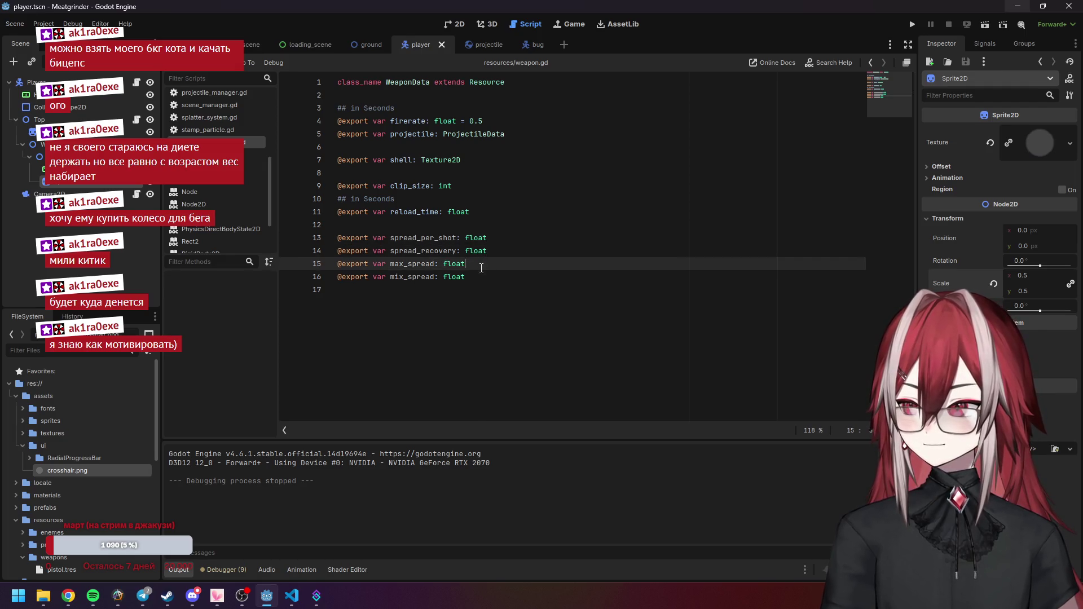
pyautogui.click(475, 277)
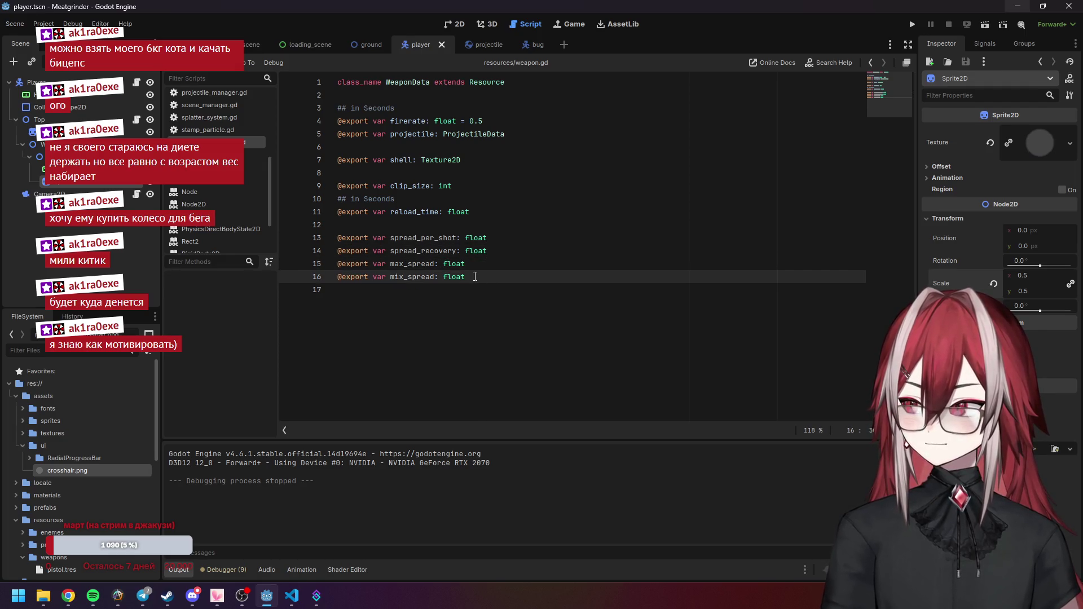
pyautogui.click(515, 255)
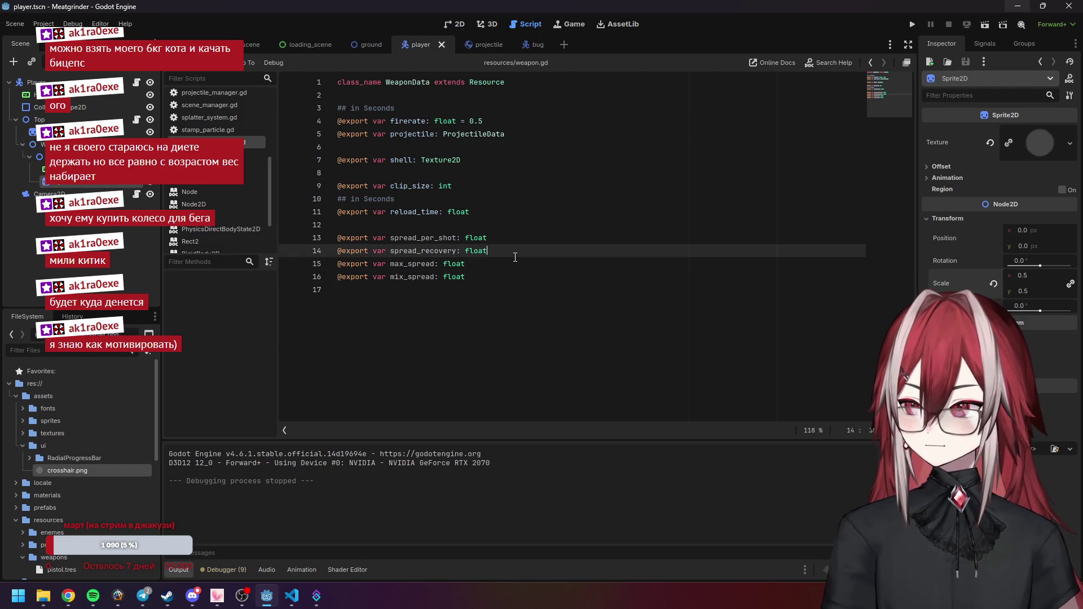
# Open resources/weapons/pistol.tres in the Inspector and show VS Code as a smaller window.
pyautogui.click(533, 233)
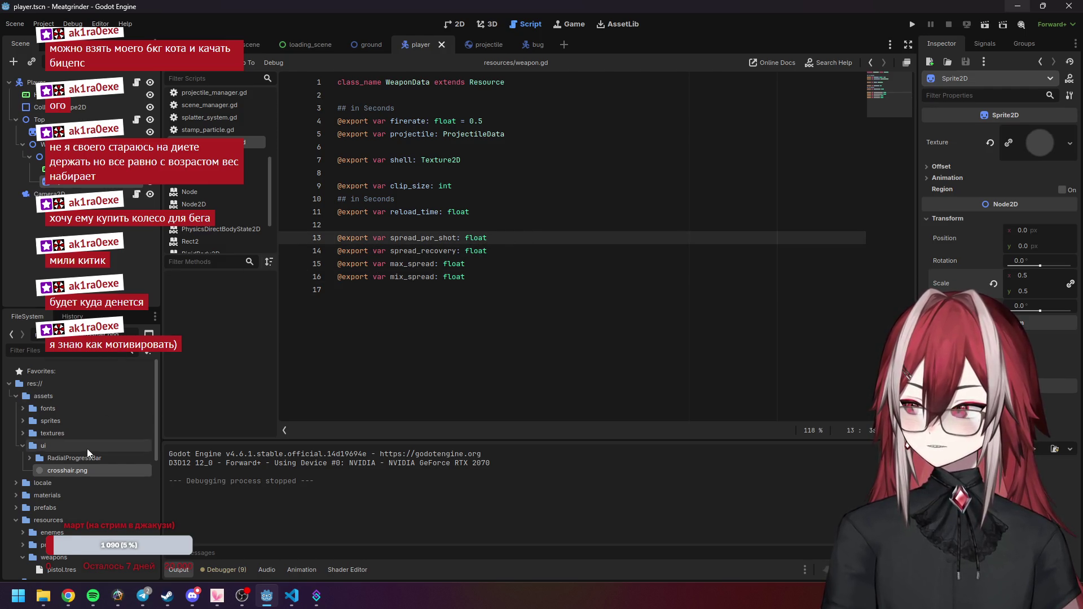
pyautogui.scroll(-5, 87, 448)
pyautogui.click(76, 414)
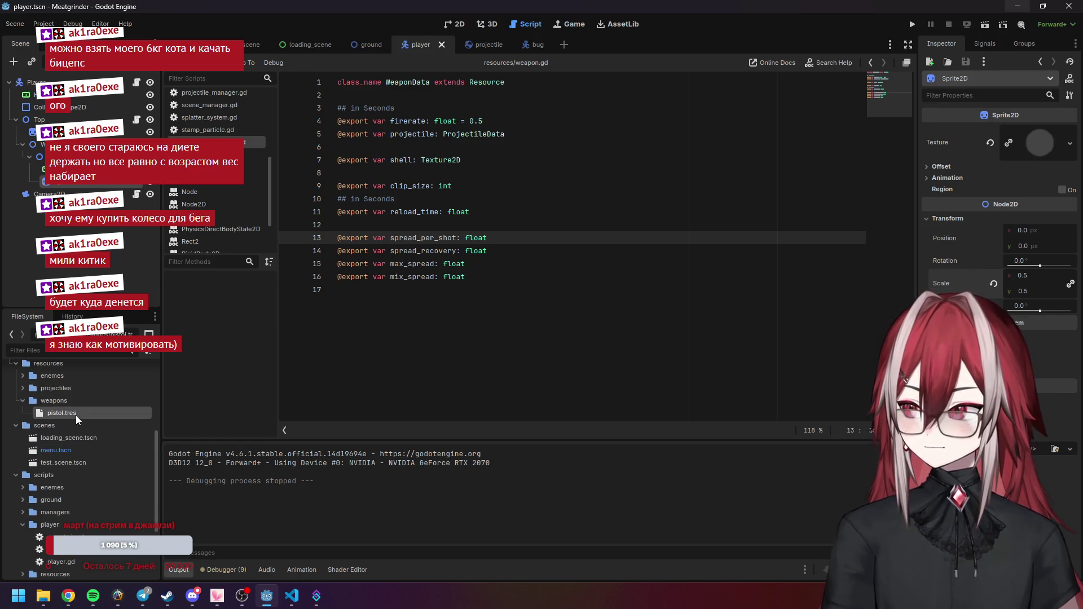
pyautogui.click(286, 593)
pyautogui.moveTo(879, 6); pyautogui.dragTo(565, 55)
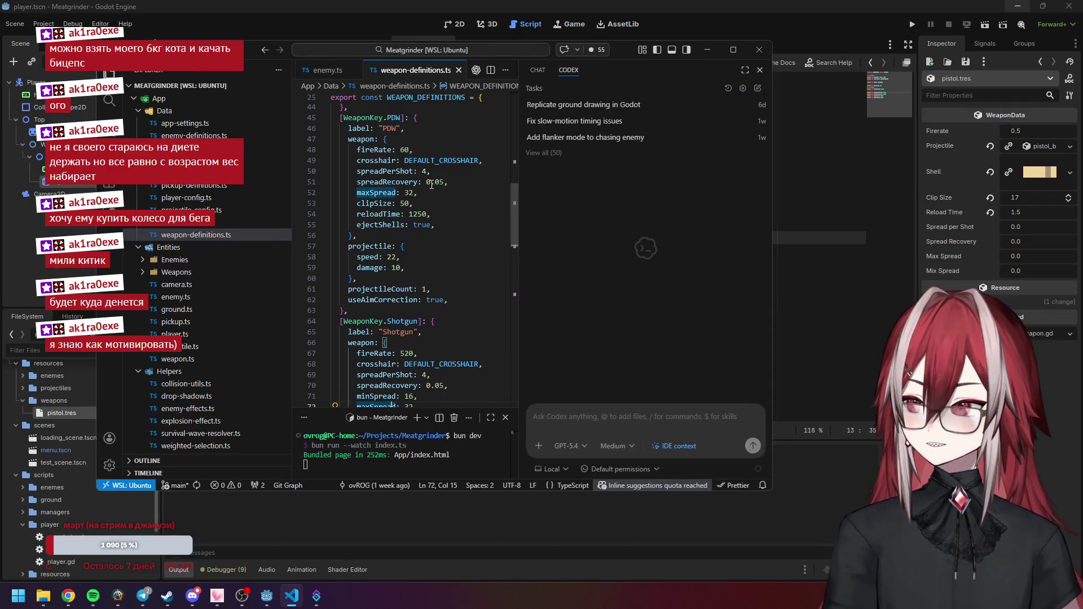
# Check the POW weapon's fireRate and spreadRecovery, and enter 4 as the pistol's Spread per Shot.
pyautogui.click(387, 149)
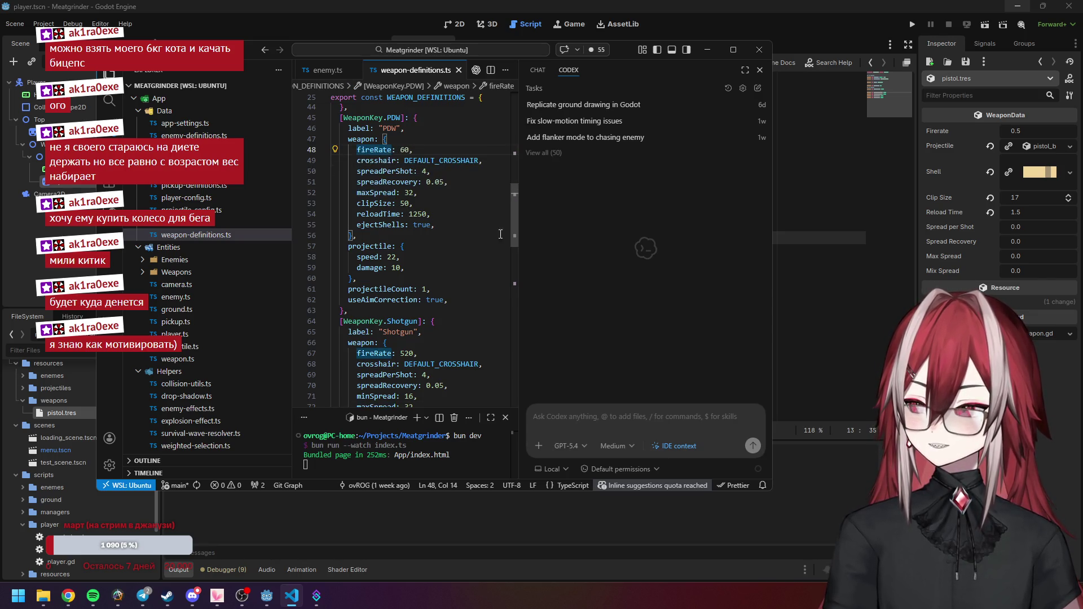
pyautogui.click(390, 182)
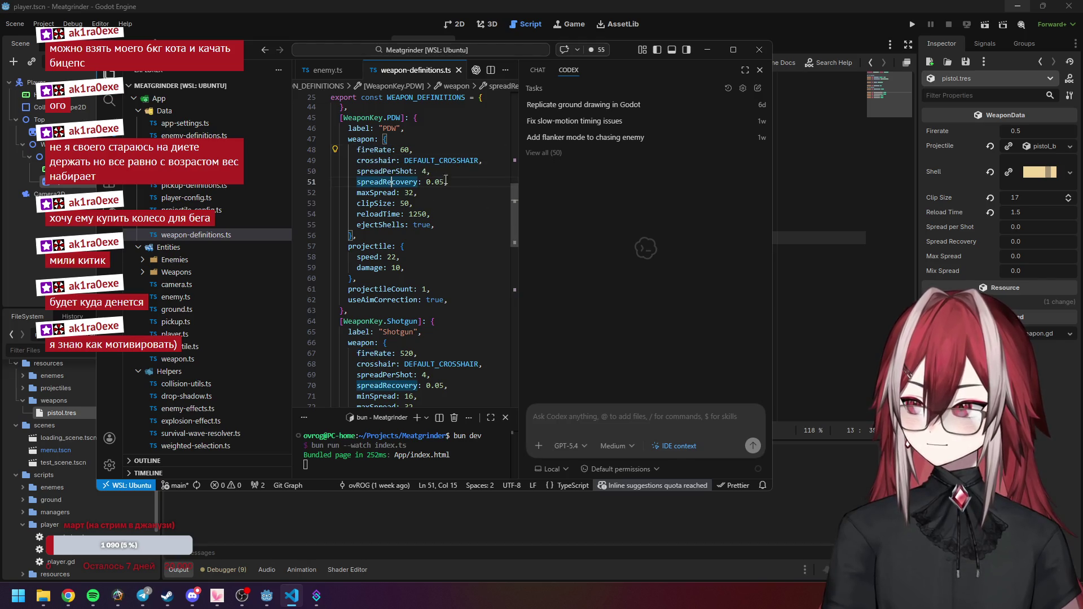
pyautogui.click(1026, 227)
pyautogui.write('4')
pyautogui.press('Return')
# Find the Pistol block in VS Code and correct the pistol's Spread per Shot to 8.
pyautogui.click(283, 601)
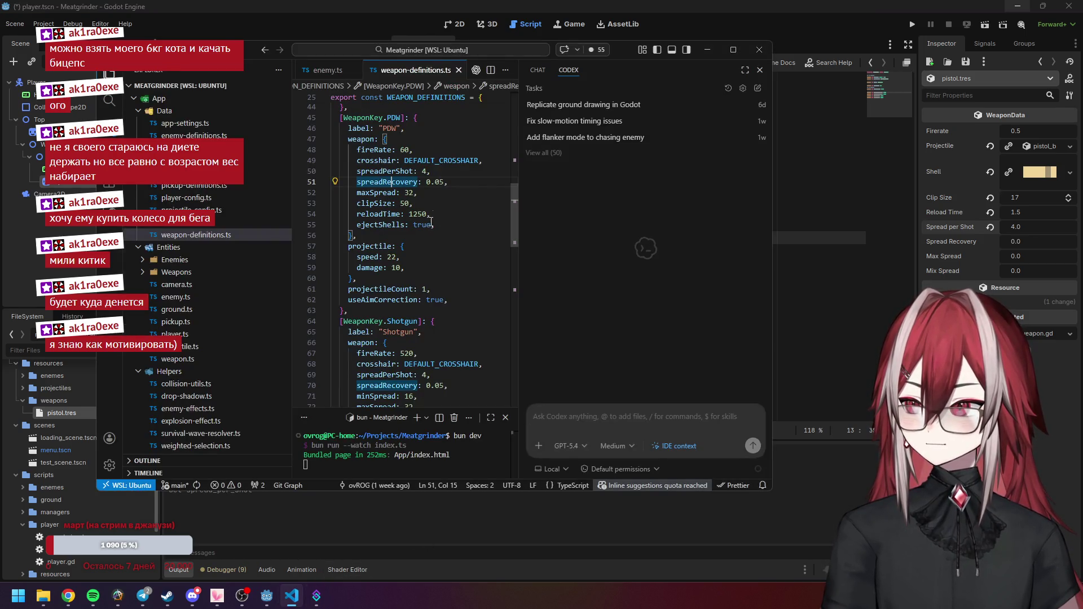
pyautogui.scroll(6, 422, 182)
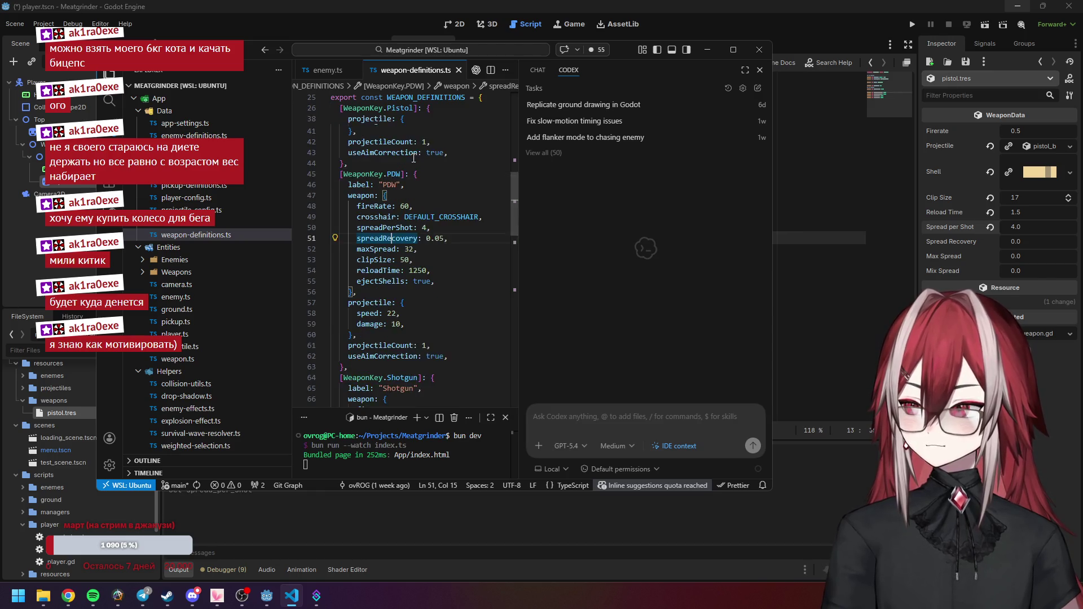
pyautogui.scroll(3, 422, 181)
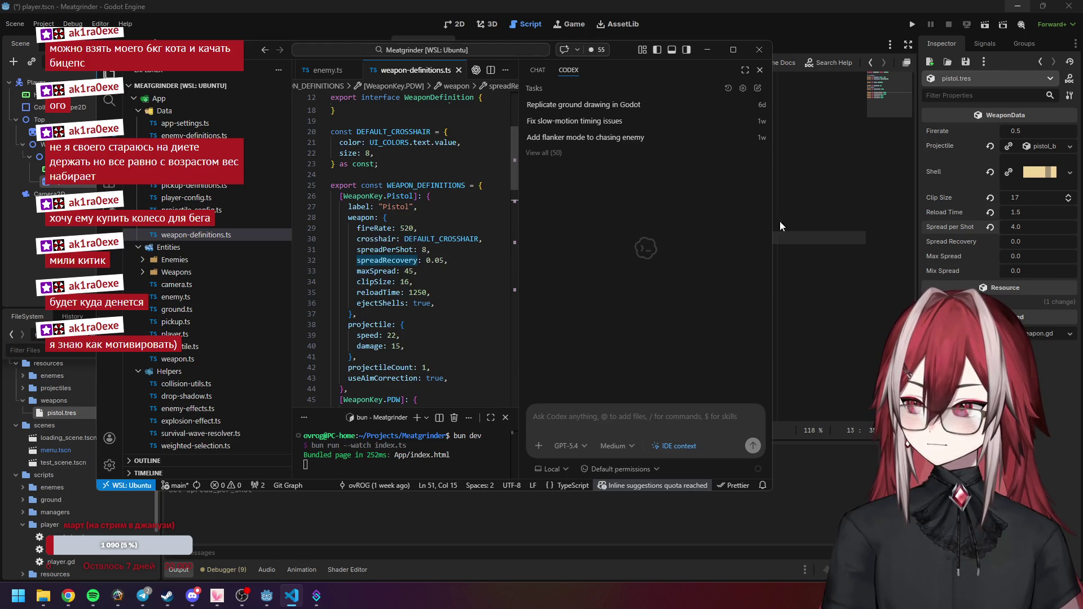
pyautogui.click(1023, 226)
pyautogui.write('8')
pyautogui.press('Return')
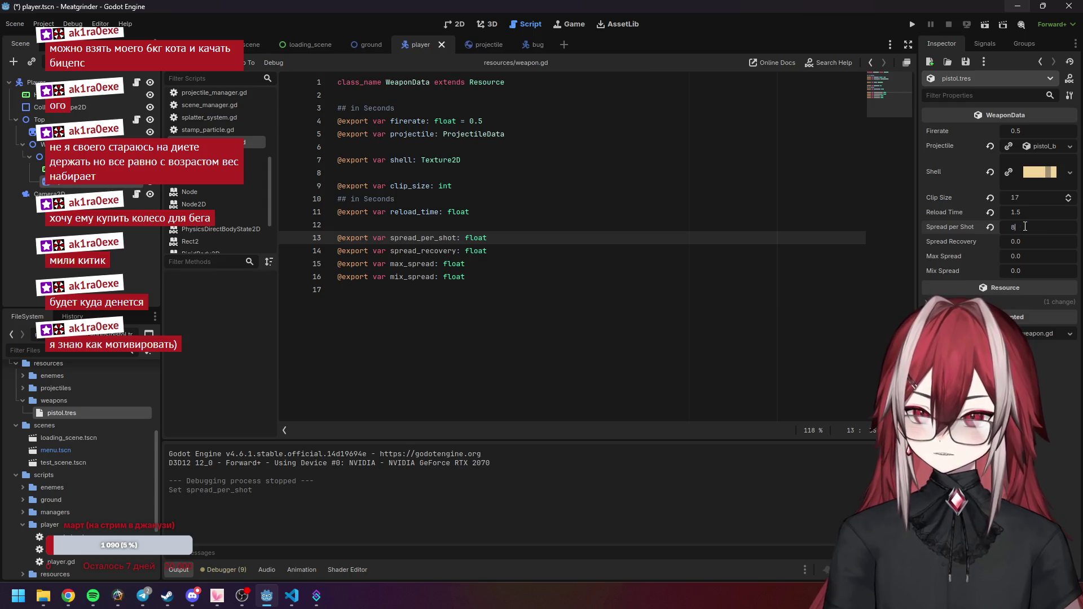
# Set pistol.tres Max Spread to 45 in the Inspector, then bring VS Code forward.
pyautogui.click(1030, 242)
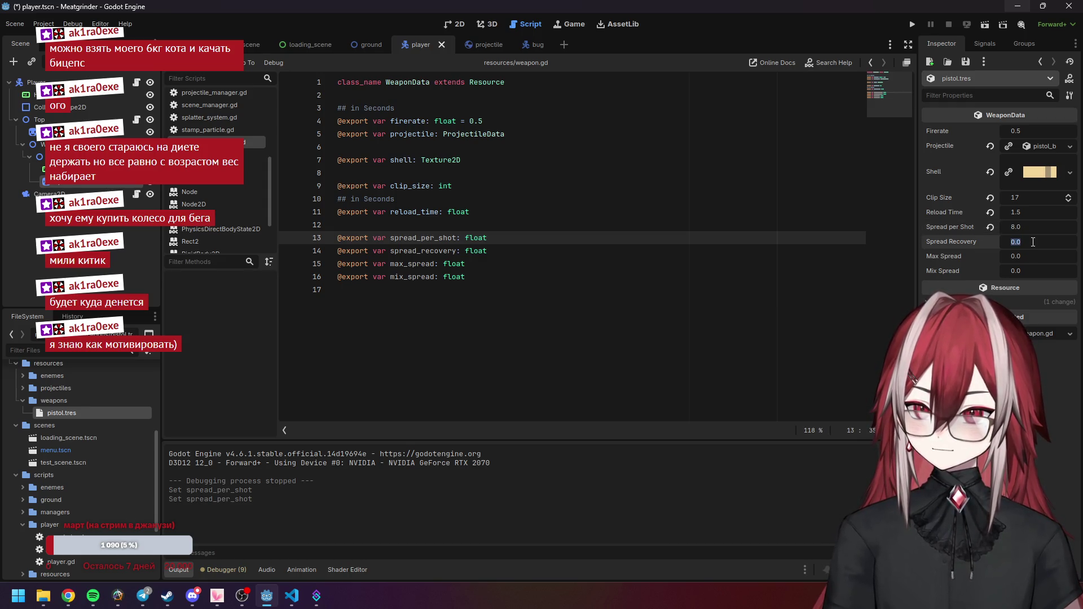
pyautogui.click(1031, 256)
pyautogui.write('45')
pyautogui.press('Return')
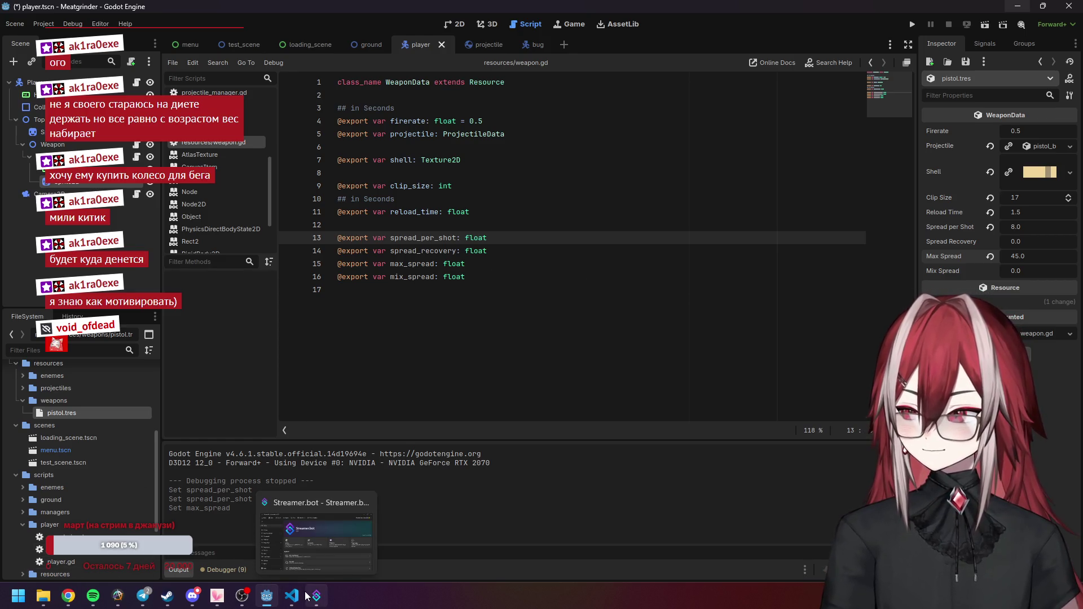
pyautogui.click(287, 596)
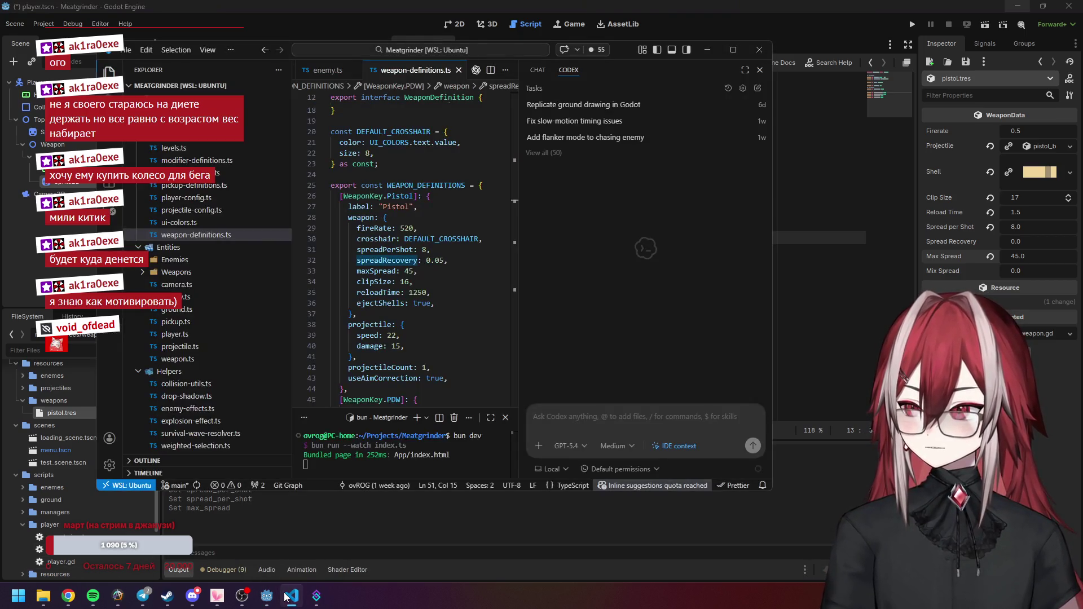
# Read the Pistol's clipSize, reloadTime and spreadRecovery of 0.05 in weapon-definitions.ts.
pyautogui.click(409, 283)
pyautogui.click(387, 293)
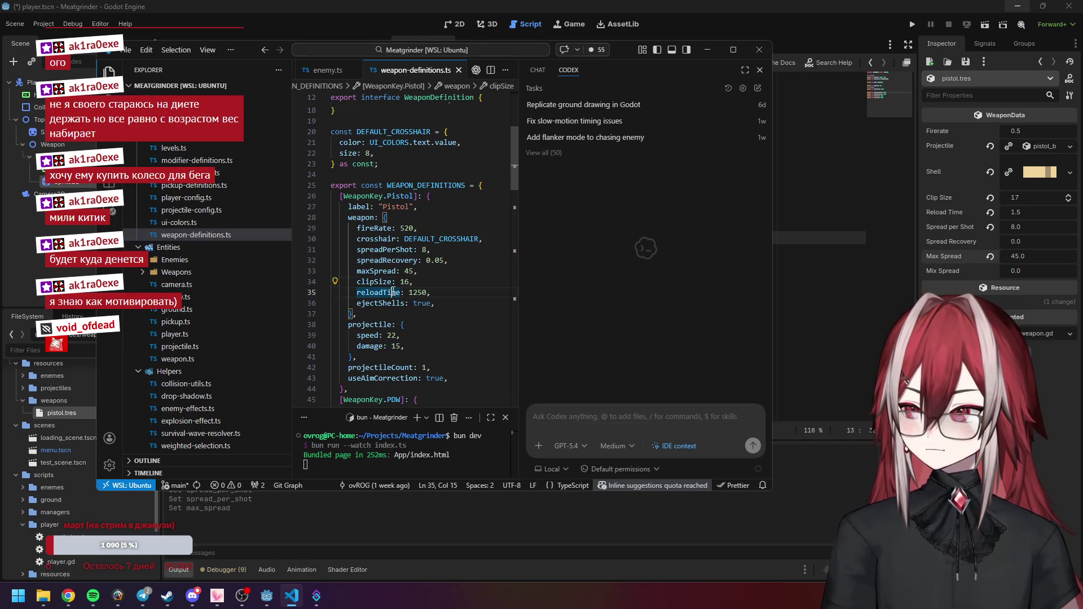
pyautogui.click(379, 311)
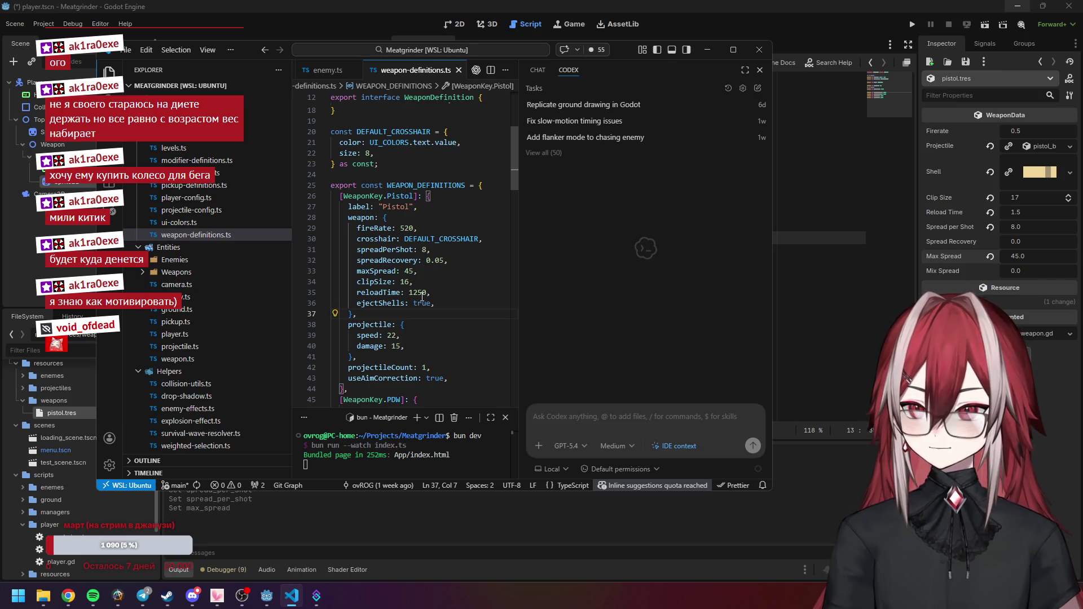
pyautogui.click(379, 282)
pyautogui.moveTo(379, 281)
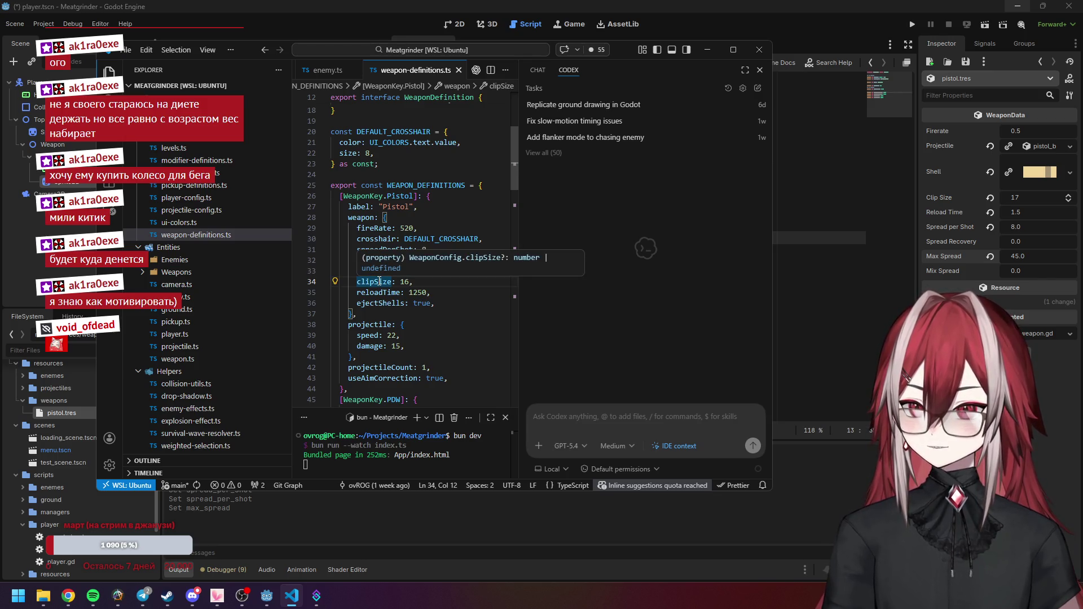
pyautogui.moveTo(382, 309)
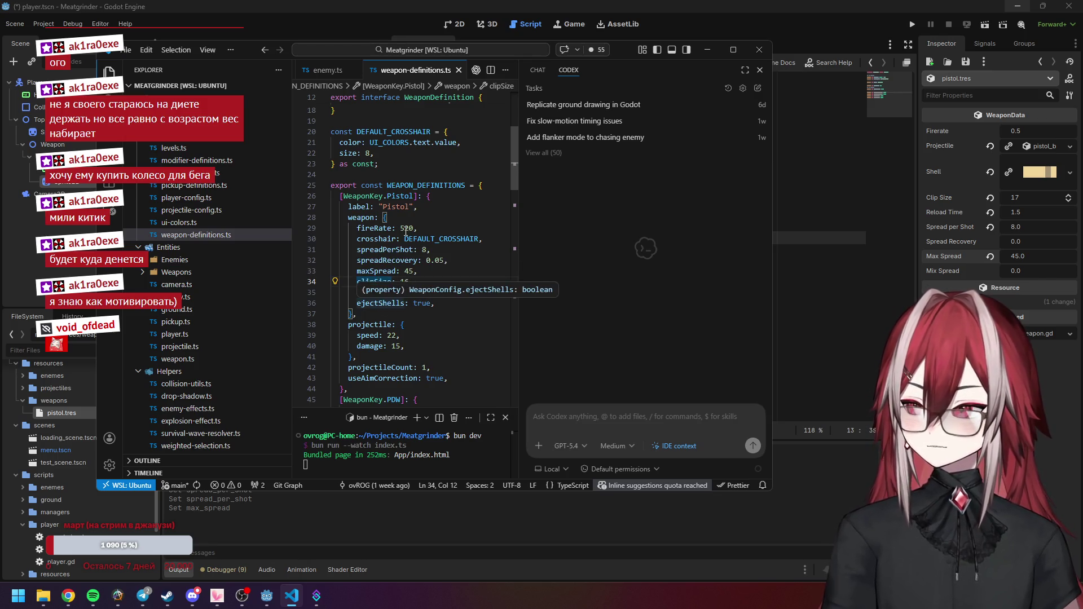
pyautogui.press('Up')
pyautogui.click(397, 260)
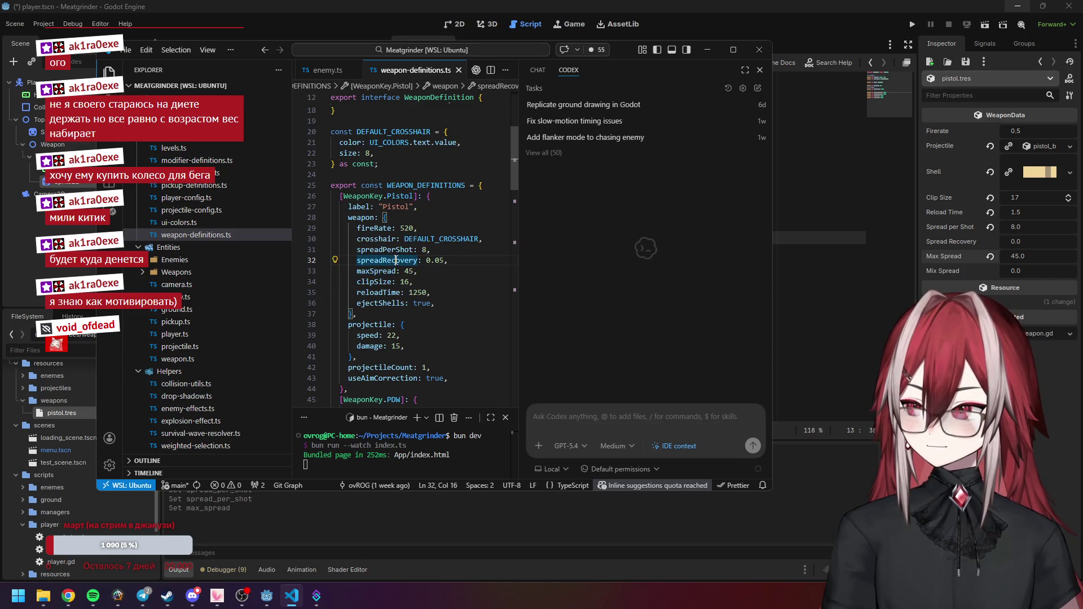
pyautogui.press('Right')
pyautogui.press('Right')
pyautogui.press('Right')
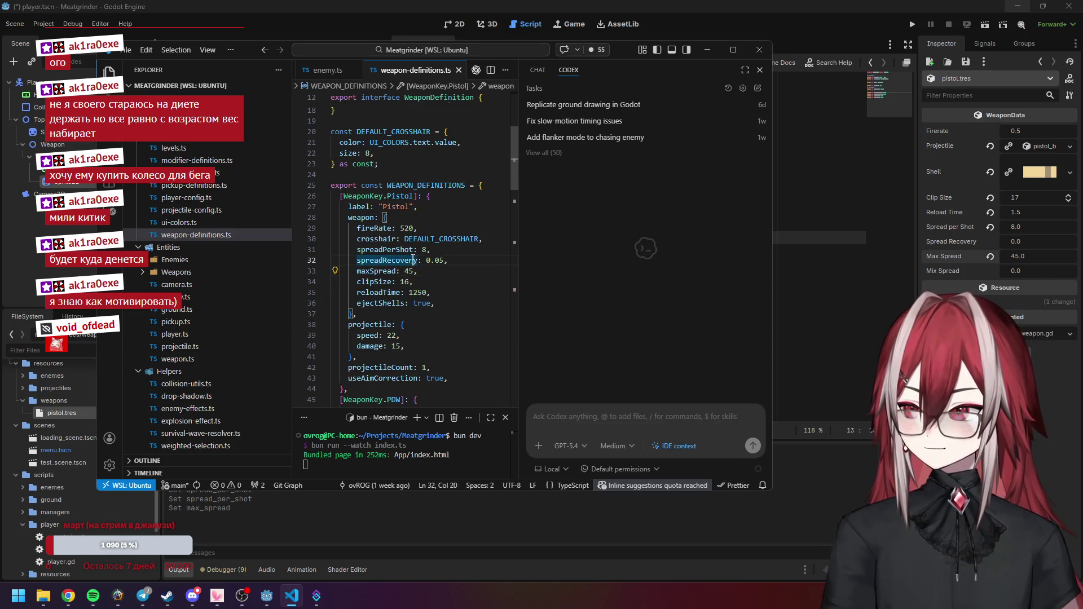
pyautogui.click(1032, 242)
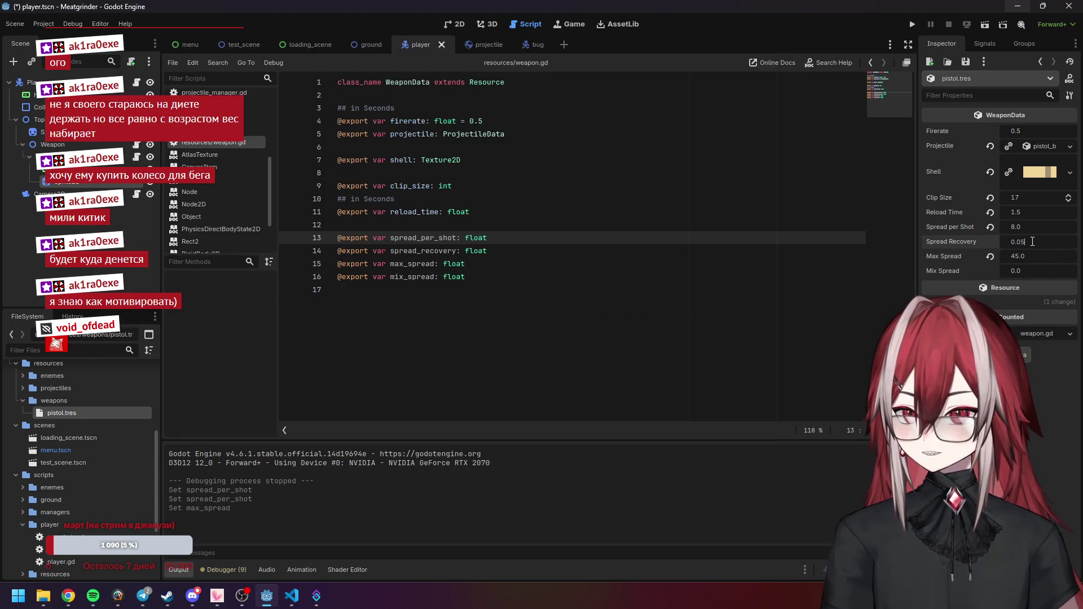
# Confirm pistol.tres Spread Recovery as 0.05, then open scripts/weapon.gd.
pyautogui.press('Return')
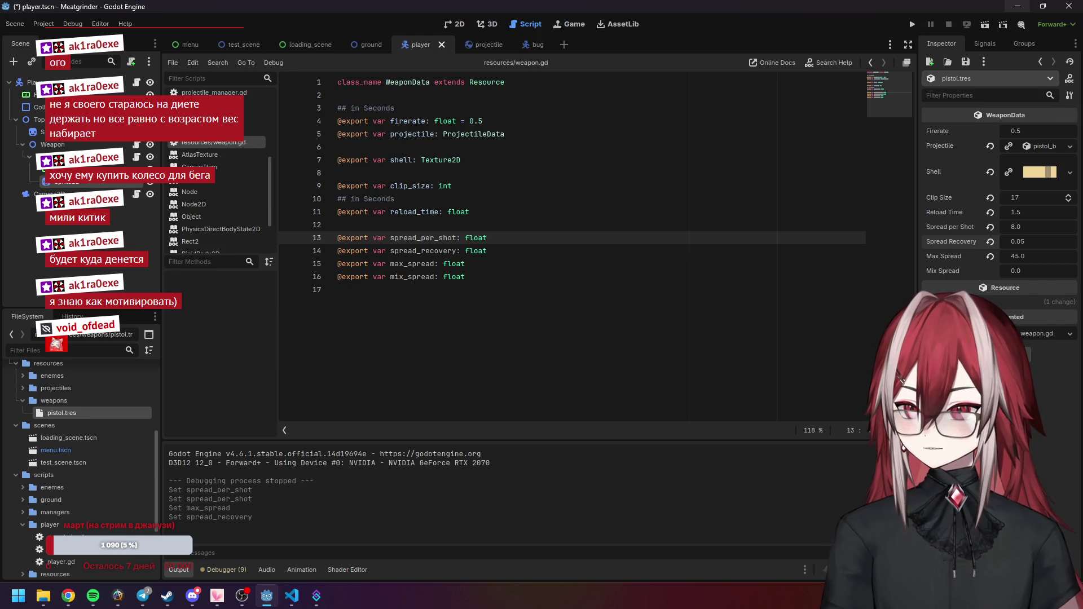
pyautogui.click(761, 295)
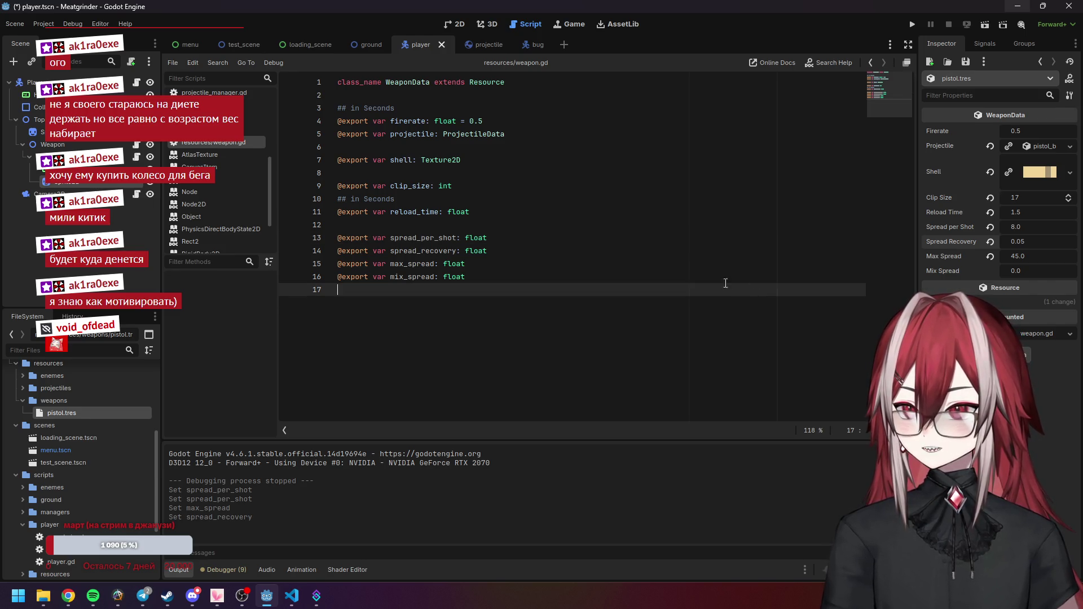
pyautogui.scroll(3, 214, 146)
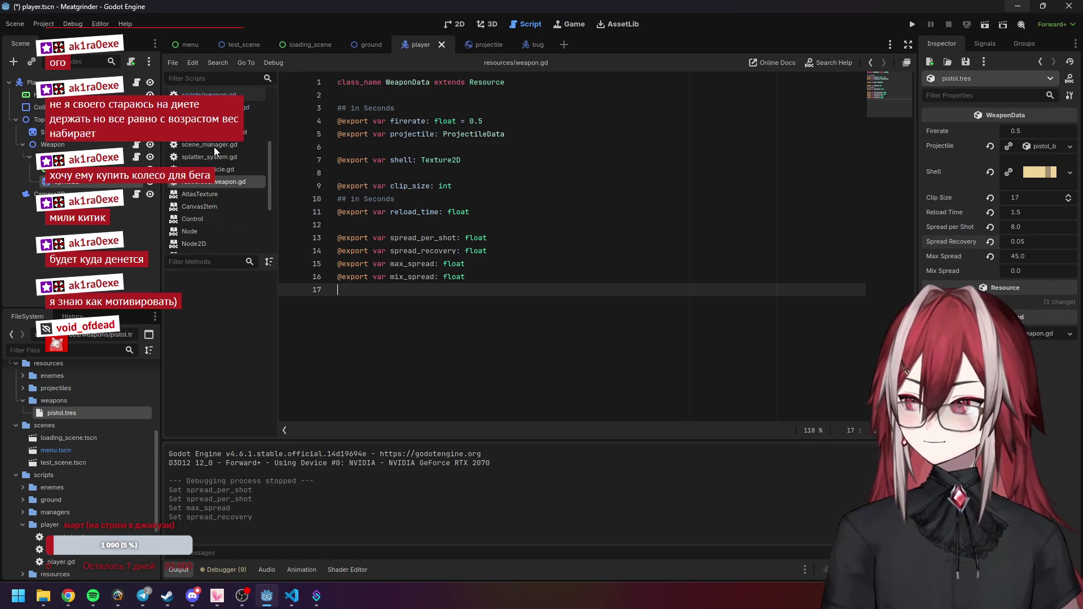
pyautogui.scroll(1, 233, 146)
pyautogui.click(238, 154)
# Open scripts/weapon.gd and go to the end of the 'var clip: int' line.
pyautogui.click(562, 213)
pyautogui.scroll(-2, 562, 238)
pyautogui.click(513, 214)
pyautogui.scroll(-5, 514, 209)
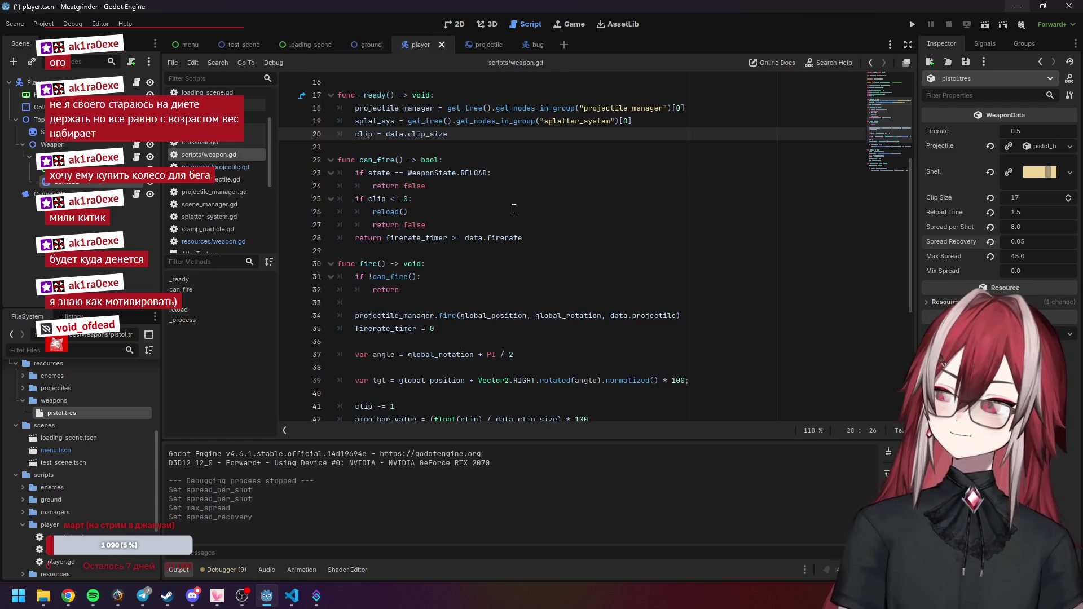
pyautogui.scroll(-1, 514, 208)
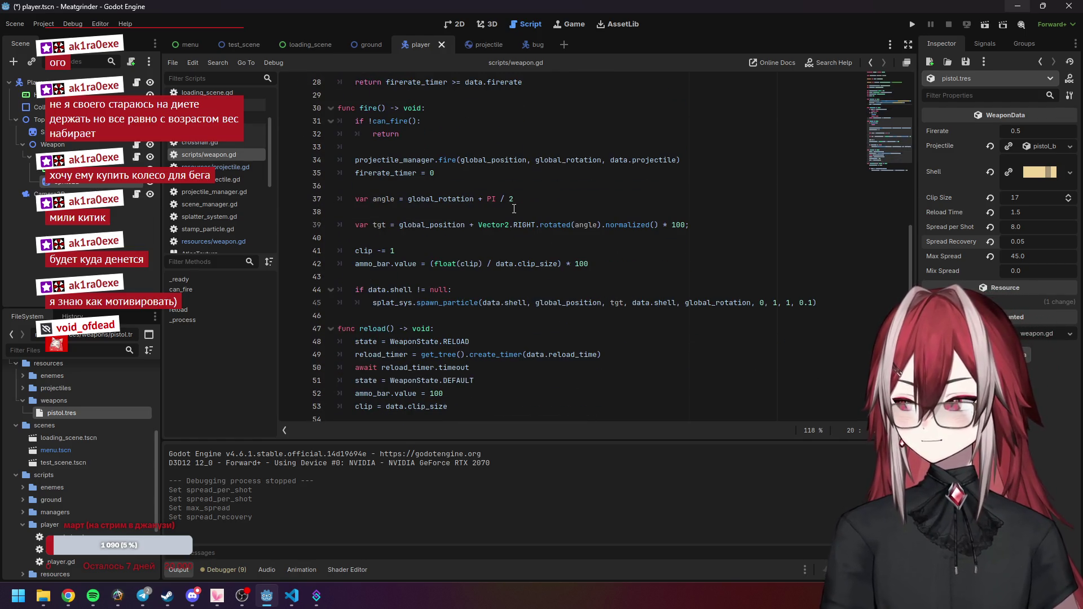
pyautogui.scroll(-2, 513, 209)
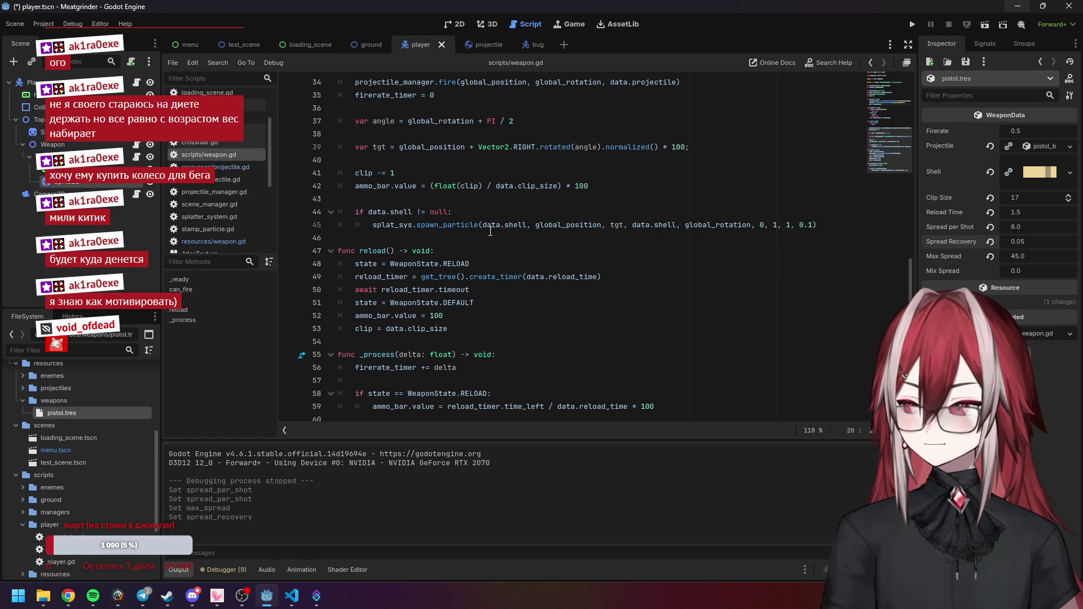
pyautogui.scroll(6, 485, 230)
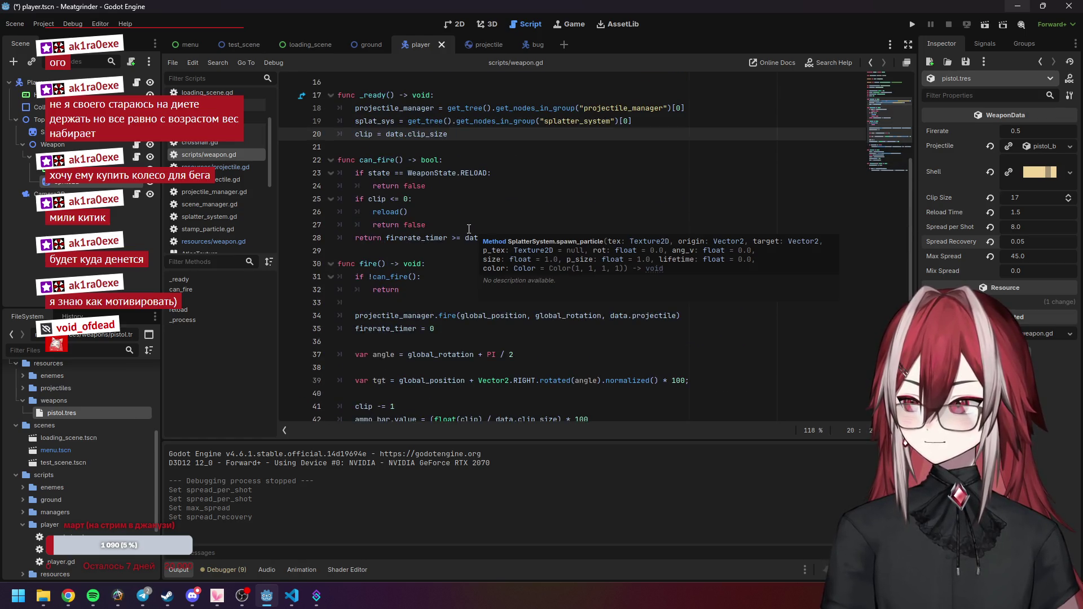
pyautogui.click(508, 148)
pyautogui.scroll(5, 491, 183)
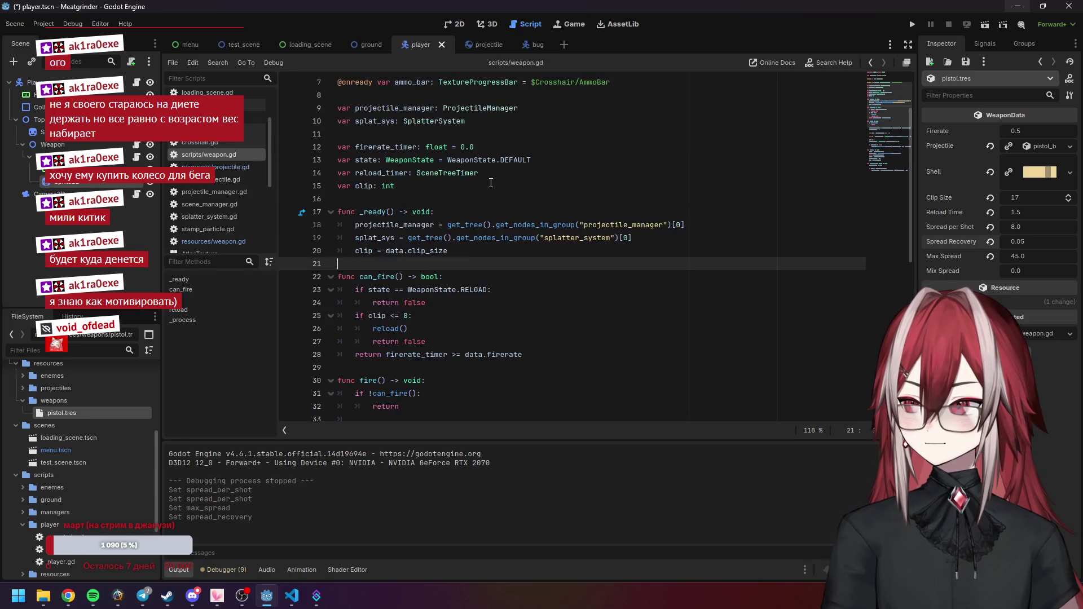
pyautogui.click(401, 263)
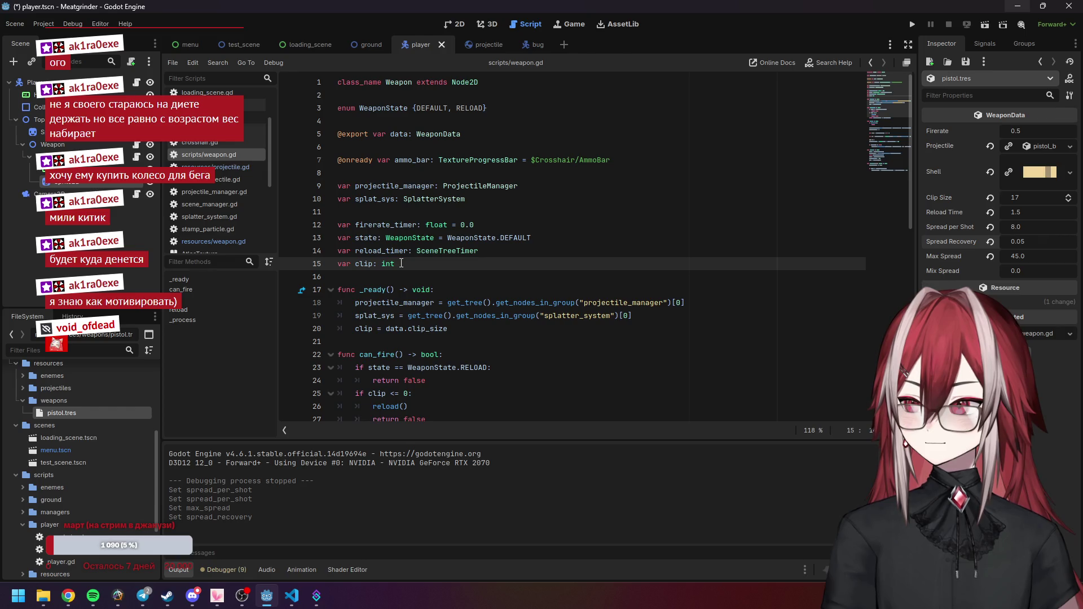
# Add a 'var spread: float' declaration on a new line below clip.
pyautogui.press('Return')
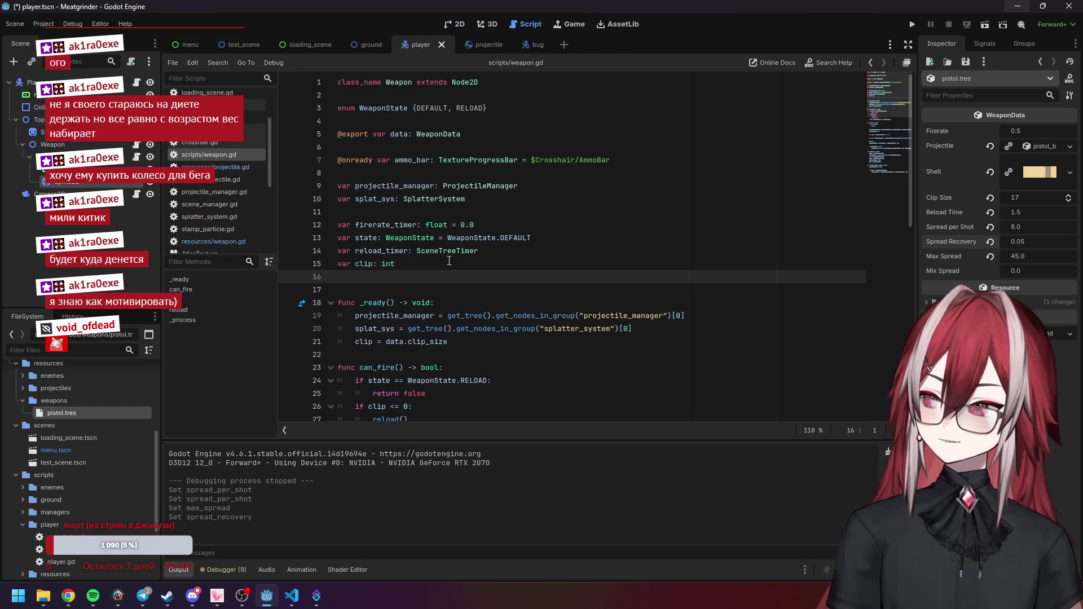
pyautogui.write('var spread')
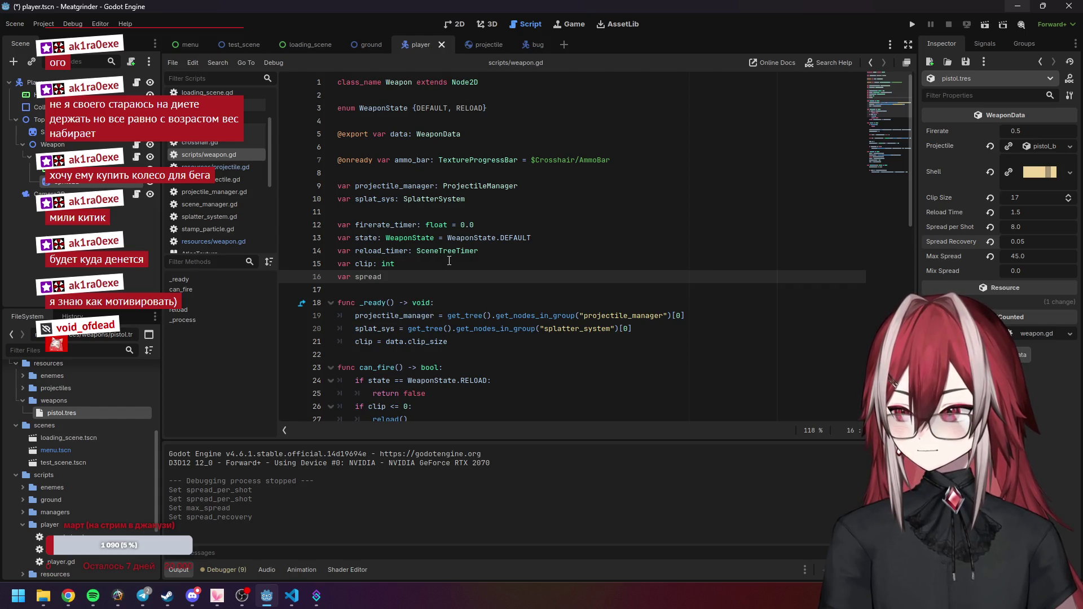
pyautogui.write('loat')
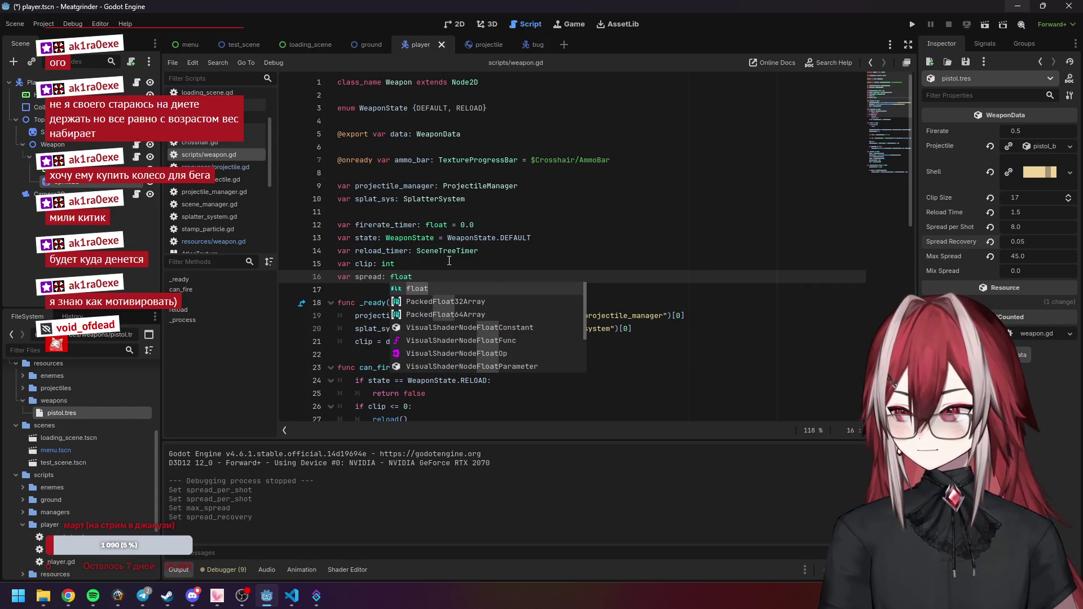
pyautogui.click(475, 263)
pyautogui.press('Down')
pyautogui.press('Down')
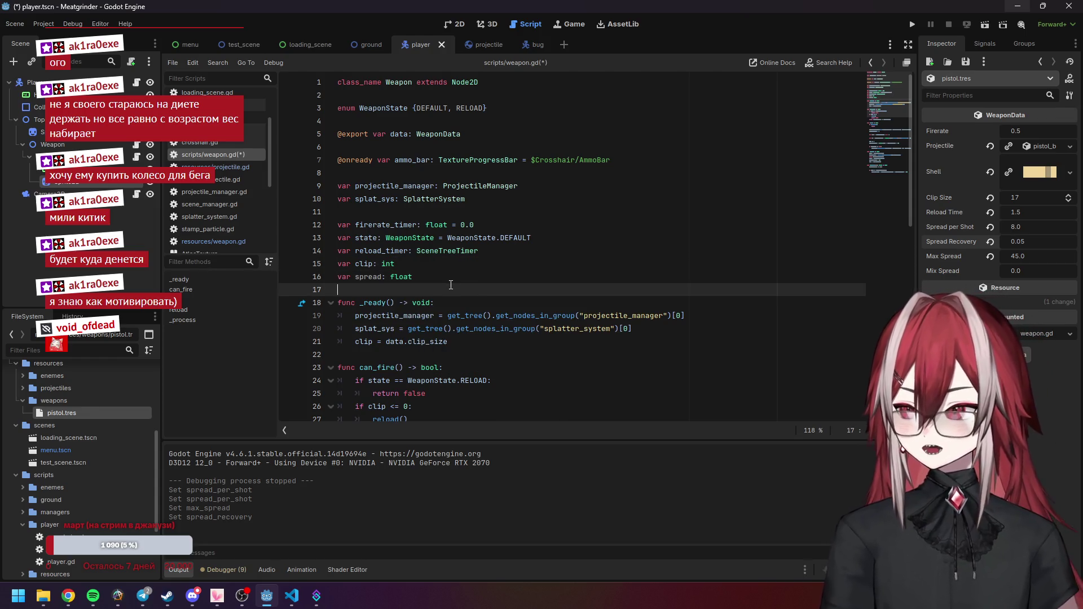
pyautogui.scroll(-7, 458, 267)
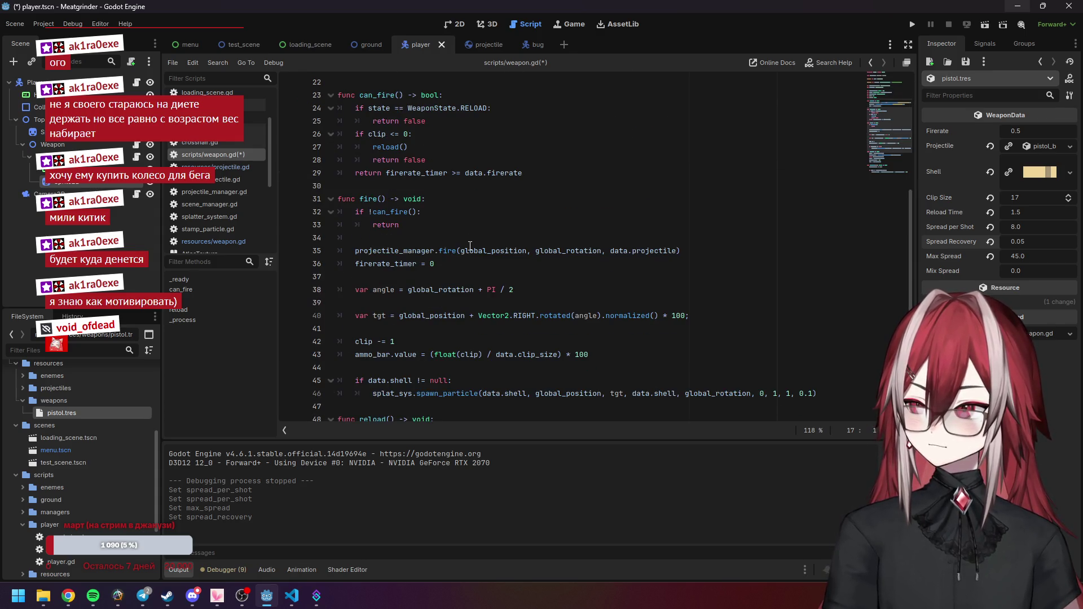
# Insert an empty line 58 in _process and begin it with 'spread'.
pyautogui.scroll(-4, 470, 246)
pyautogui.click(428, 380)
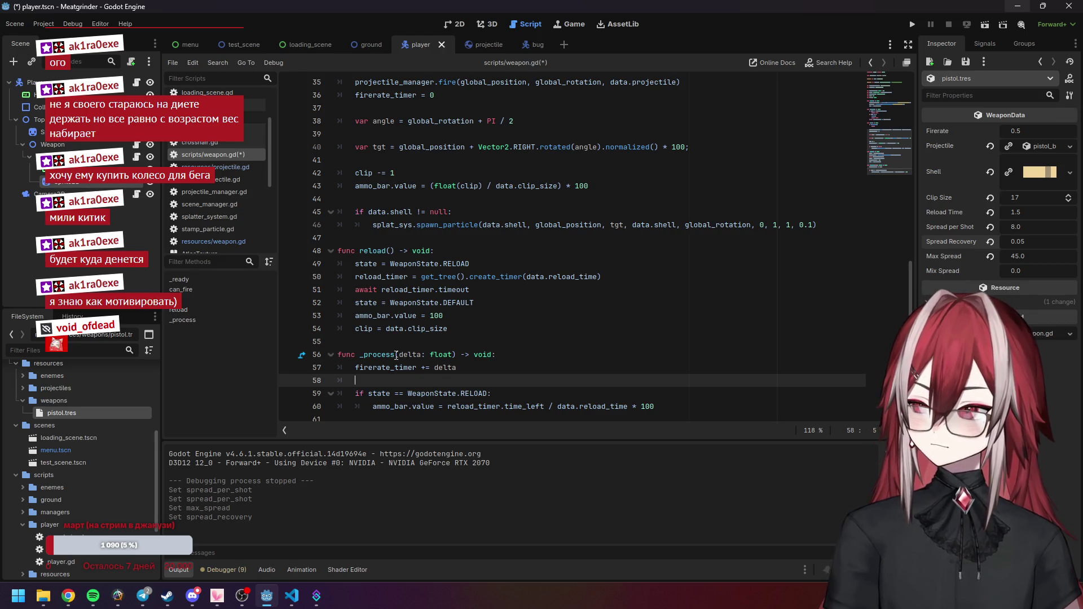
pyautogui.moveTo(396, 355)
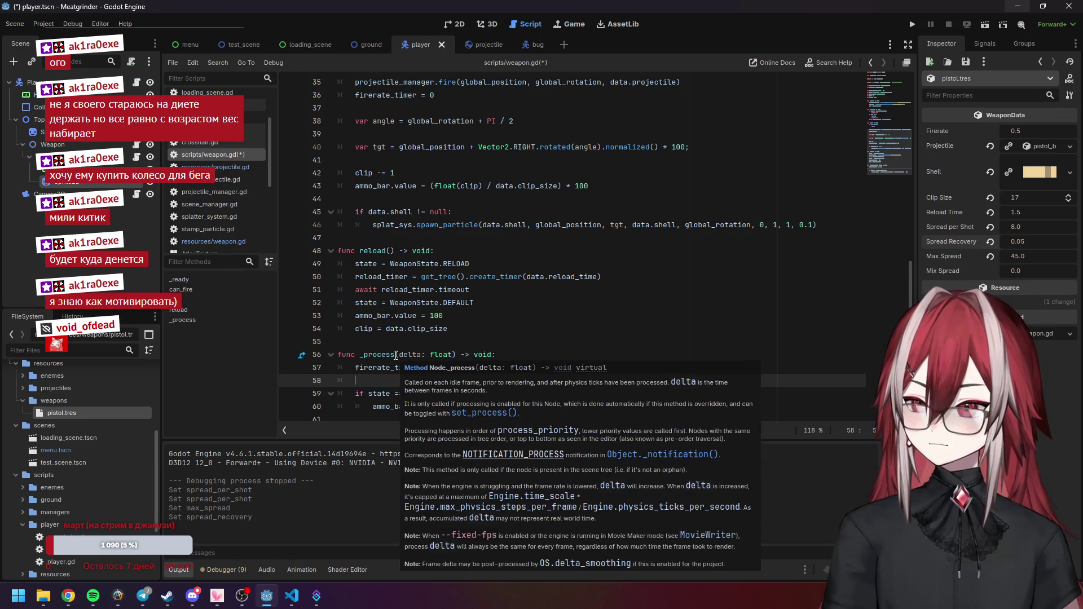
pyautogui.press('Return')
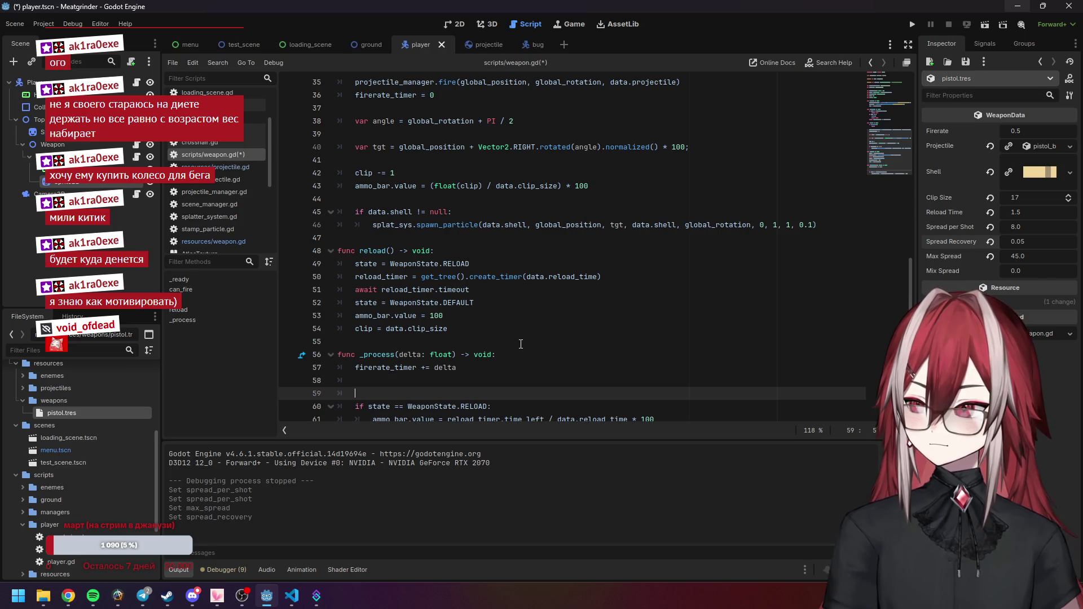
pyautogui.click(477, 383)
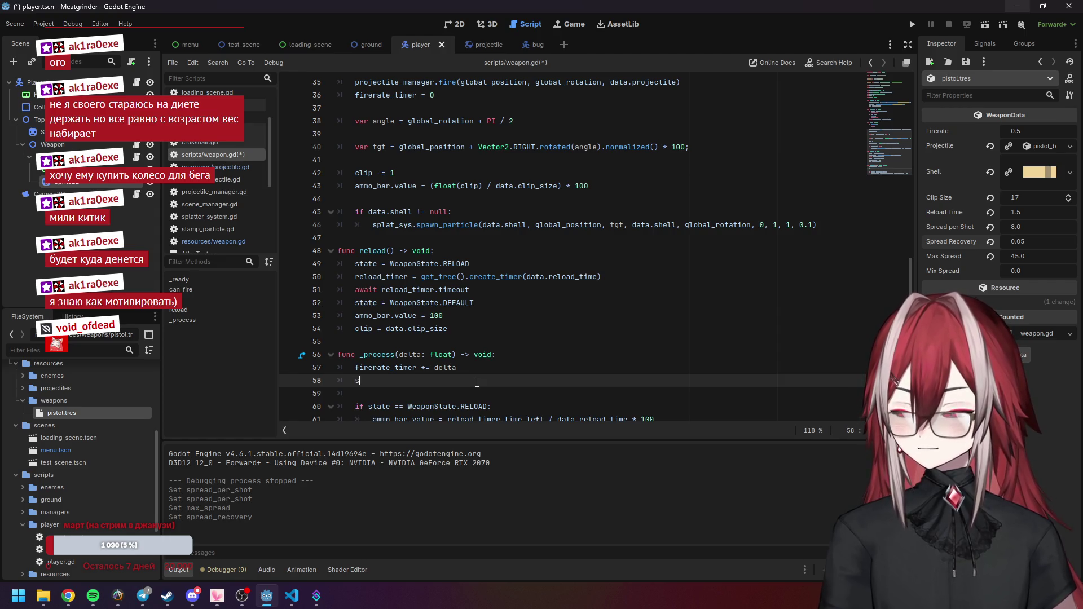
pyautogui.write('p')
pyautogui.press('Escape')
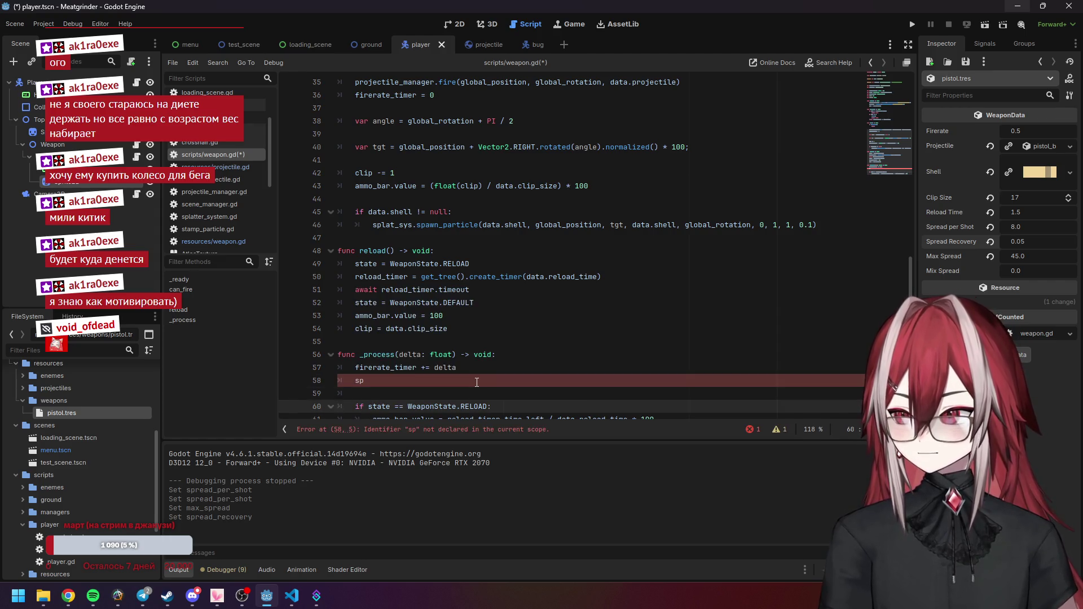
pyautogui.write('re')
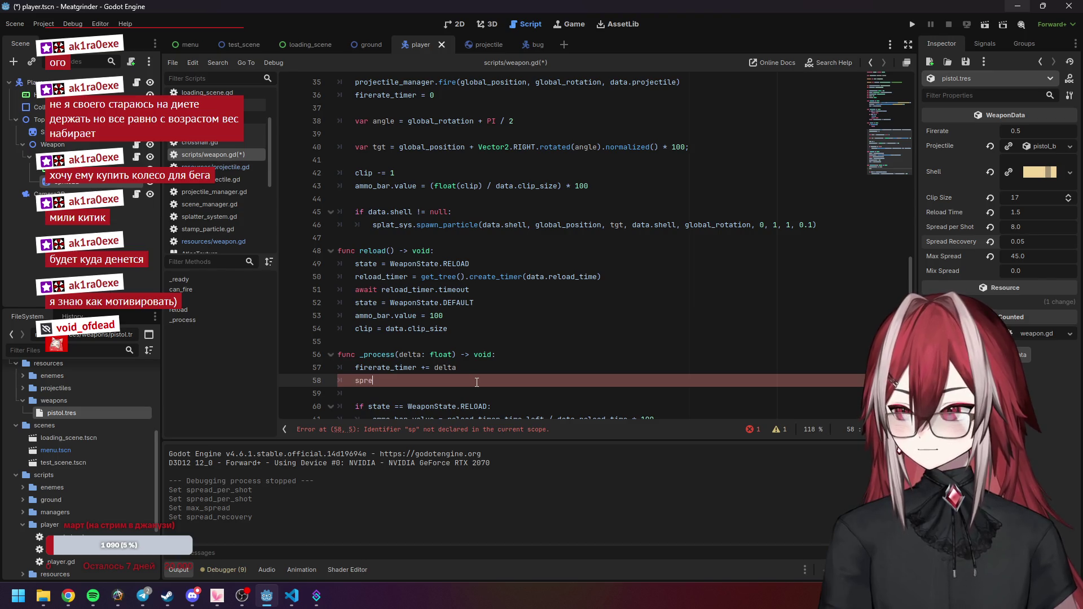
pyautogui.press('Return')
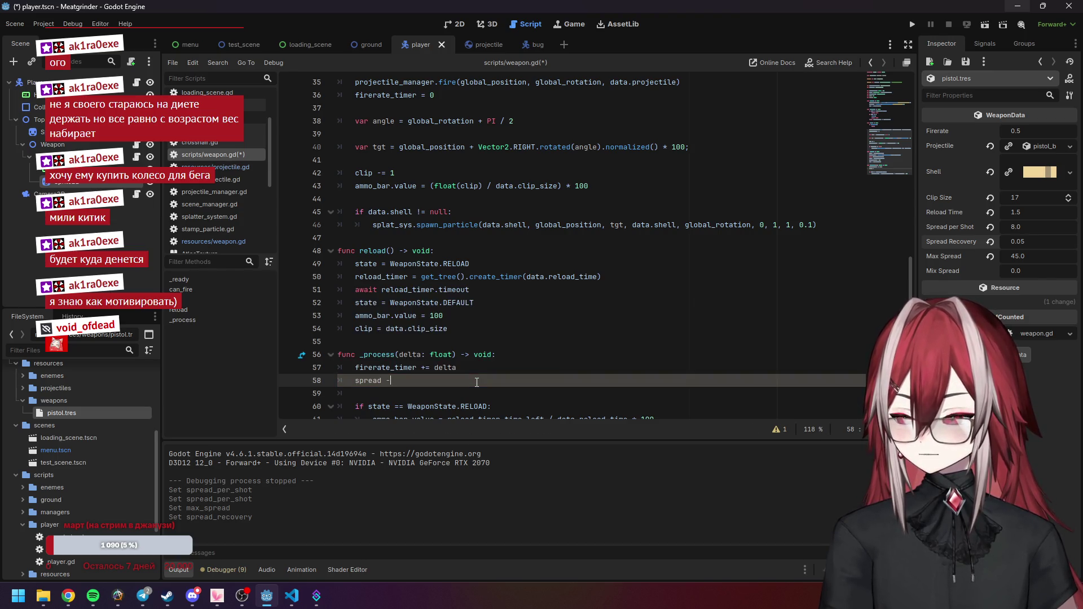
pyautogui.write('-=')
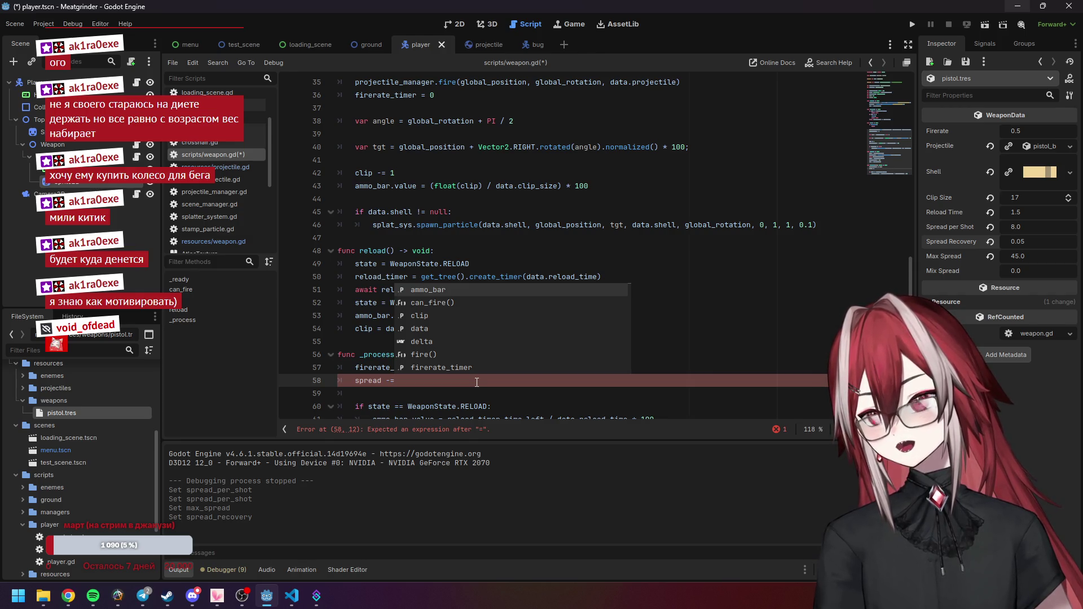
pyautogui.press('BackSpace')
pyautogui.press('BackSpace')
pyautogui.write('(')
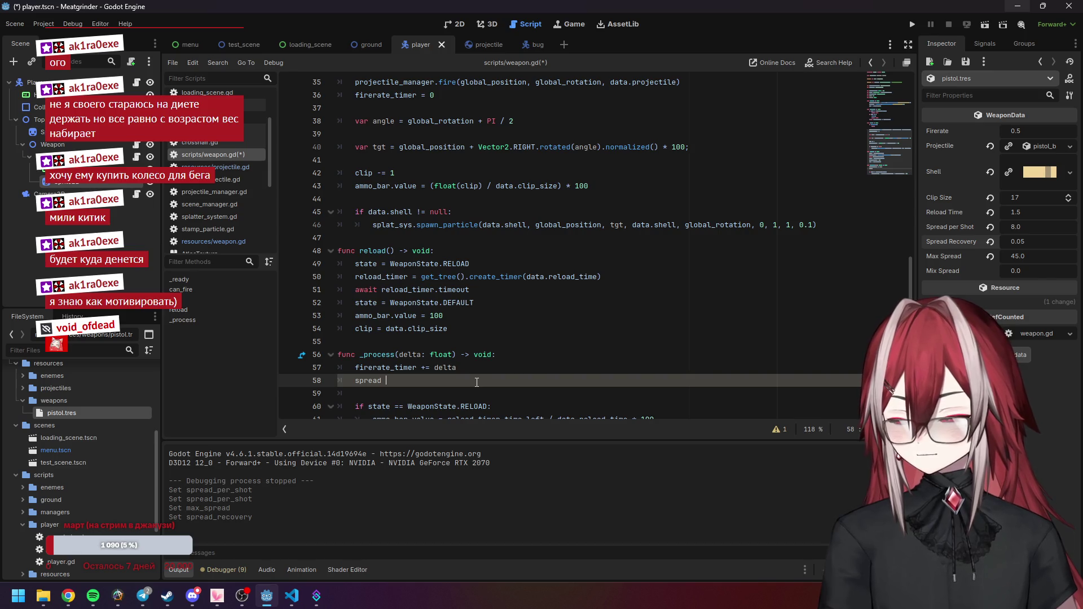
pyautogui.press('BackSpace')
# Extend line 58 to 'spread = max(0, spread'.
pyautogui.write('max')
pyautogui.press('Return')
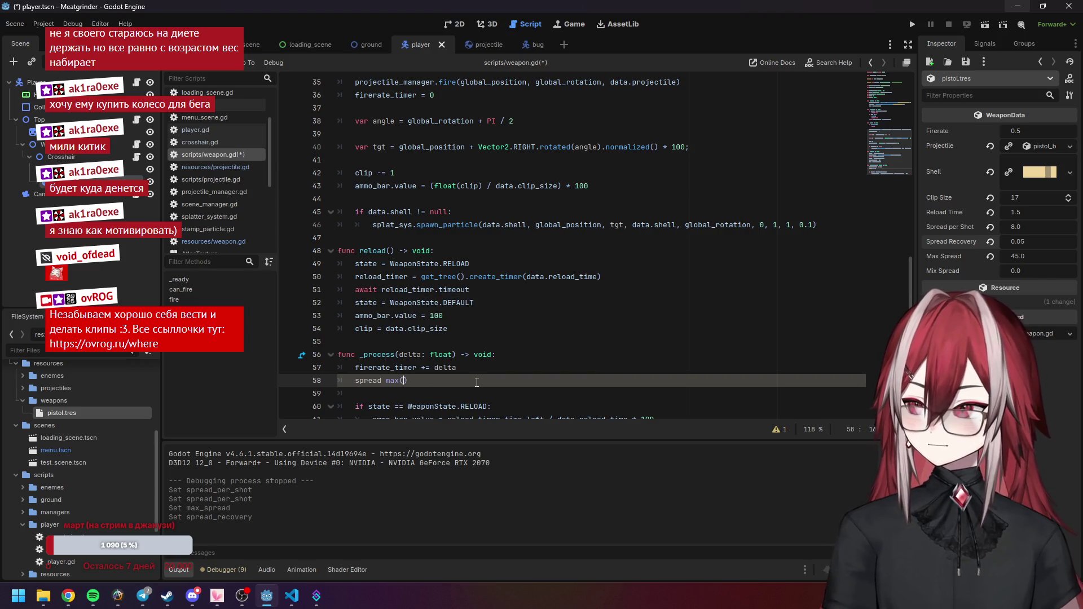
pyautogui.write('0,')
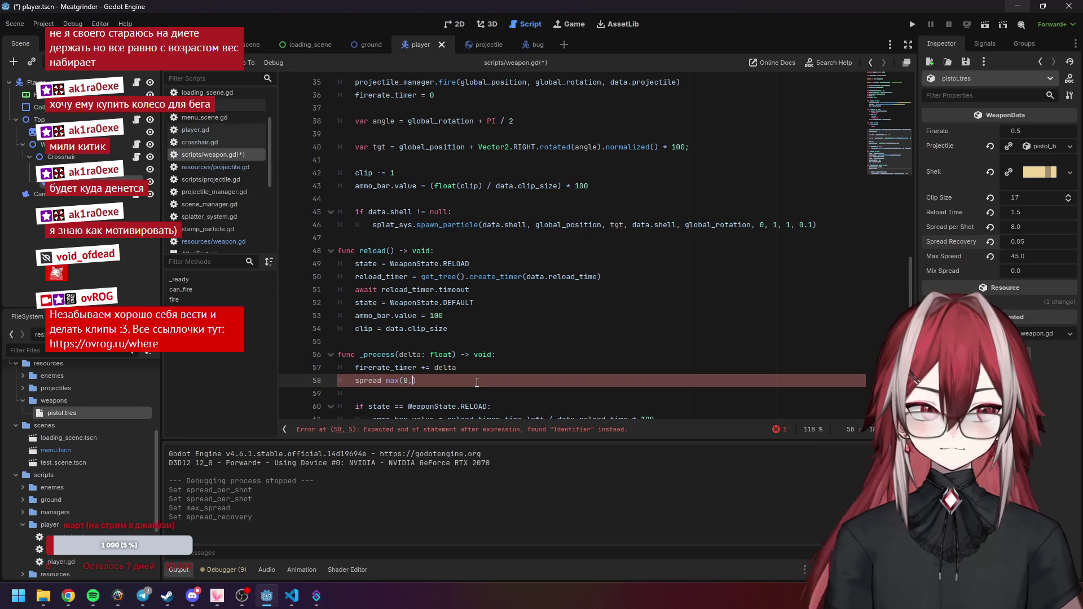
pyautogui.press('Left')
pyautogui.press('Left')
pyautogui.press('Left')
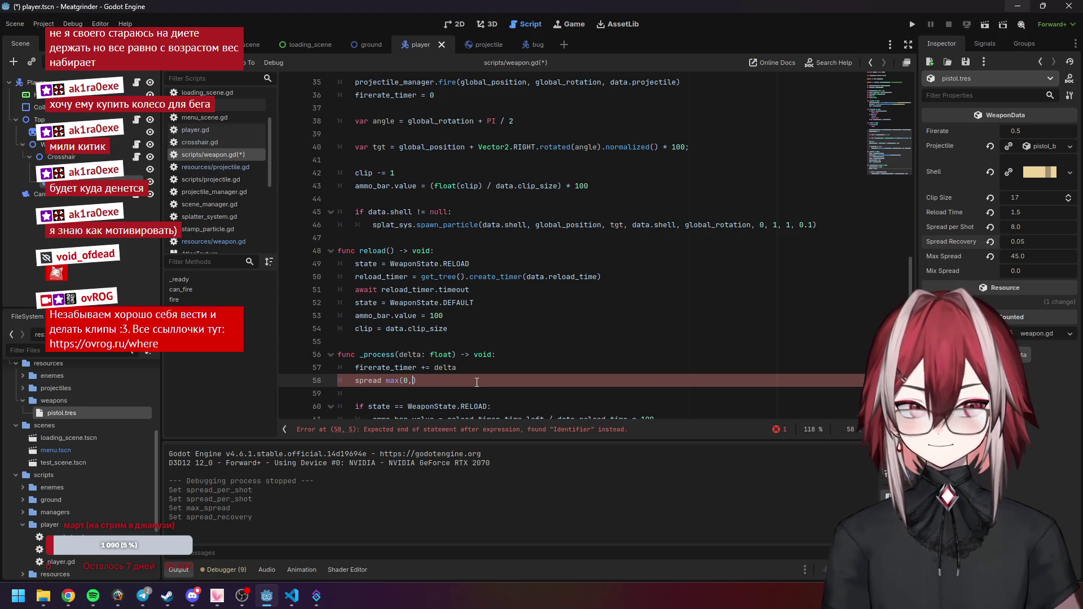
pyautogui.write('=')
pyautogui.press('Right')
pyautogui.press('Right')
pyautogui.press('Right')
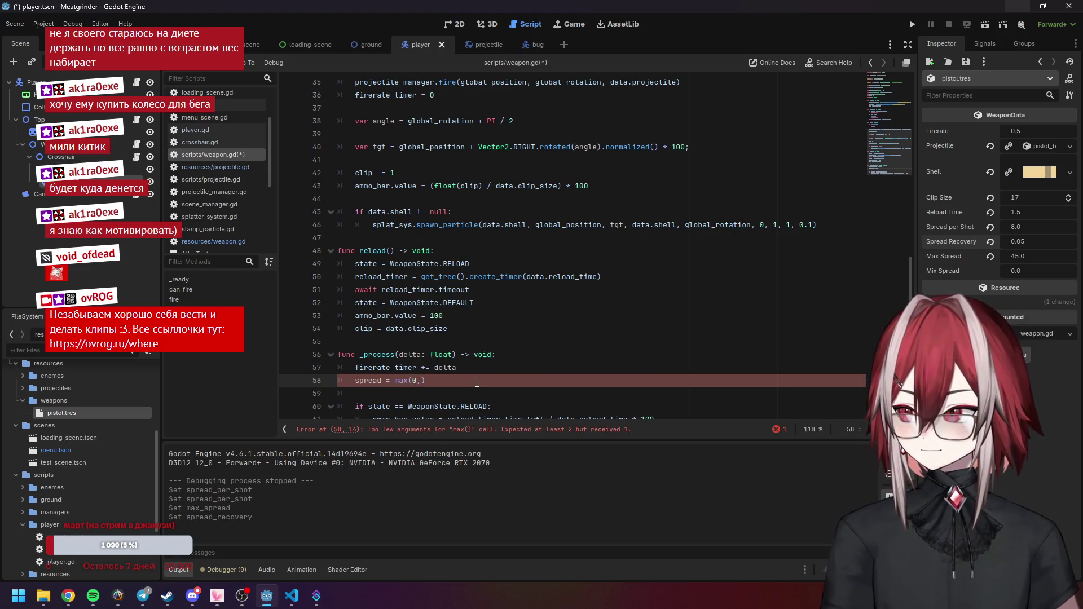
pyautogui.write('spre')
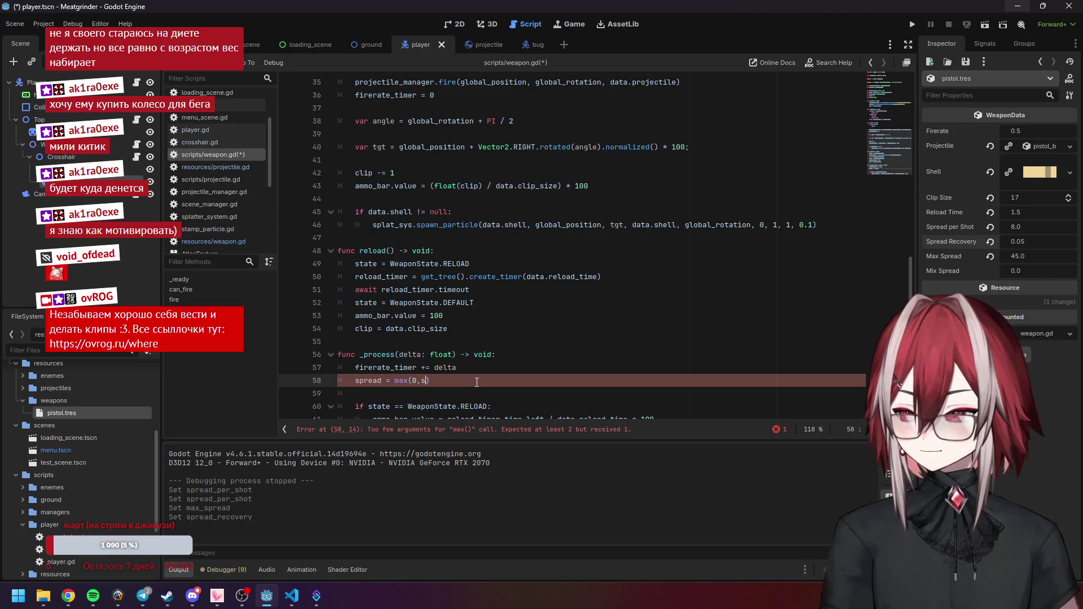
pyautogui.press('Return')
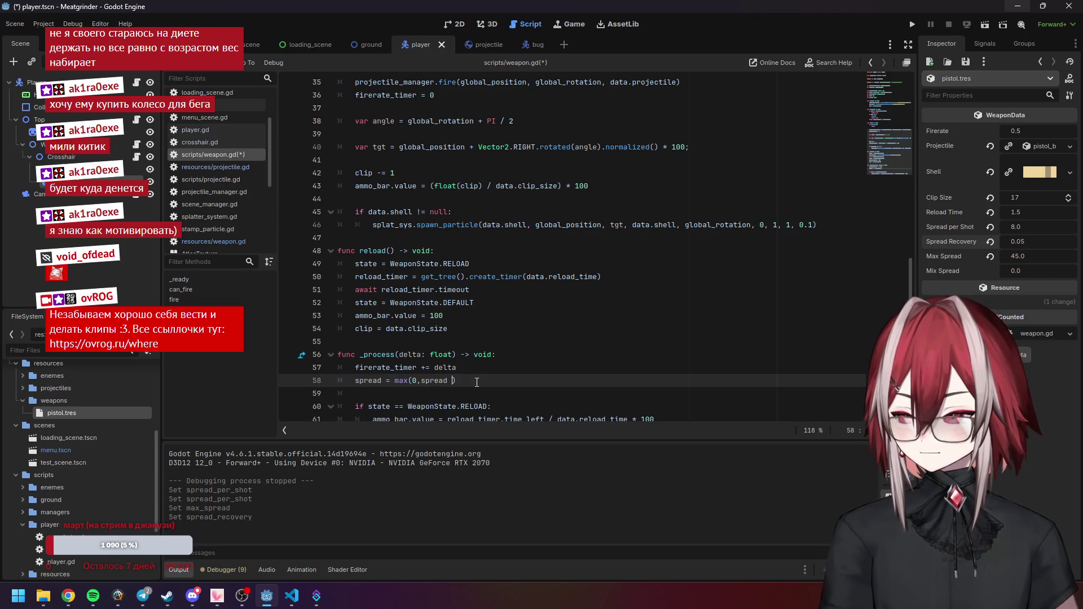
# Finish line 58 with '- (data.spread_recovery * delta))'.
pyautogui.write('- ')
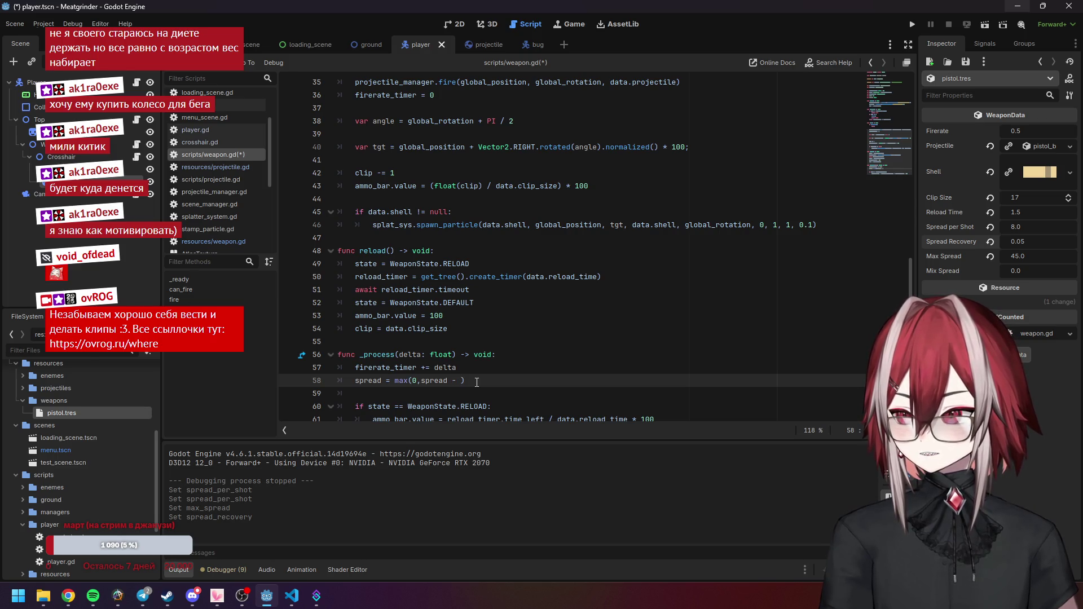
pyautogui.write('data.sp')
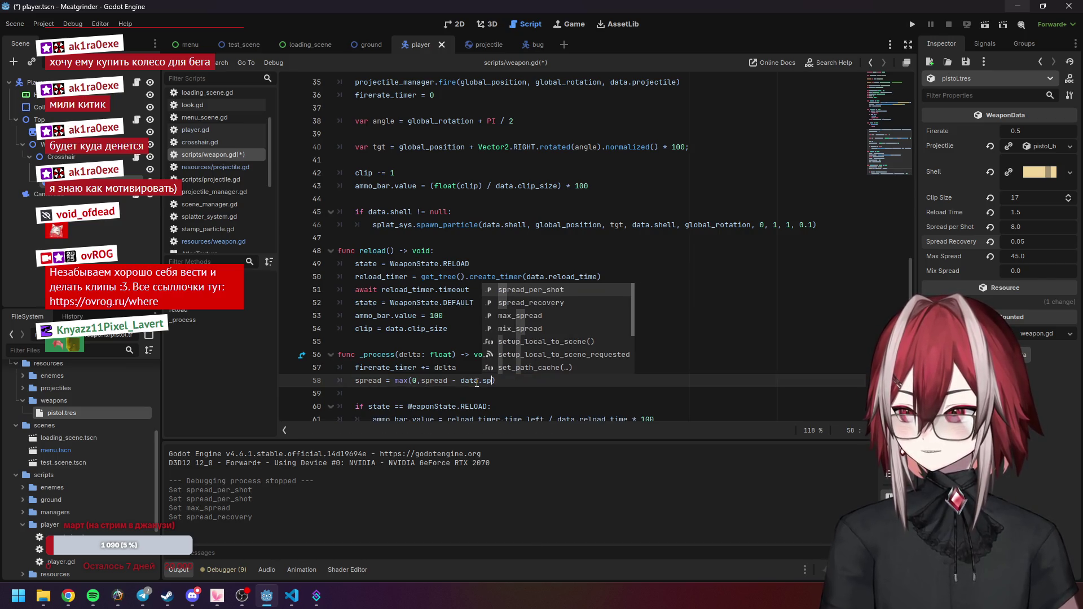
pyautogui.press('Down')
pyautogui.press('Return')
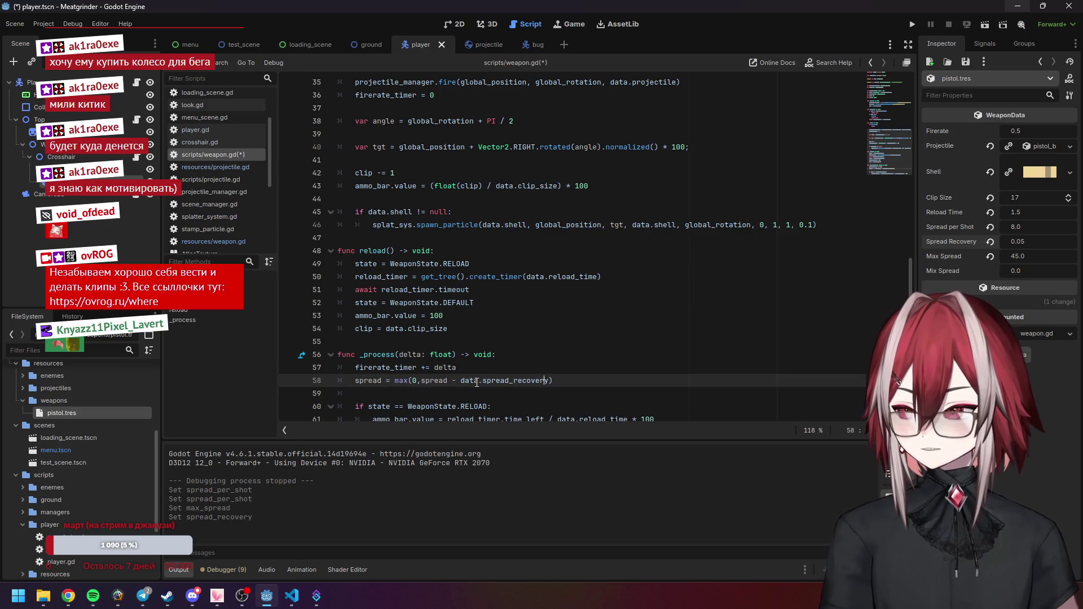
pyautogui.press('Left')
pyautogui.press('Left')
pyautogui.press('Left')
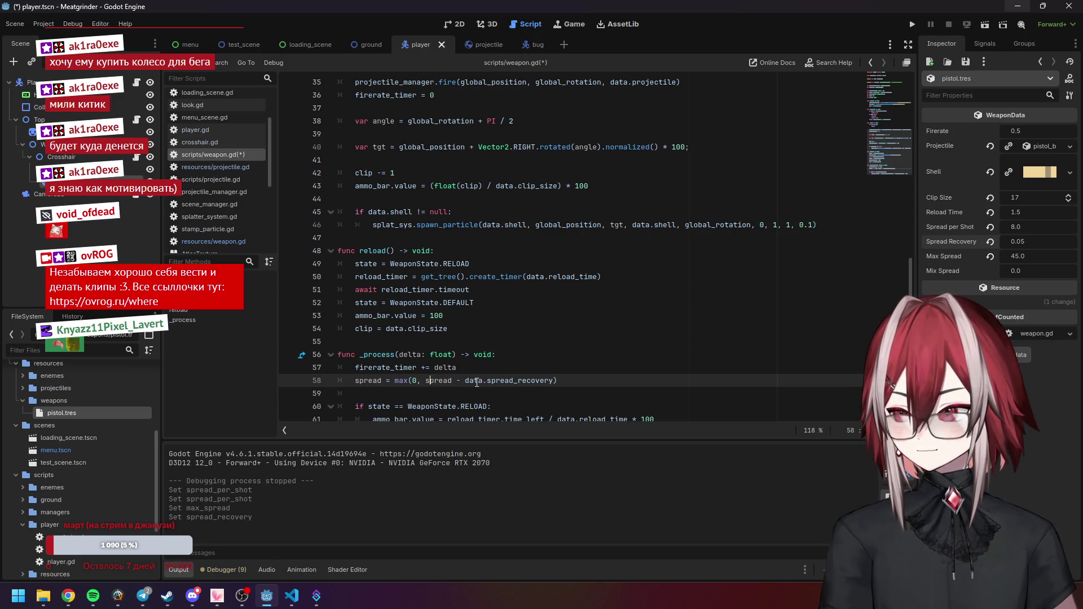
pyautogui.press('BackSpace')
pyautogui.write('8')
pyautogui.press('BackSpace')
pyautogui.write('* de')
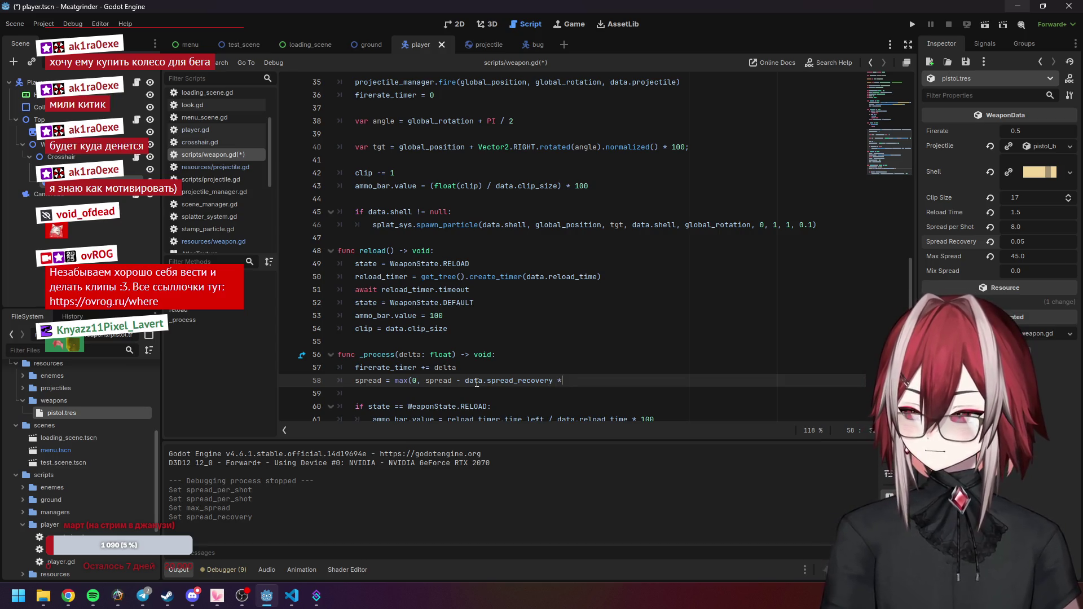
pyautogui.press('Return')
pyautogui.write(')')
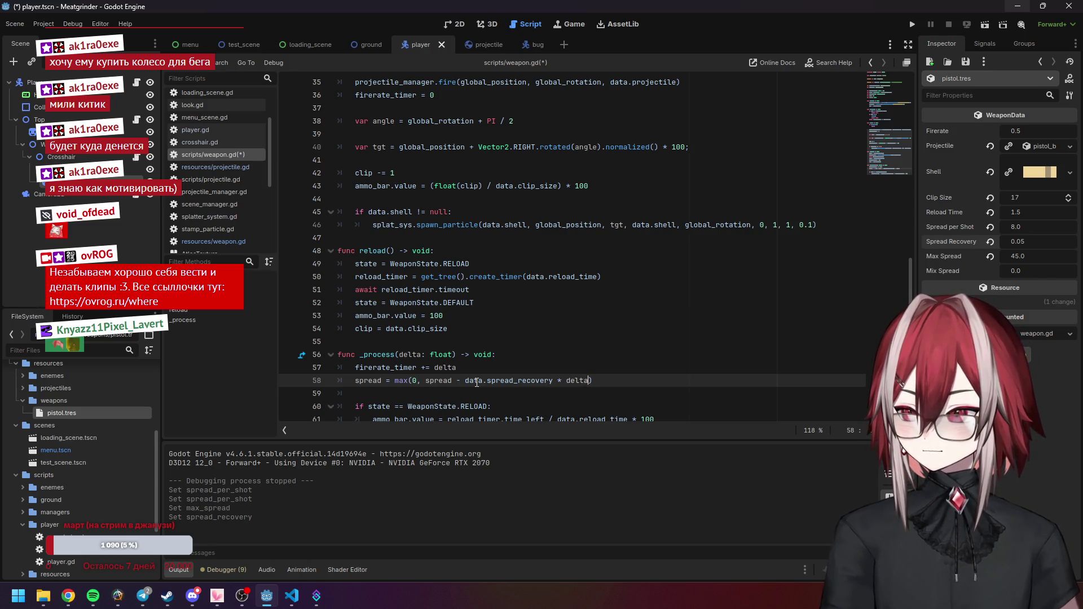
pyautogui.write(')')
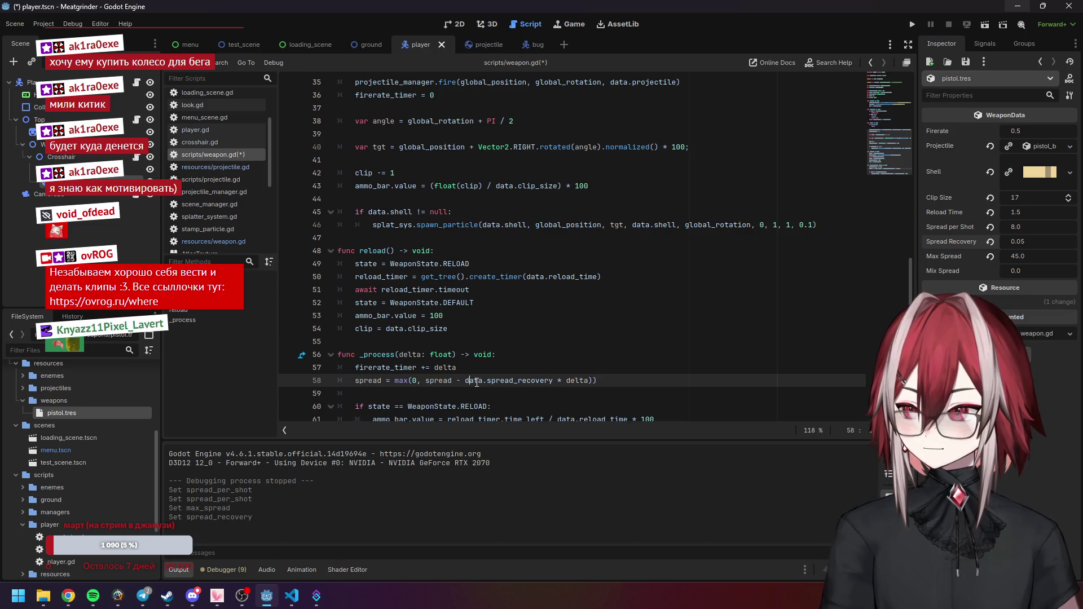
pyautogui.click(466, 382)
pyautogui.write('(')
# Check the finished _process lines and save weapon.gd.
pyautogui.click(564, 351)
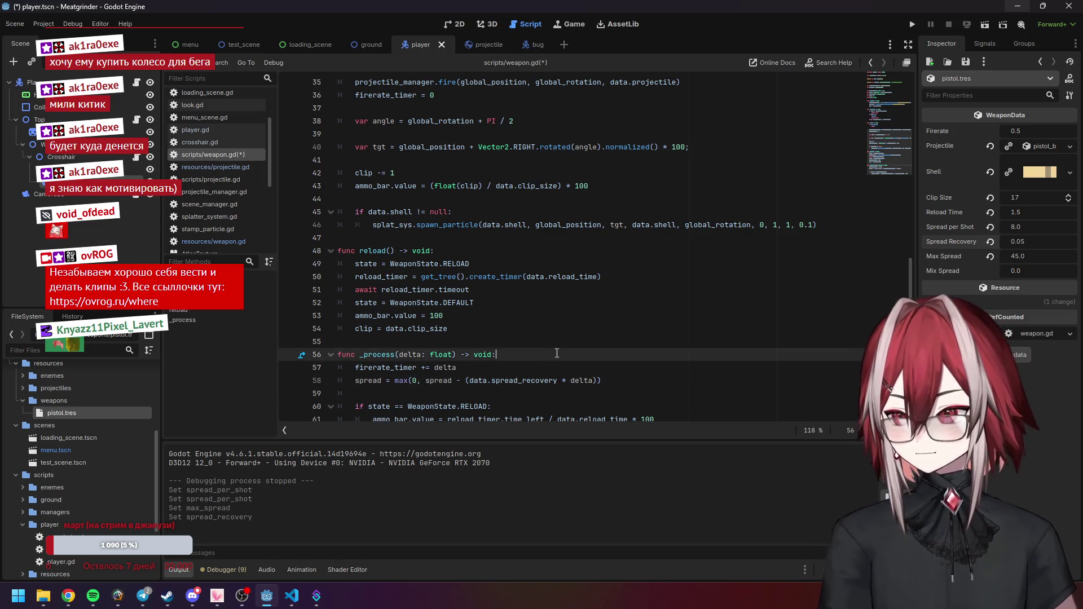
pyautogui.scroll(-1, 606, 368)
pyautogui.click(606, 368)
pyautogui.click(586, 353)
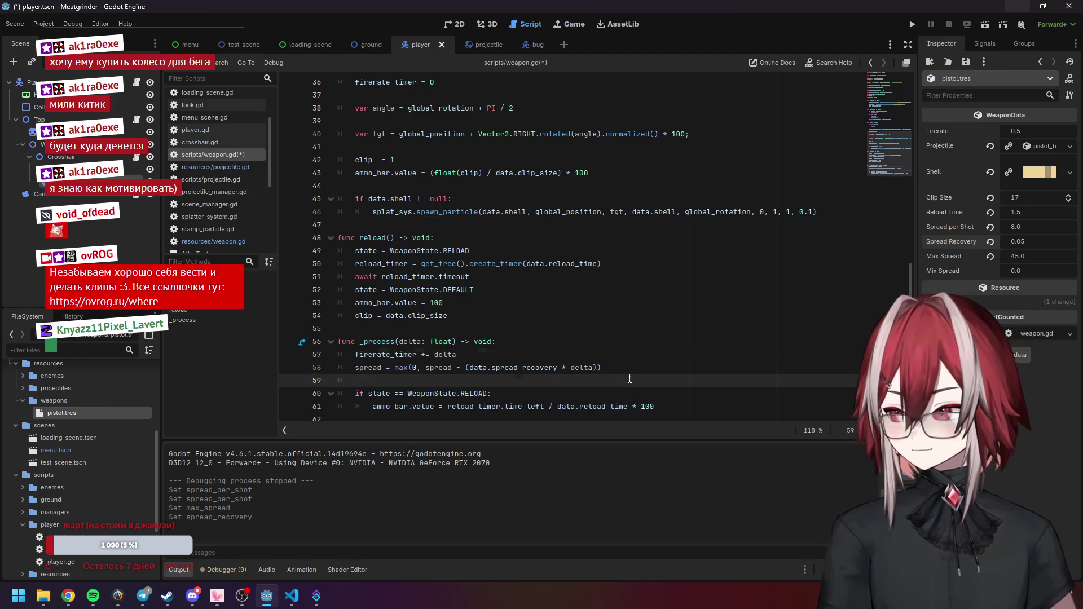
pyautogui.click(610, 366)
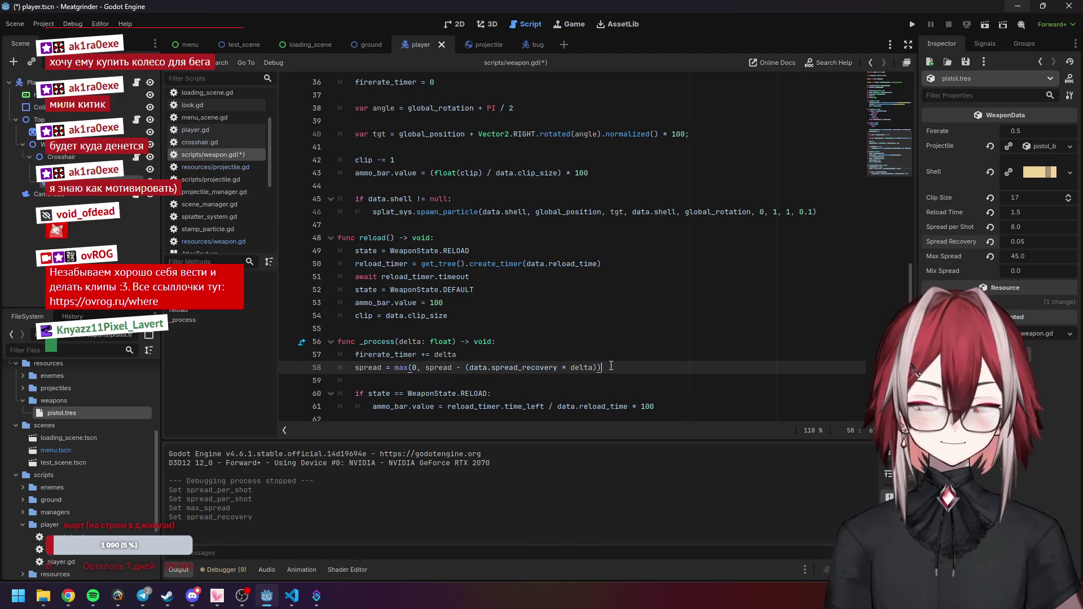
pyautogui.click(508, 350)
pyautogui.hotkey('ctrl', 's')
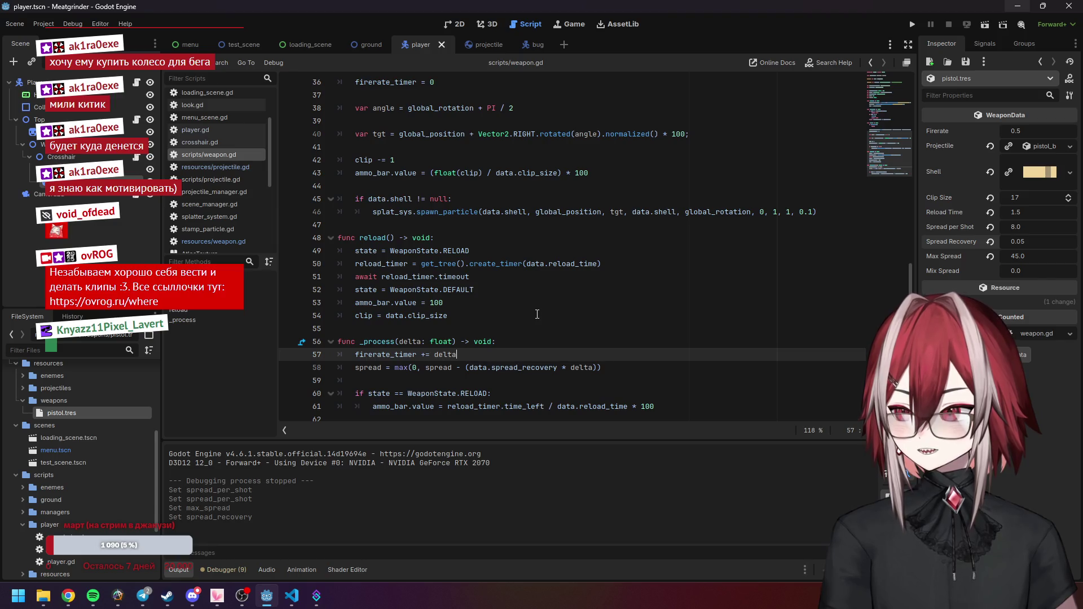
# Change the declaration to 'var spread: float = 0', then return to _process.
pyautogui.click(400, 367)
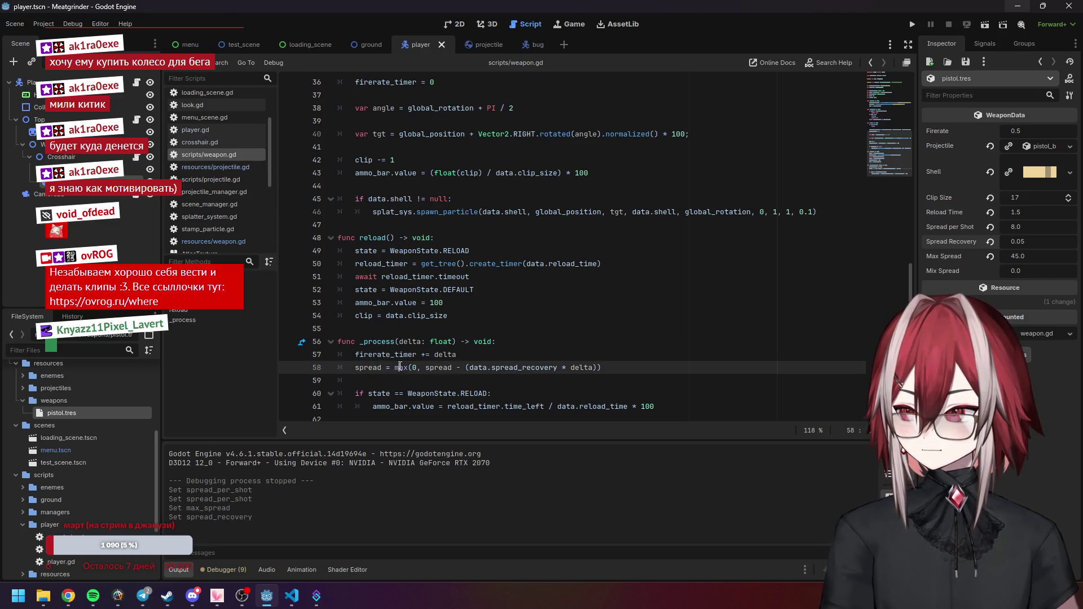
pyautogui.scroll(10, 387, 370)
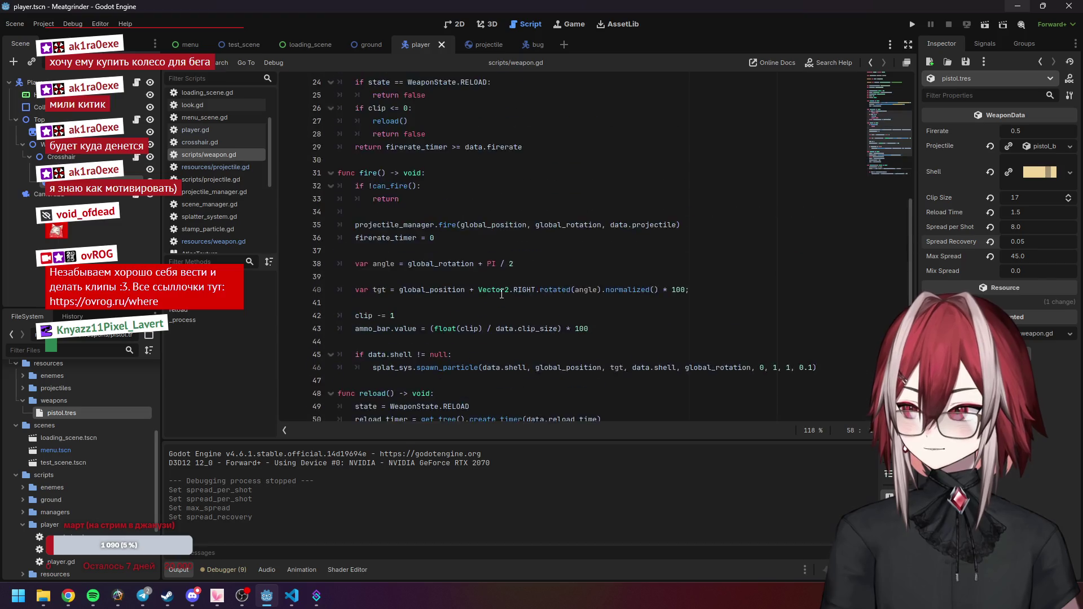
pyautogui.click(433, 212)
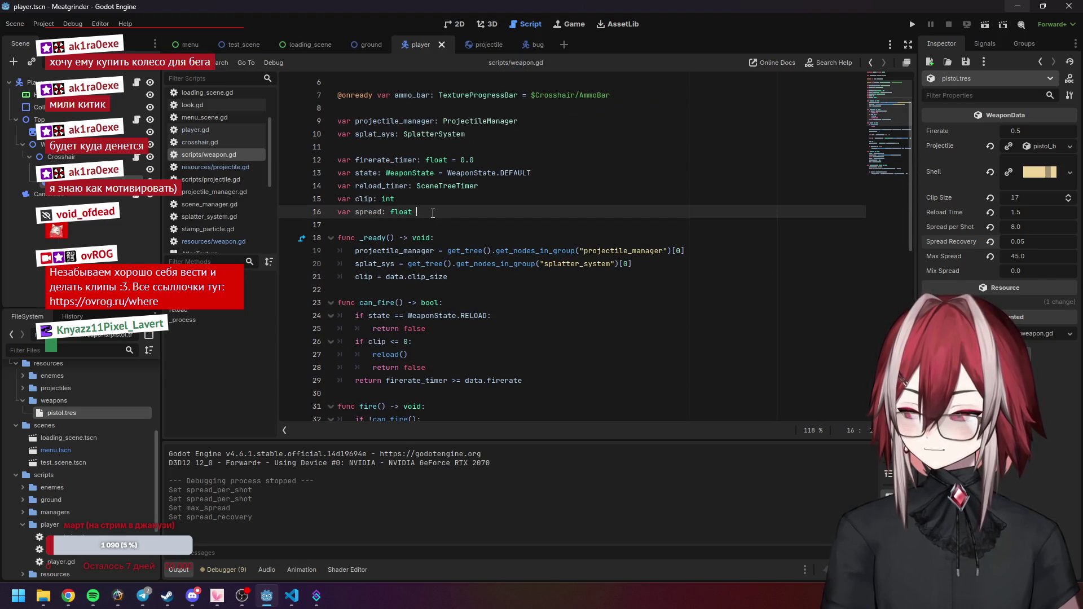
pyautogui.write('= 0')
pyautogui.moveTo(430, 212); pyautogui.dragTo(282, 199)
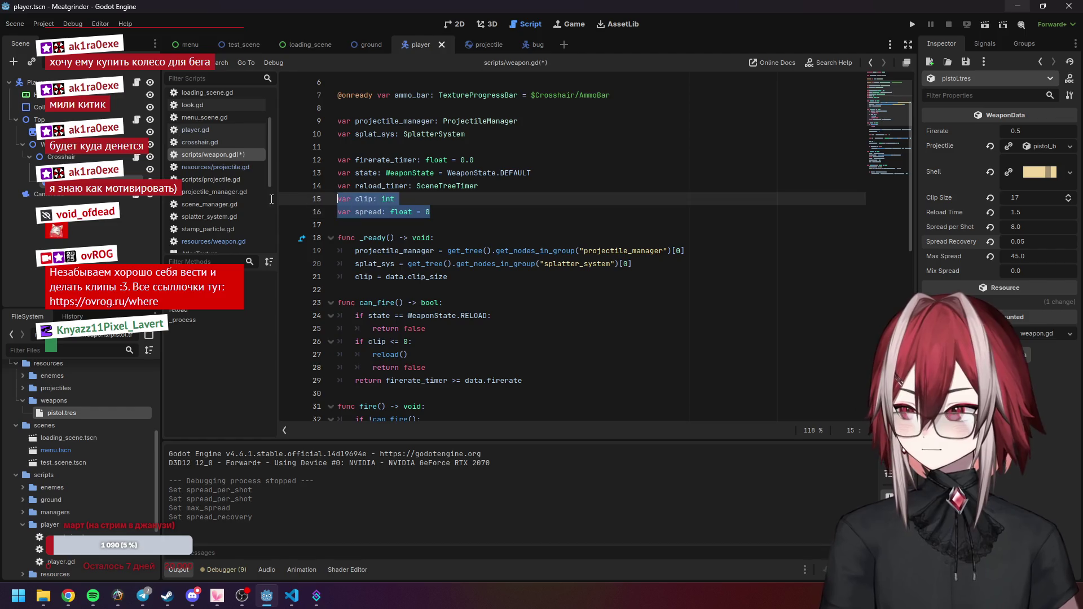
pyautogui.click(486, 225)
pyautogui.scroll(-3, 486, 226)
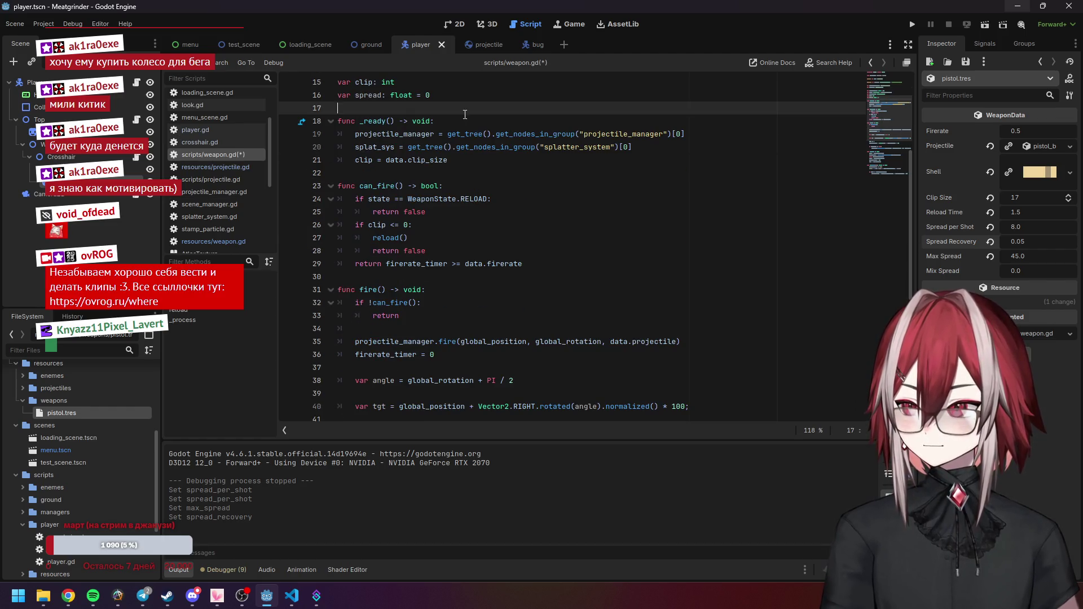
pyautogui.scroll(-7, 465, 114)
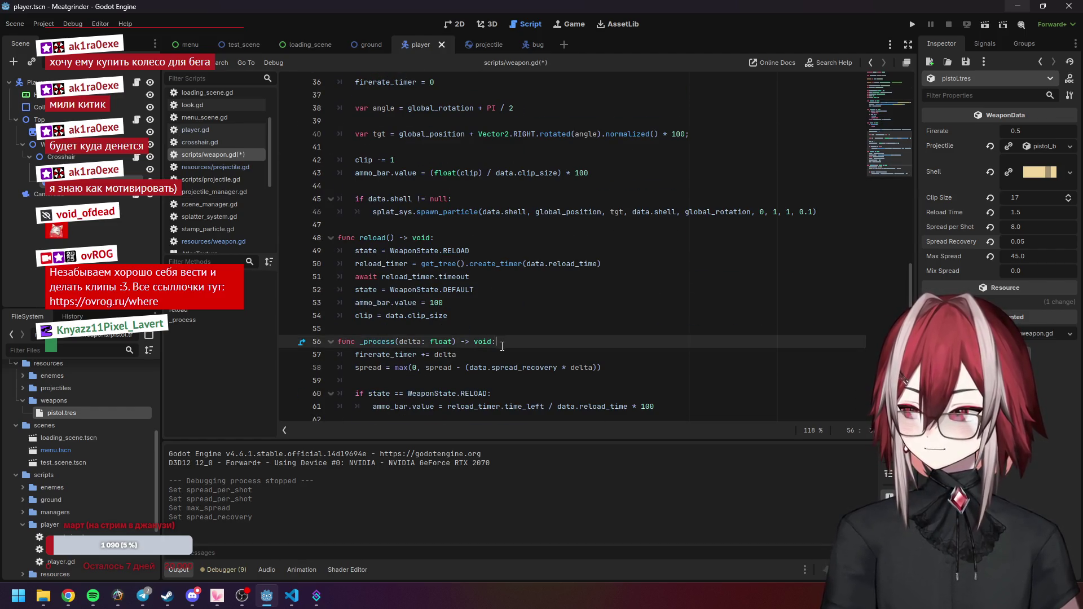
pyautogui.click(496, 353)
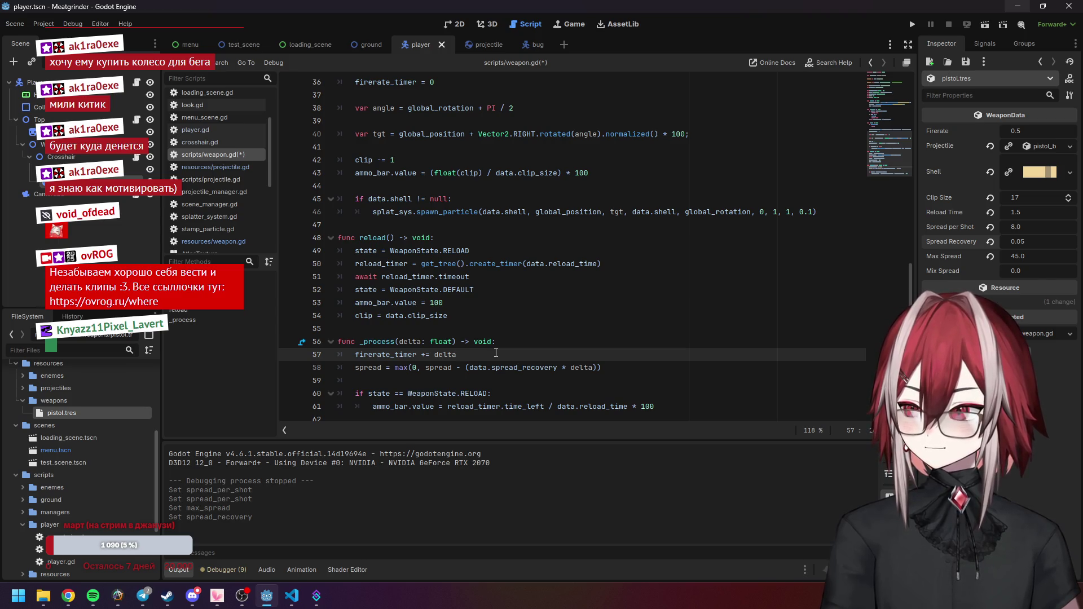
pyautogui.scroll(2, 425, 261)
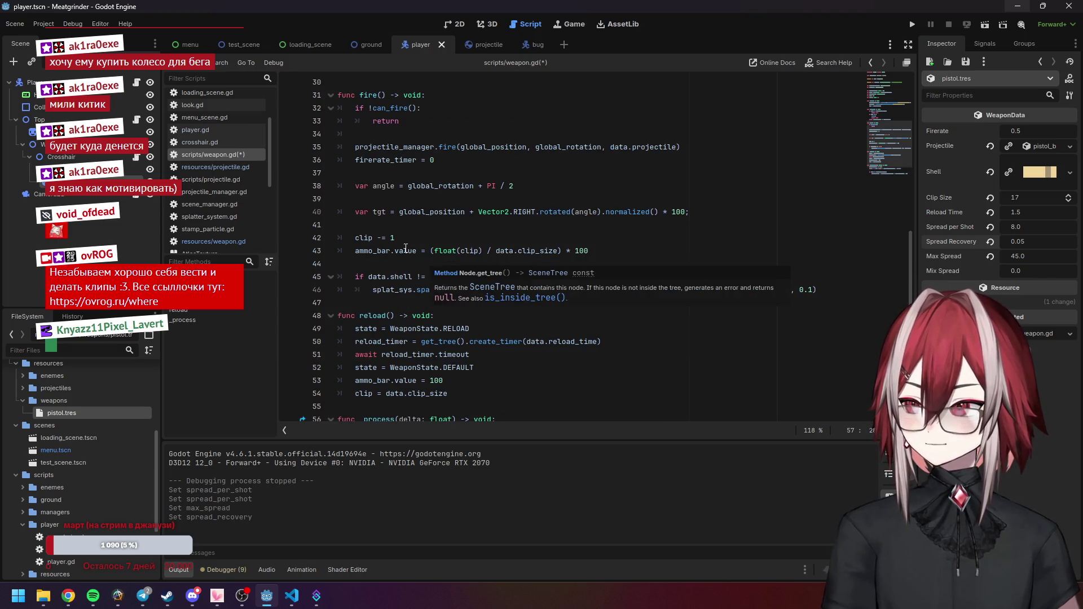
pyautogui.click(437, 224)
pyautogui.click(437, 254)
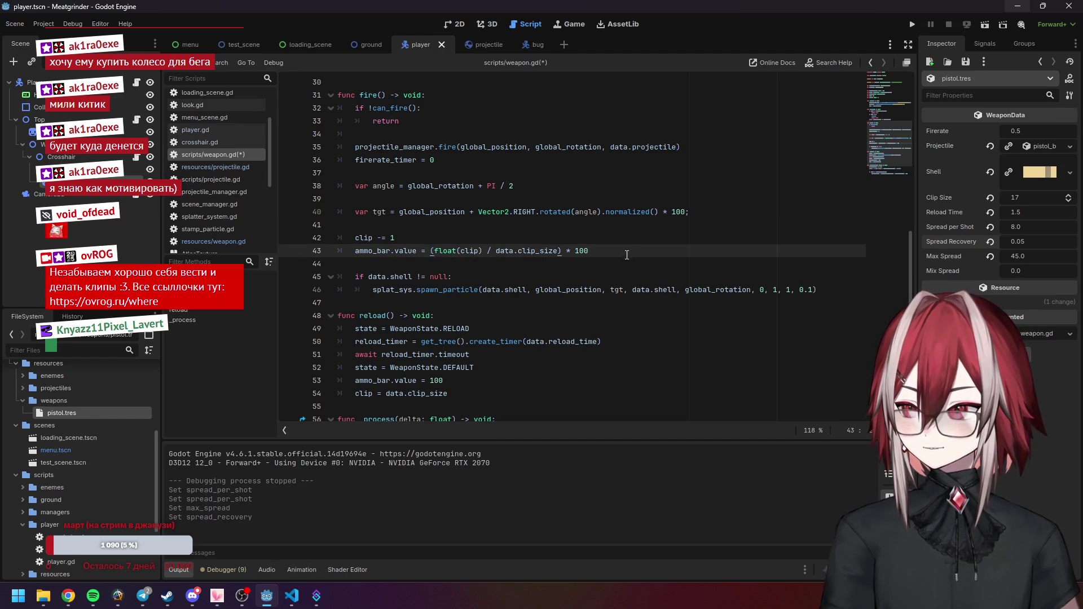
pyautogui.press('Return')
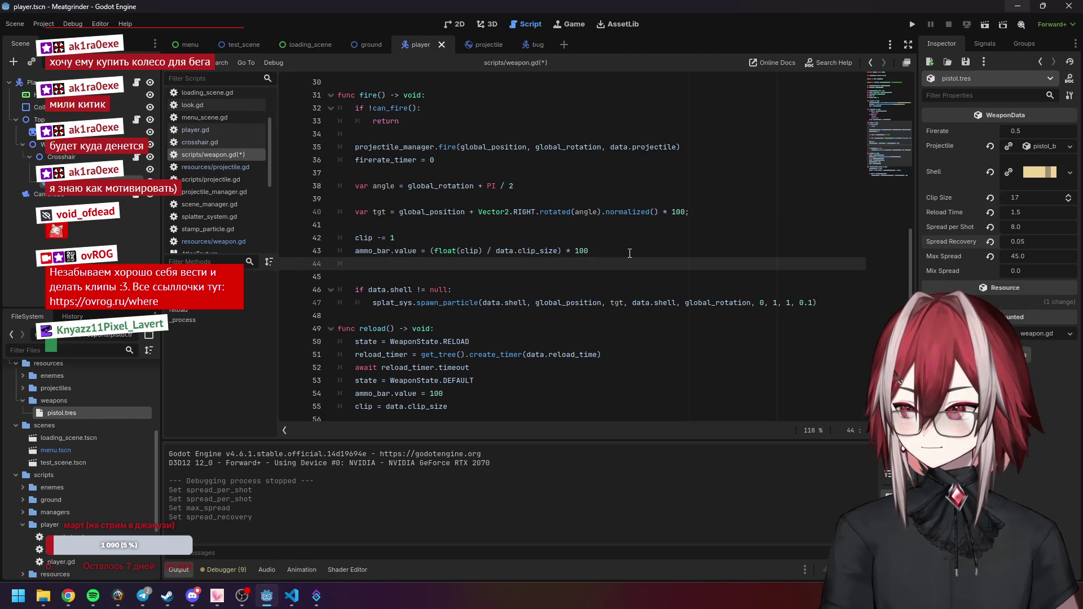
pyautogui.press('Return')
pyautogui.write('sp')
pyautogui.press('Down')
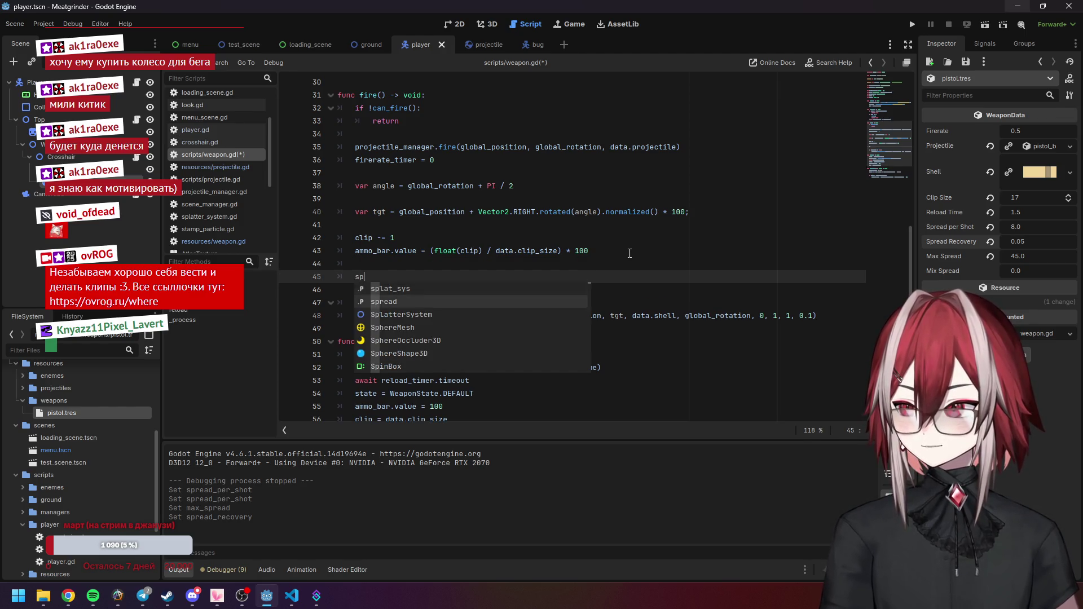
pyautogui.press('Return')
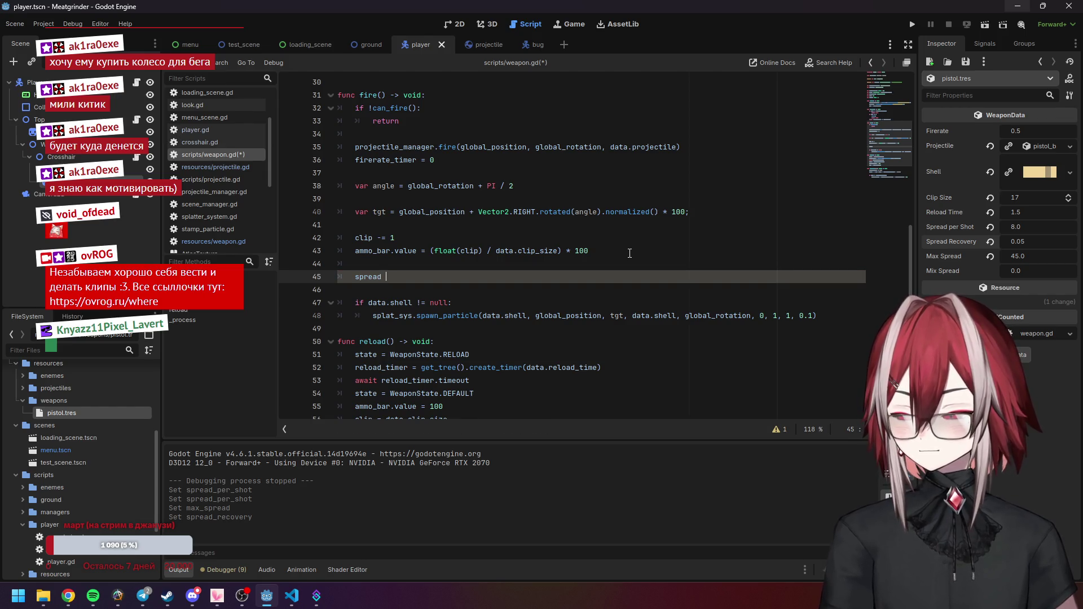
pyautogui.write('= data.')
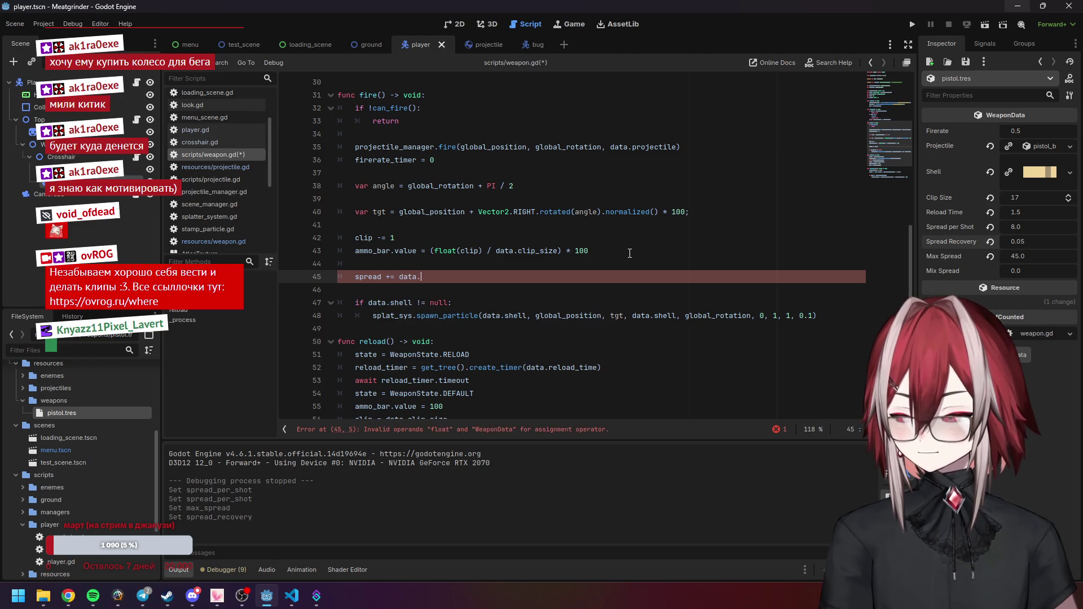
pyautogui.write('s')
pyautogui.press('Down')
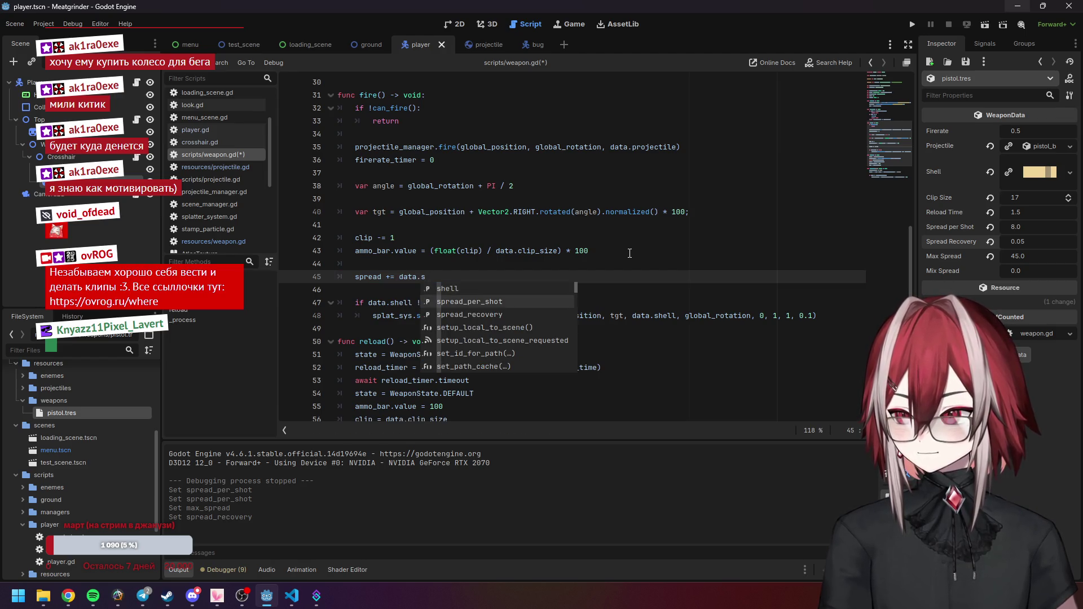
pyautogui.press('Return')
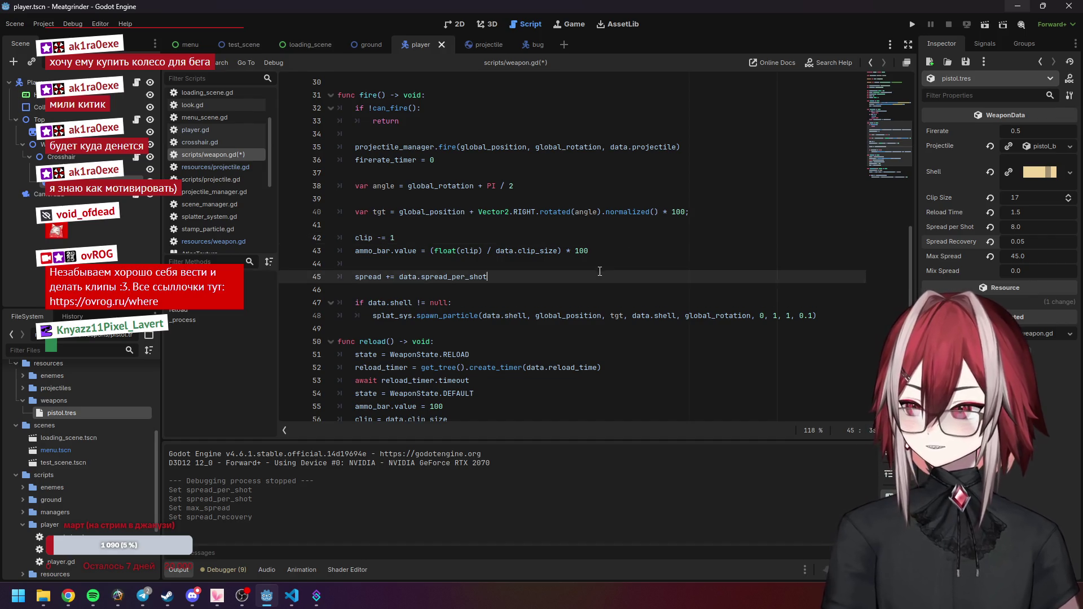
pyautogui.press('Down')
pyautogui.hotkey('ctrl', 's')
pyautogui.press('Up')
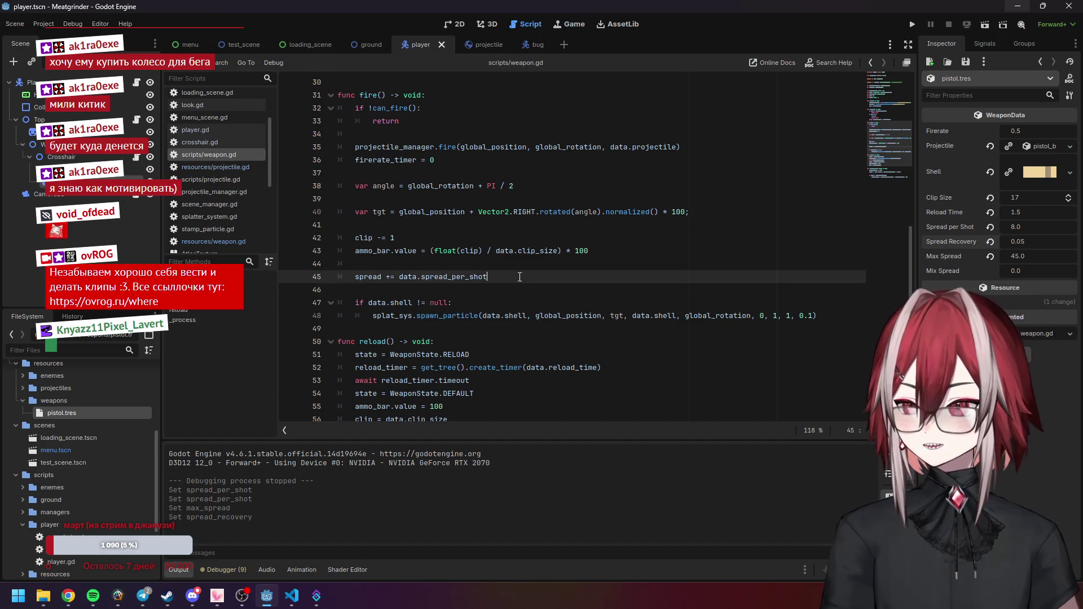
pyautogui.hotkey('ctrl', 'Right')
pyautogui.click(512, 311)
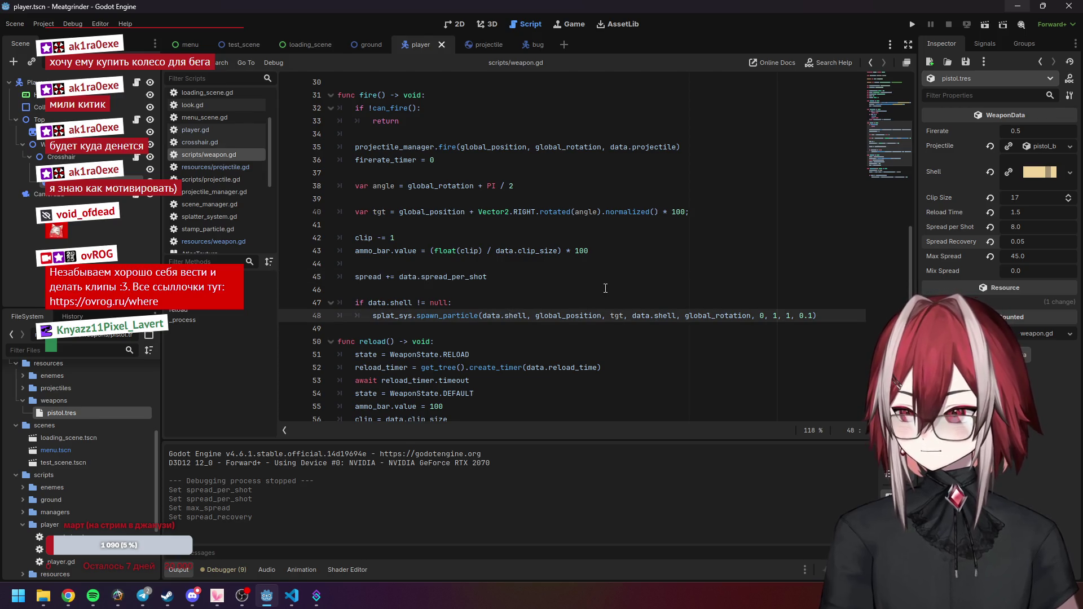
pyautogui.scroll(2, 564, 259)
pyautogui.scroll(-1, 583, 248)
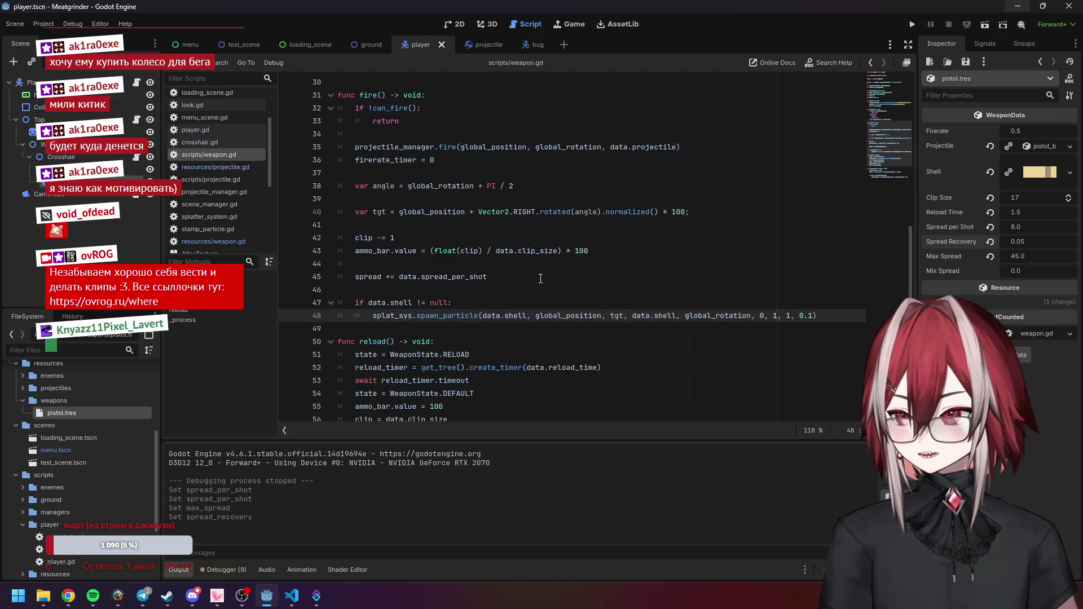
pyautogui.scroll(2, 564, 251)
pyautogui.click(480, 250)
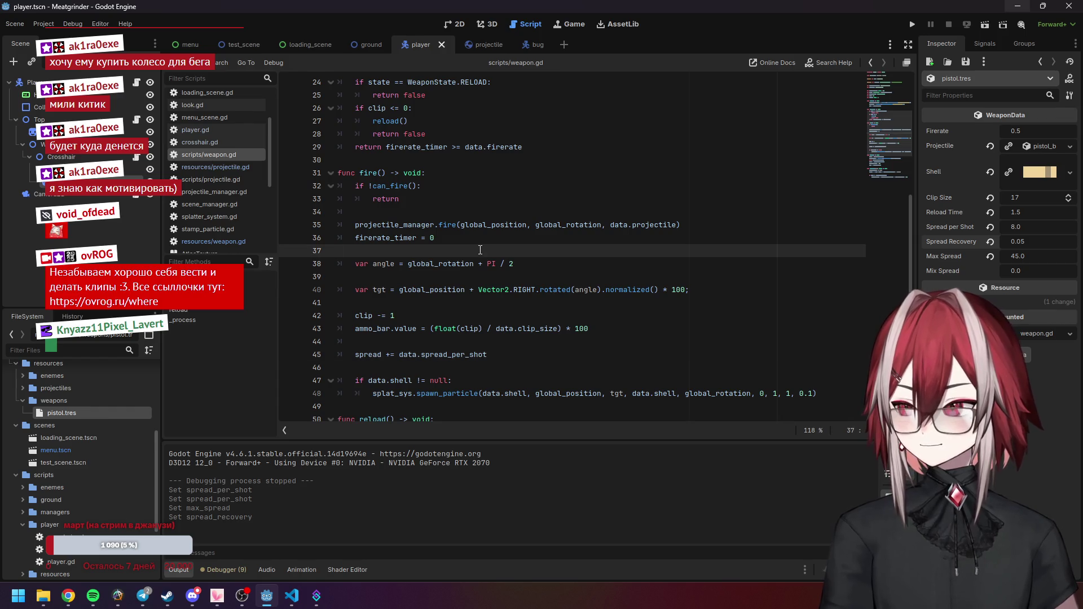
# Select the Crosshair Sprite2D to check its 0.5 scale in the Inspector.
pyautogui.scroll(-3, 480, 250)
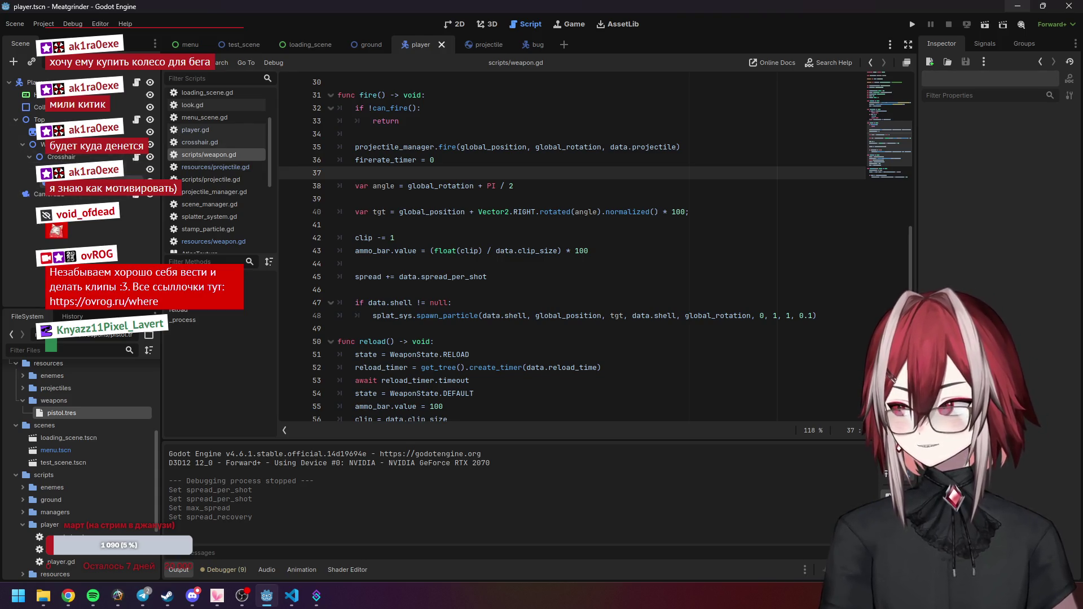
pyautogui.click(103, 178)
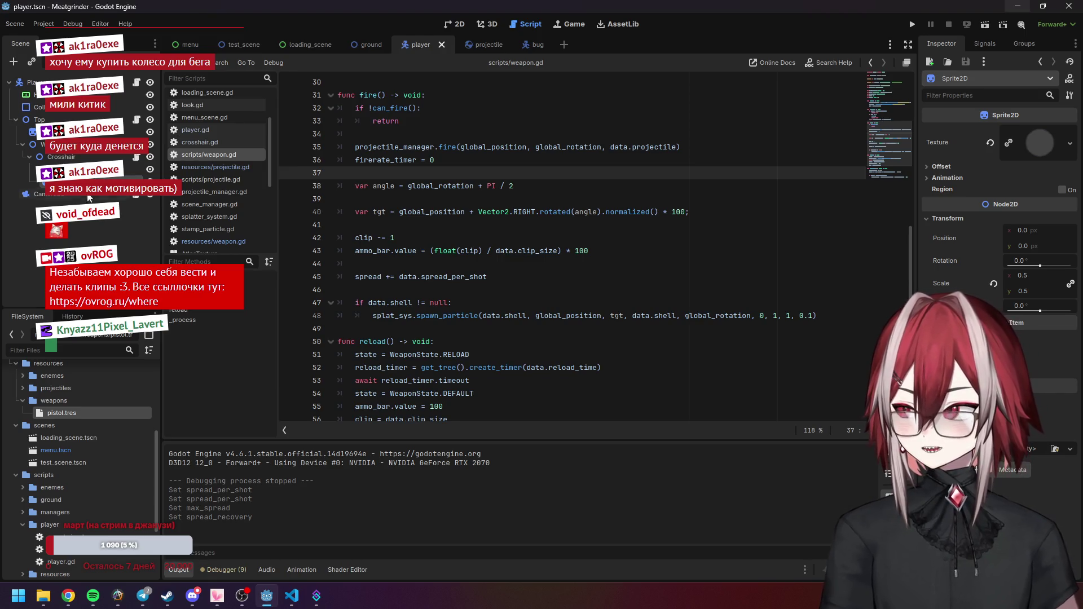
pyautogui.scroll(6, 401, 159)
pyautogui.scroll(3, 401, 160)
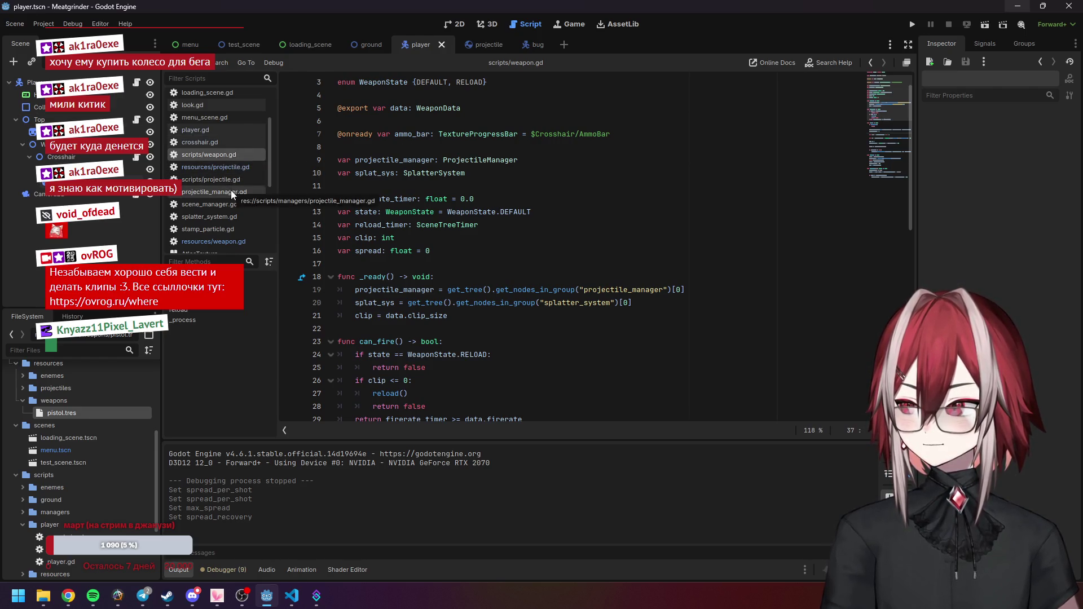
pyautogui.scroll(-11, 436, 230)
# Insert a new line 8 below the ammo_bar declaration in weapon.gd.
pyautogui.click(443, 198)
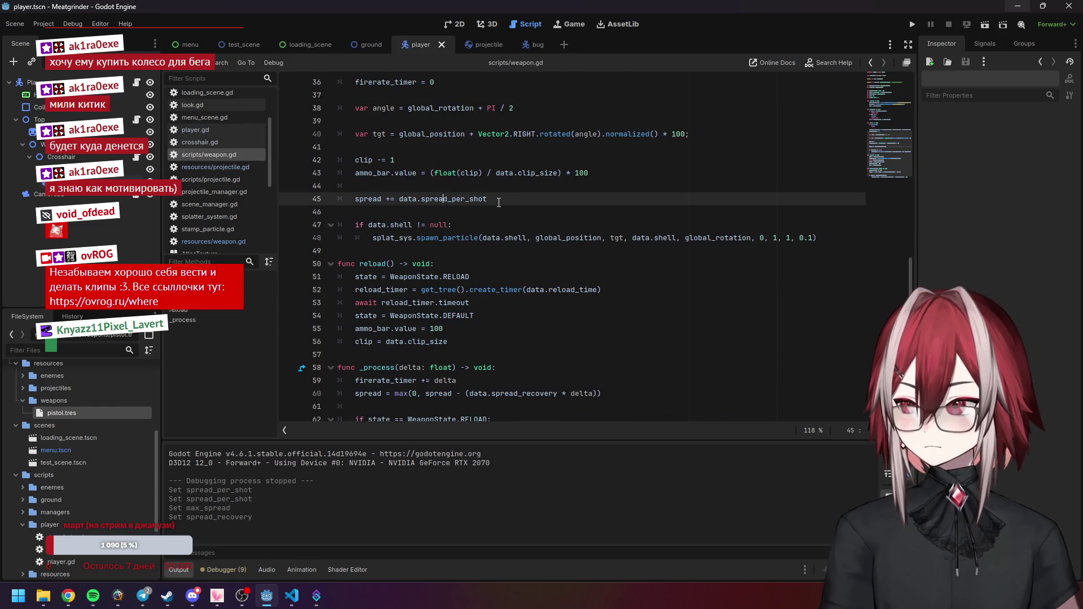
pyautogui.scroll(2, 504, 201)
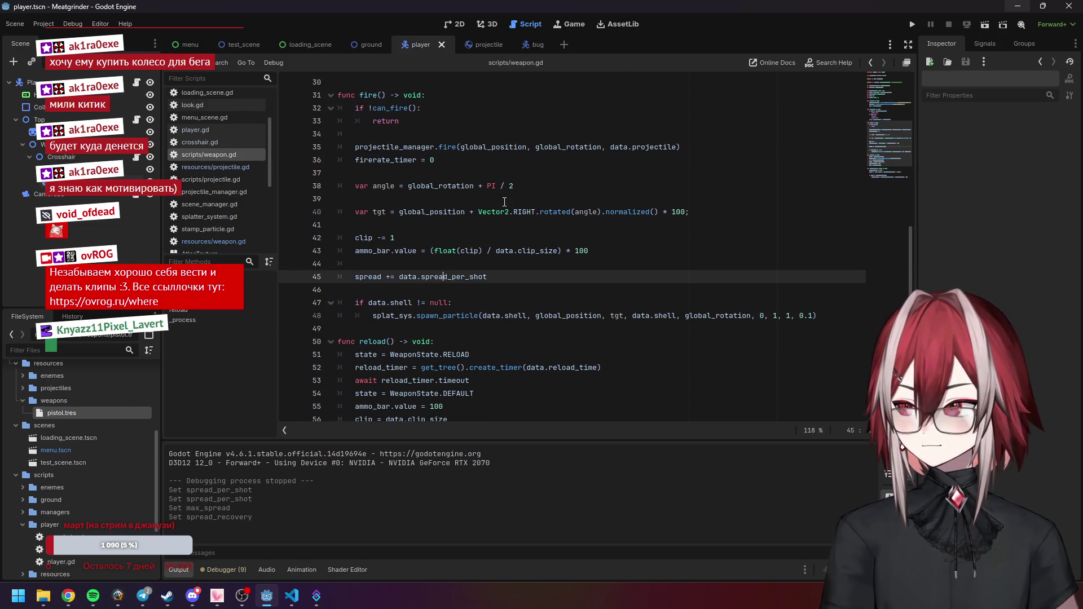
pyautogui.scroll(3, 502, 200)
pyautogui.scroll(-6, 463, 189)
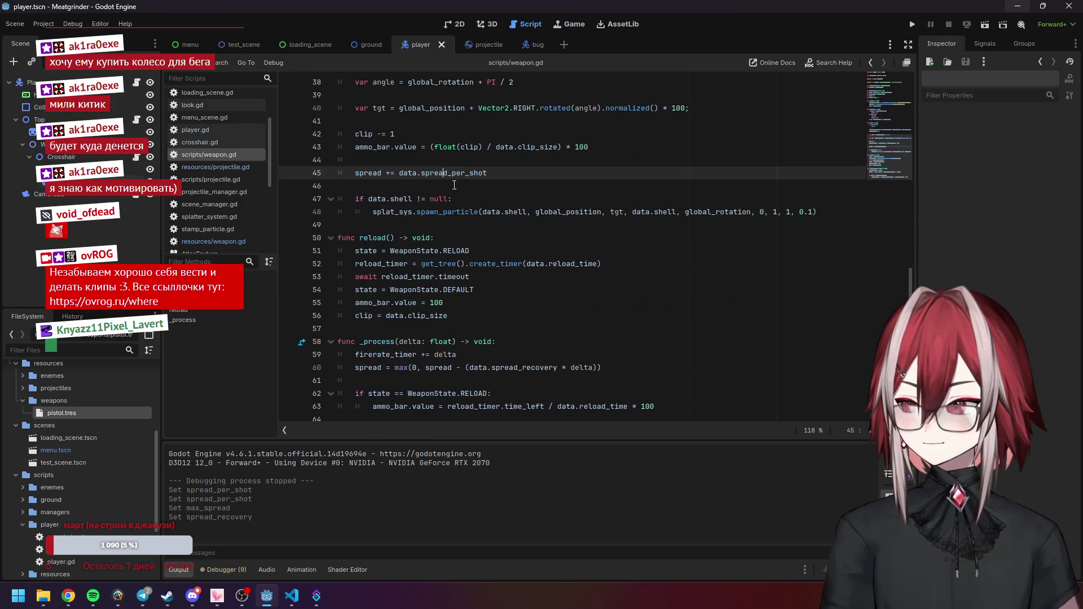
pyautogui.click(435, 368)
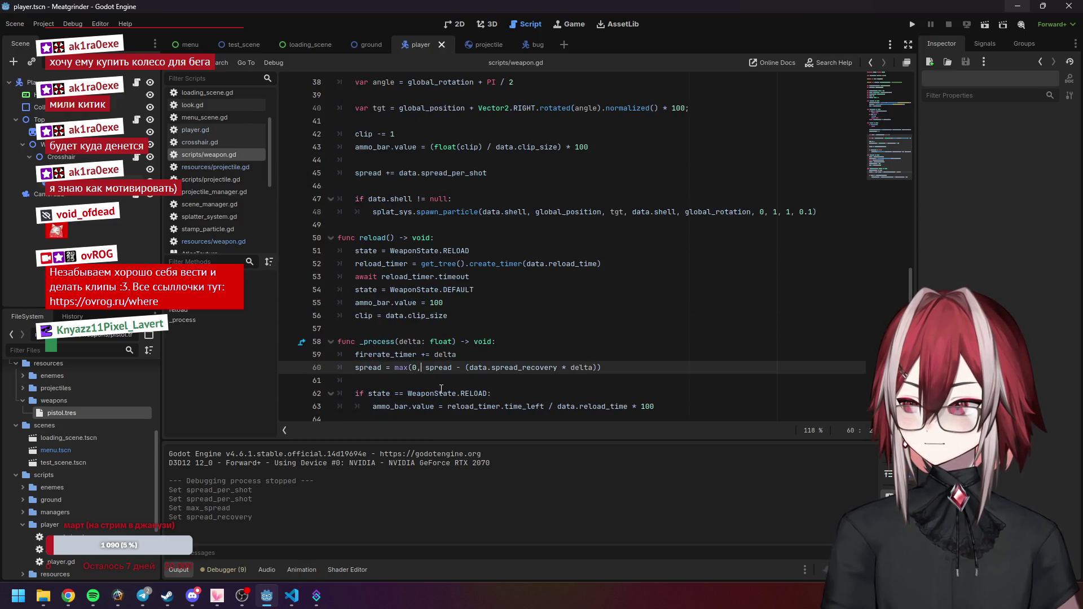
pyautogui.click(438, 393)
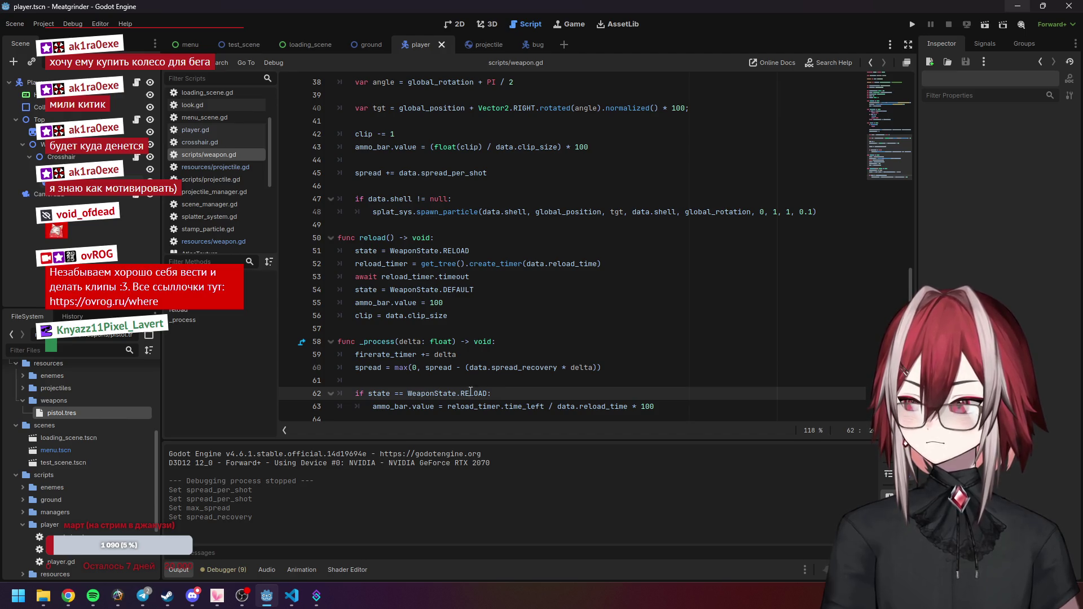
pyautogui.click(453, 378)
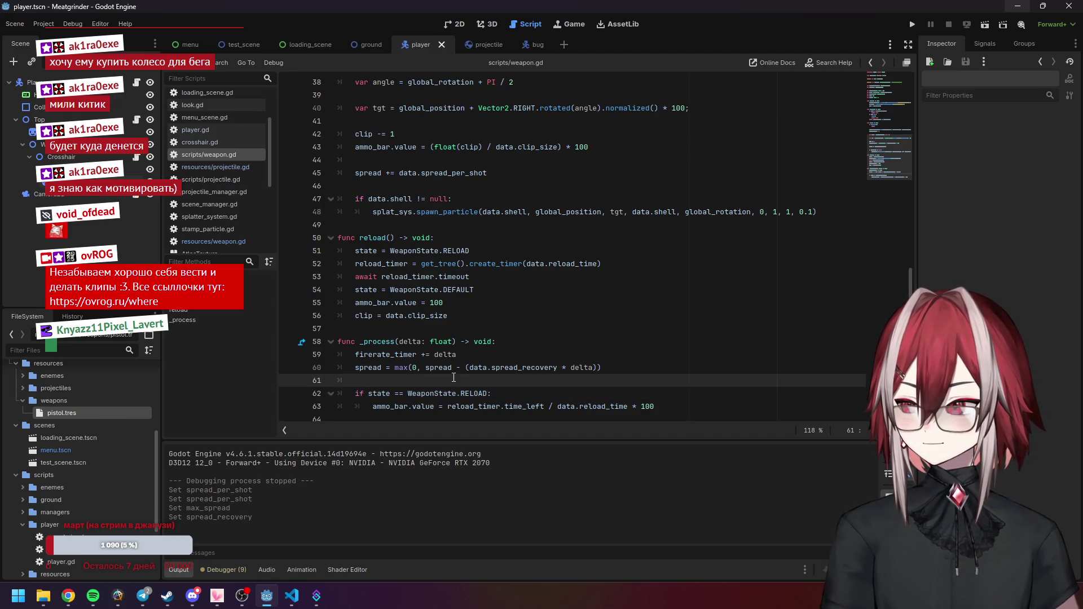
pyautogui.scroll(10, 475, 372)
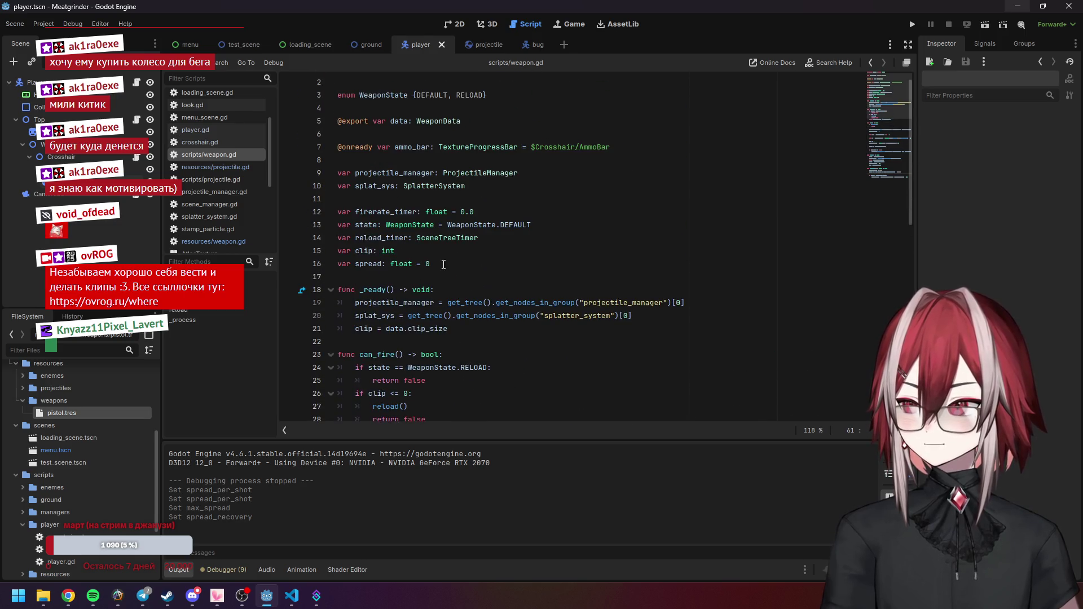
pyautogui.click(638, 147)
pyautogui.press('Return')
pyautogui.write('@on')
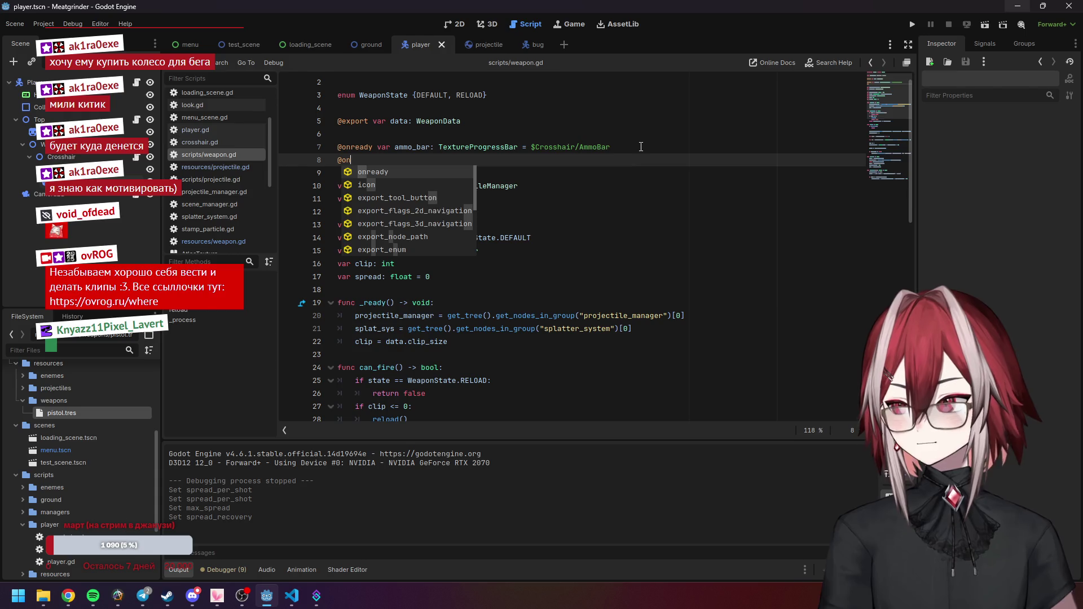
pyautogui.press('Return')
pyautogui.write('var cr')
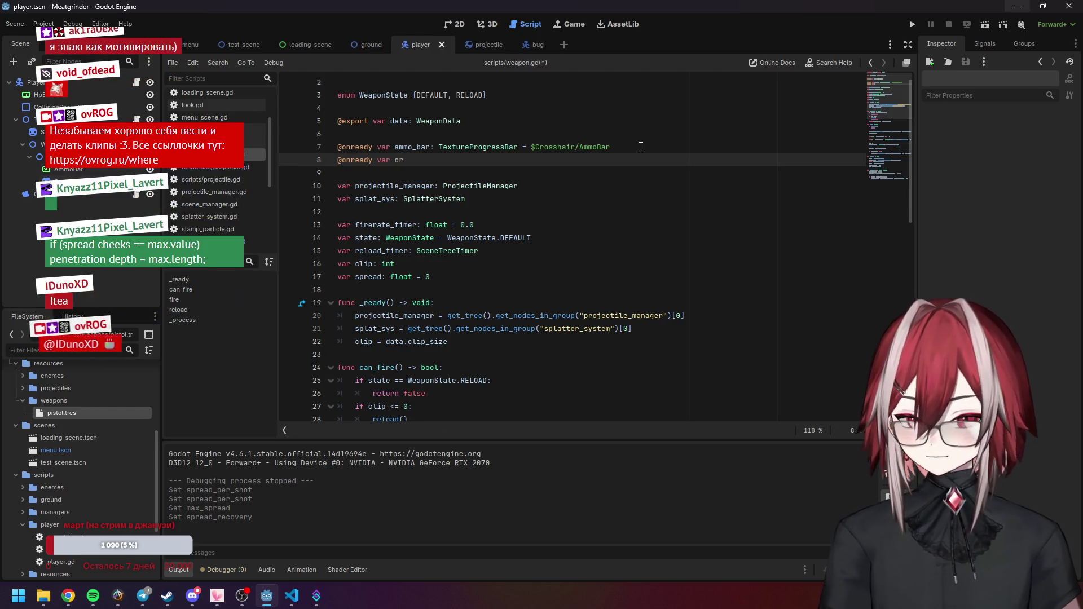
pyautogui.write('ossr')
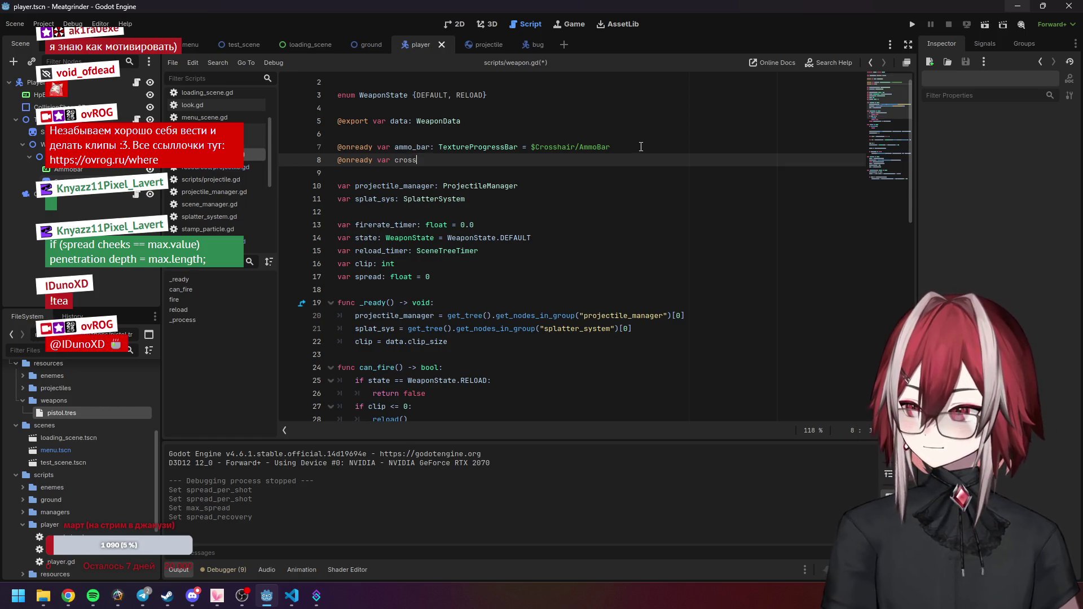
pyautogui.write('air')
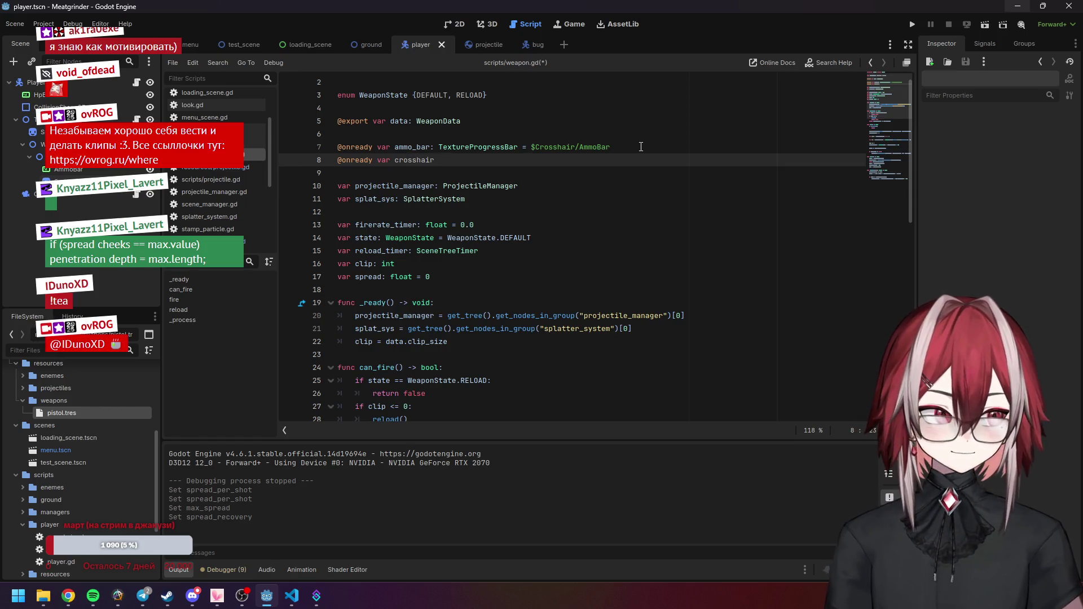
pyautogui.write('_sprite =')
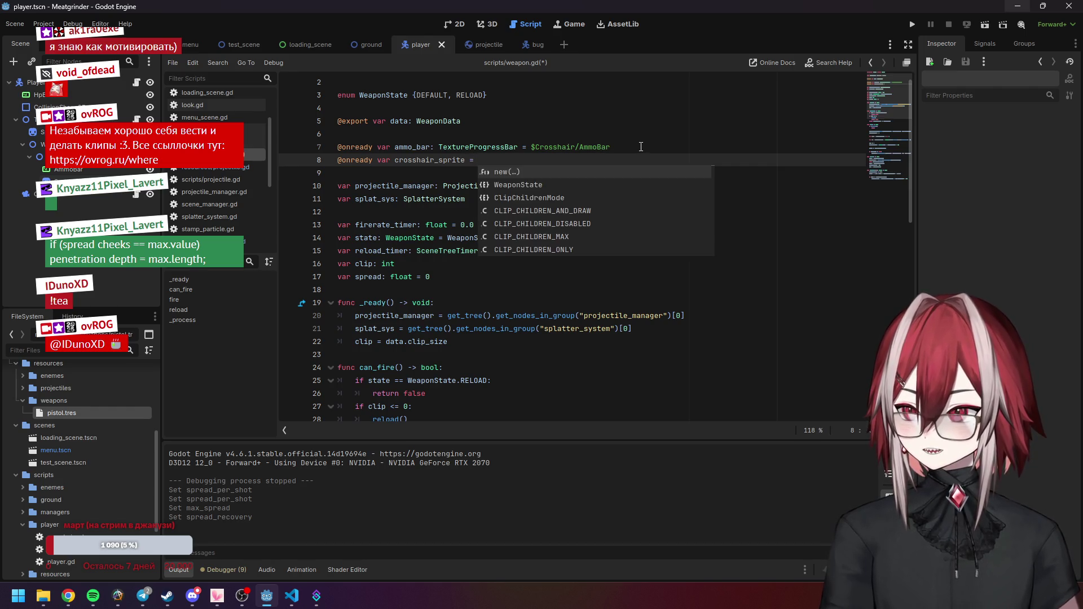
pyautogui.write('$')
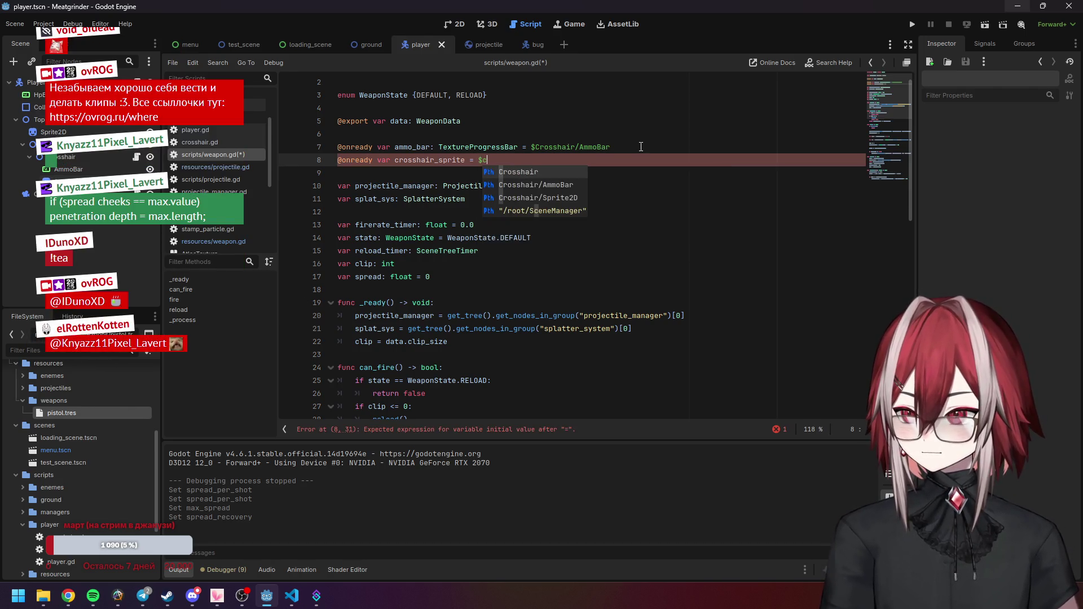
pyautogui.press('Down')
pyautogui.press('Return')
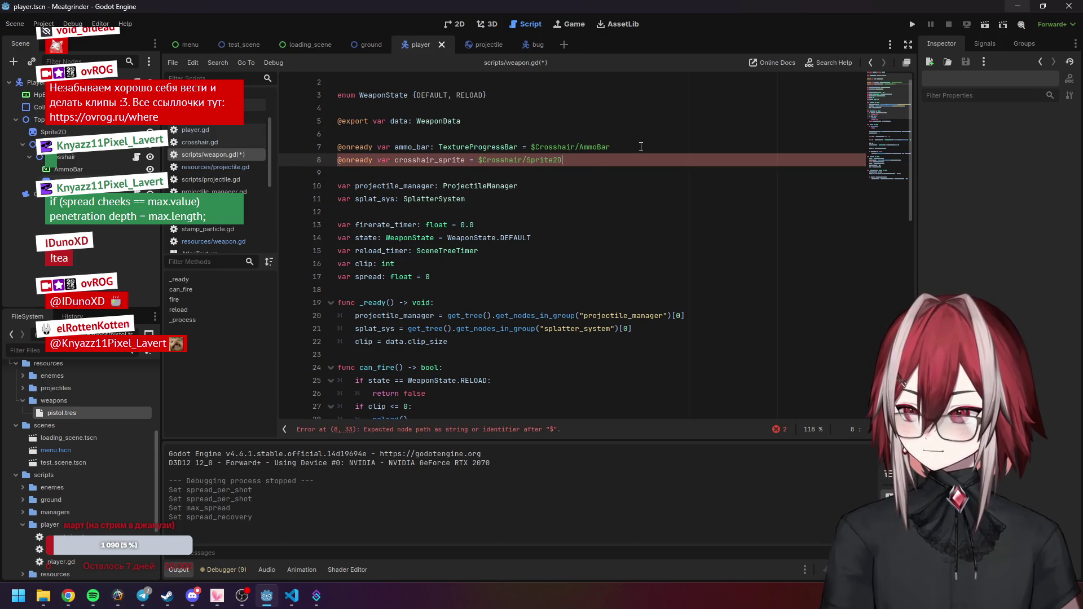
pyautogui.click(614, 196)
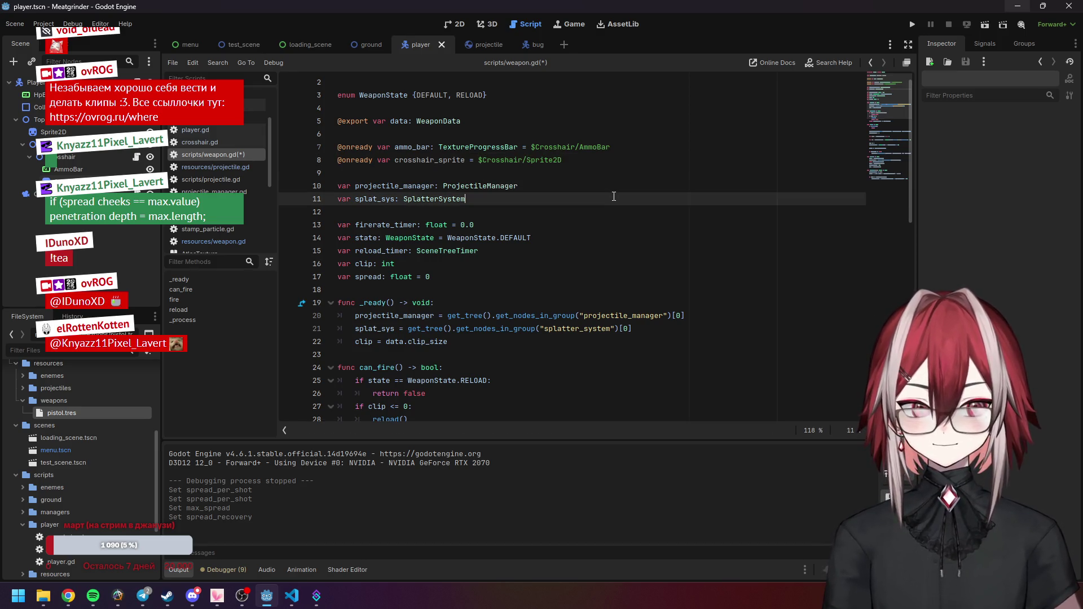
# Start line 62 in _process as 'crosshair_sprite.scale =' by pasting the variable name.
pyautogui.moveTo(395, 160); pyautogui.dragTo(465, 162)
pyautogui.hotkey('ctrl', 'c')
pyautogui.scroll(-12, 547, 242)
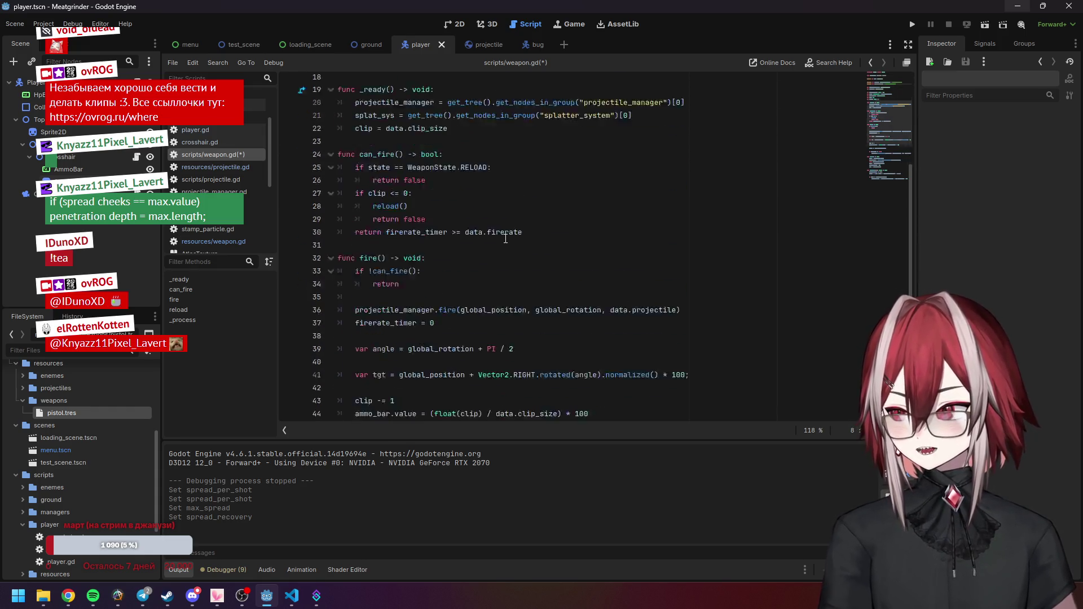
pyautogui.click(485, 386)
pyautogui.hotkey('ctrl', 'v')
pyautogui.write('.s')
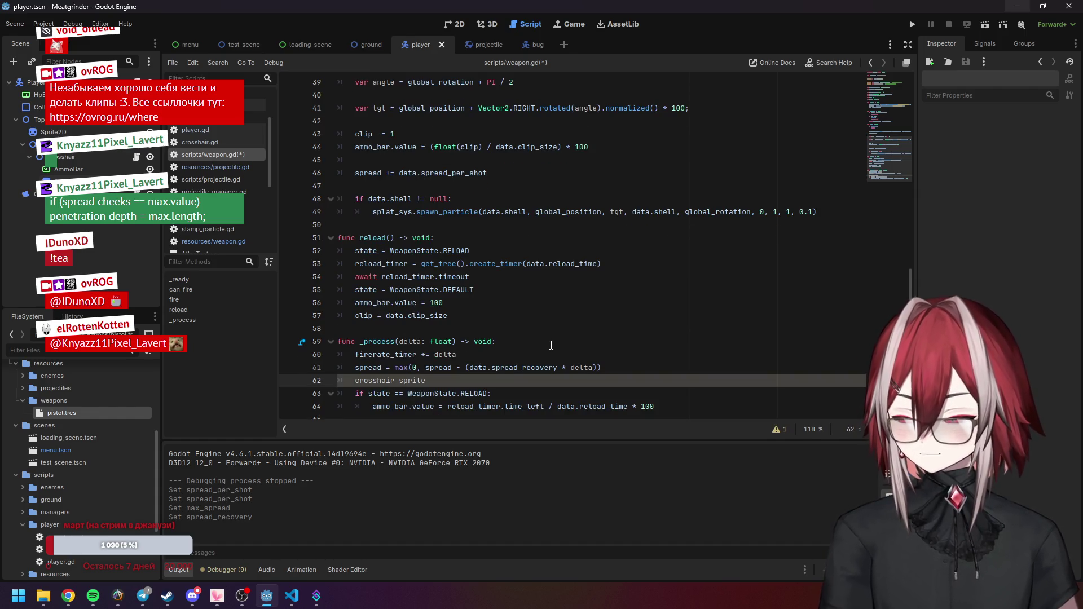
pyautogui.press('Return')
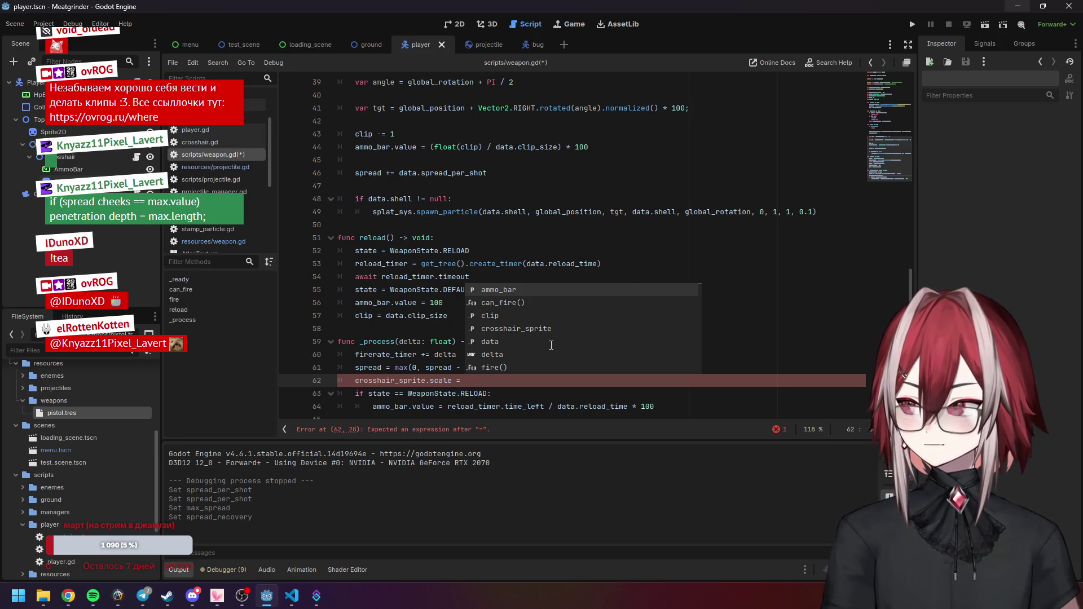
pyautogui.click(53, 132)
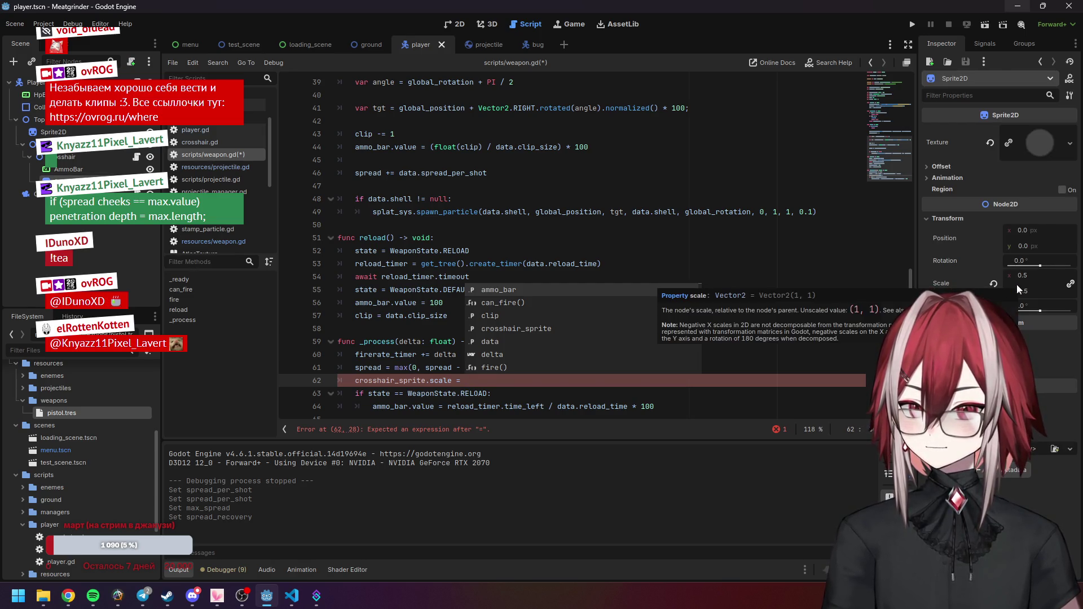
# Begin a lerp call on line 62: 'crosshair_sprite.scale = lerp(data.mix'.
pyautogui.press('Escape')
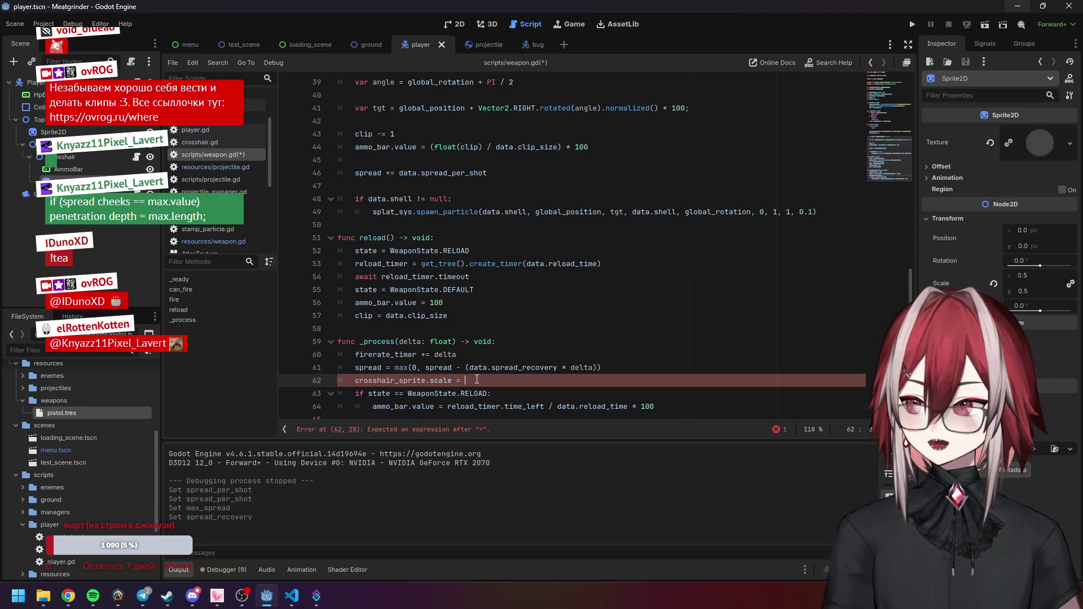
pyautogui.click(377, 372)
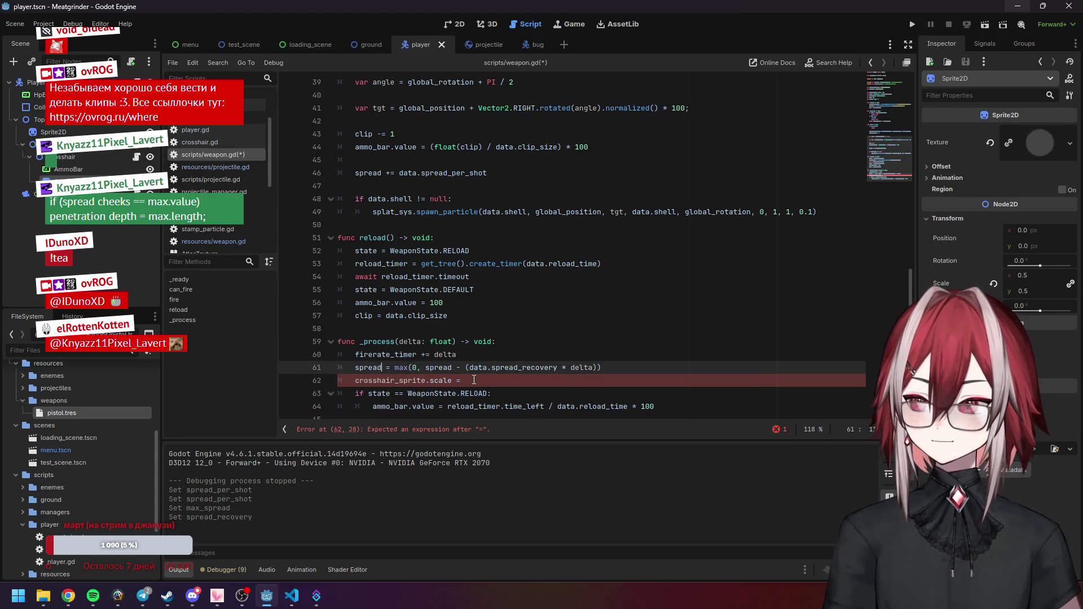
pyautogui.click(473, 380)
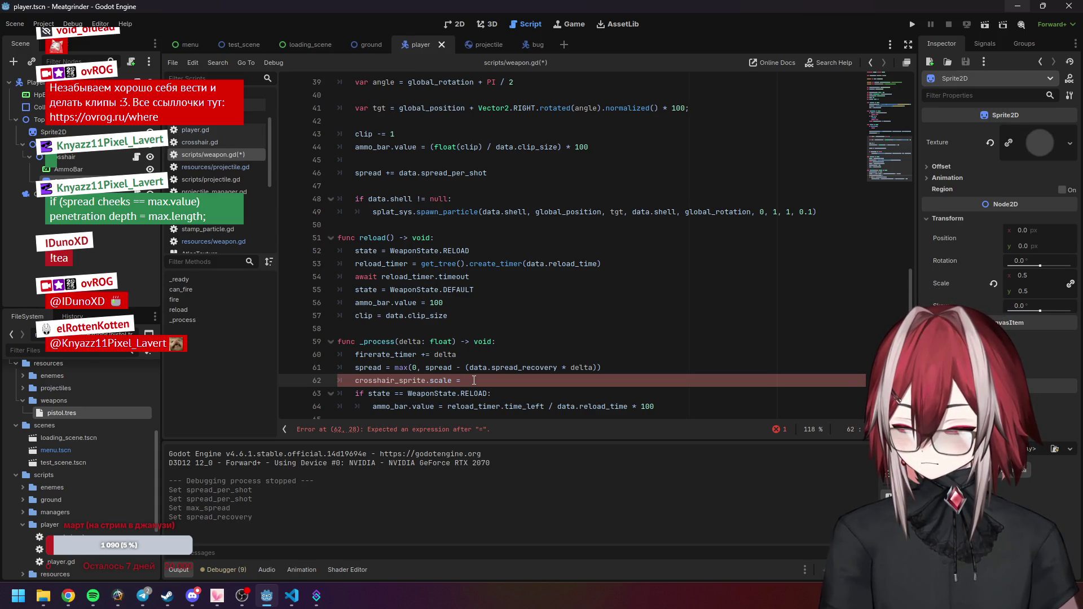
pyautogui.write('l')
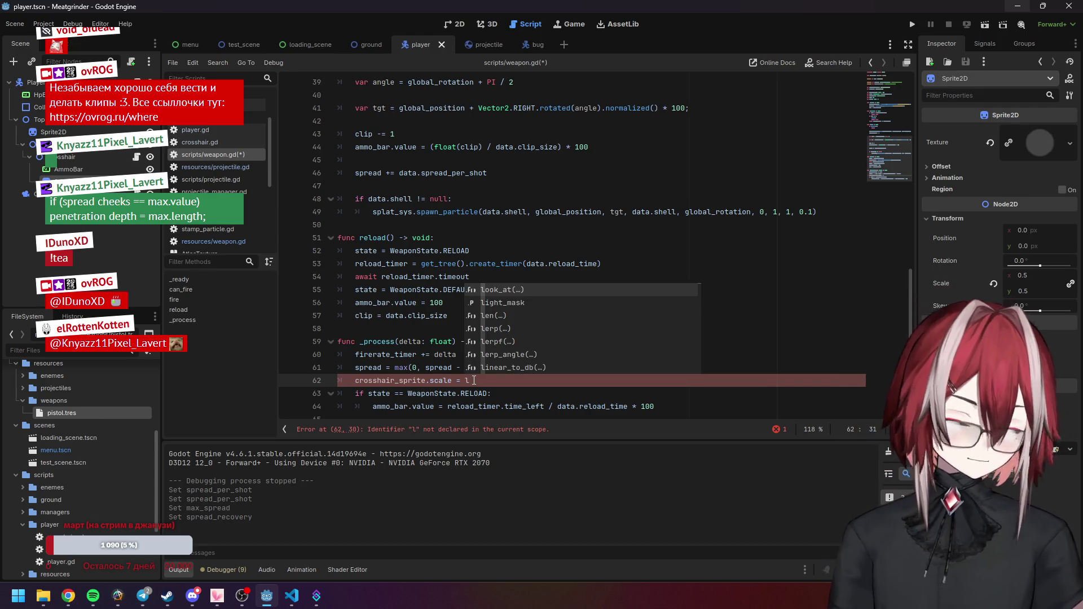
pyautogui.write('erp(')
pyautogui.press('Return')
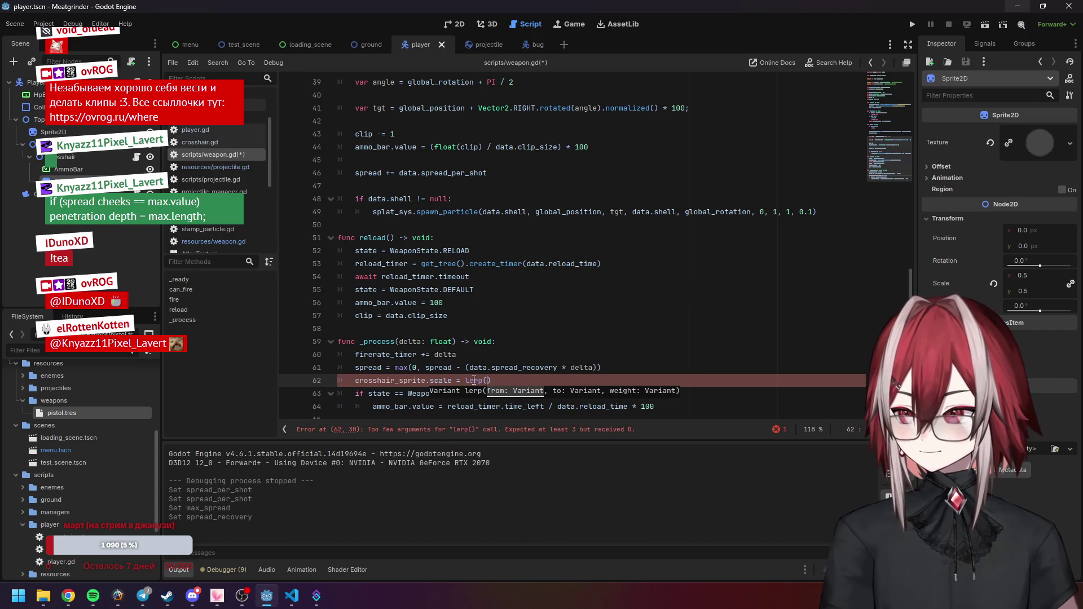
pyautogui.write('data.')
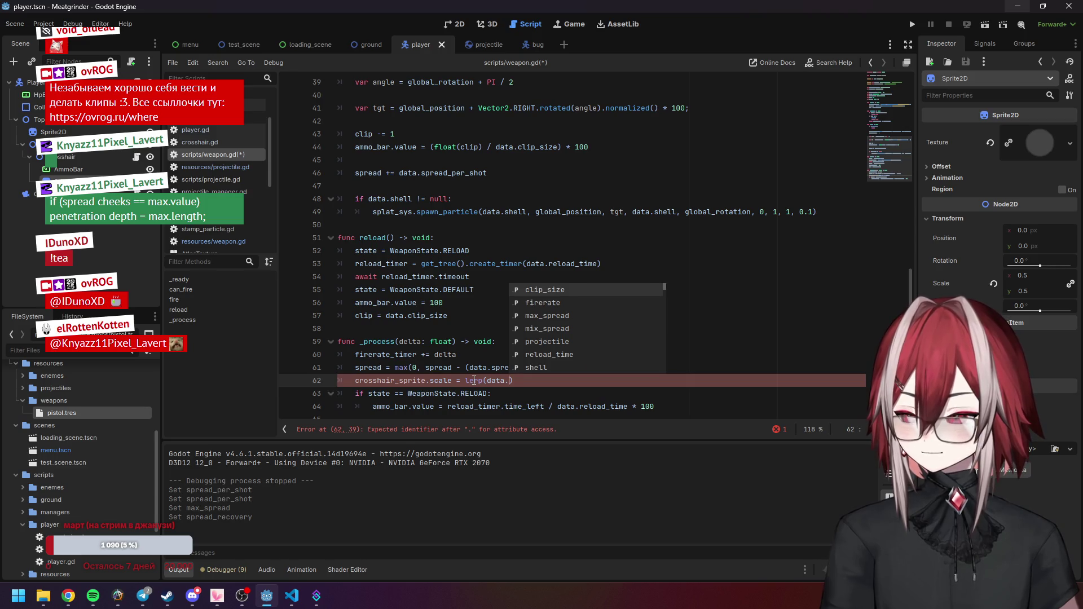
pyautogui.write('mix_spre')
pyautogui.press('BackSpace')
pyautogui.press('BackSpace')
pyautogui.press('BackSpace')
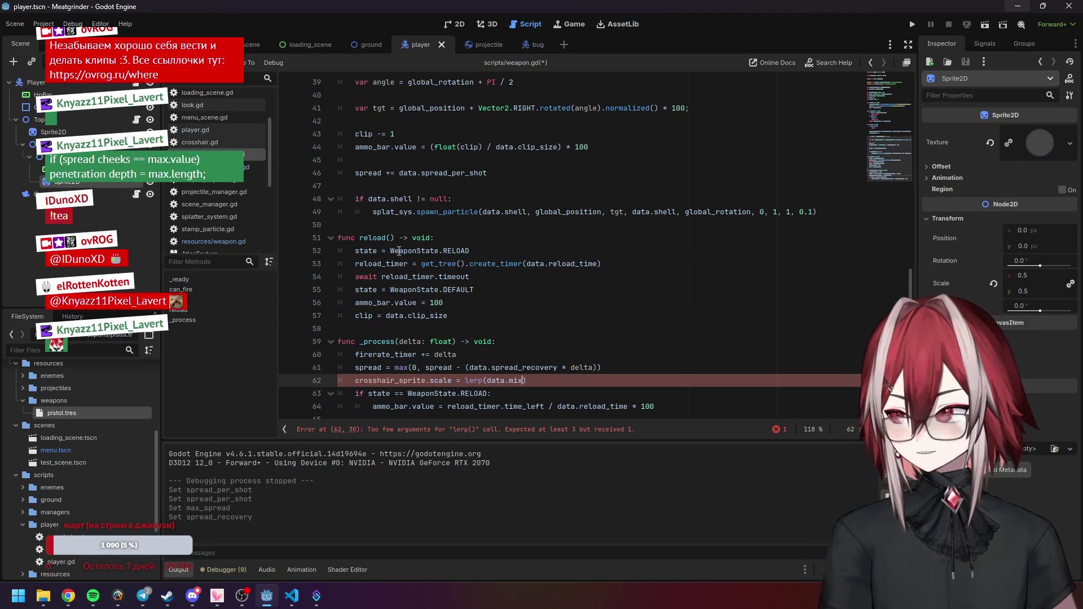
pyautogui.scroll(-2, 234, 233)
# Rename mix_spread to min_spread in resources/weapon.gd, then return to scripts/weapon.gd.
pyautogui.click(225, 201)
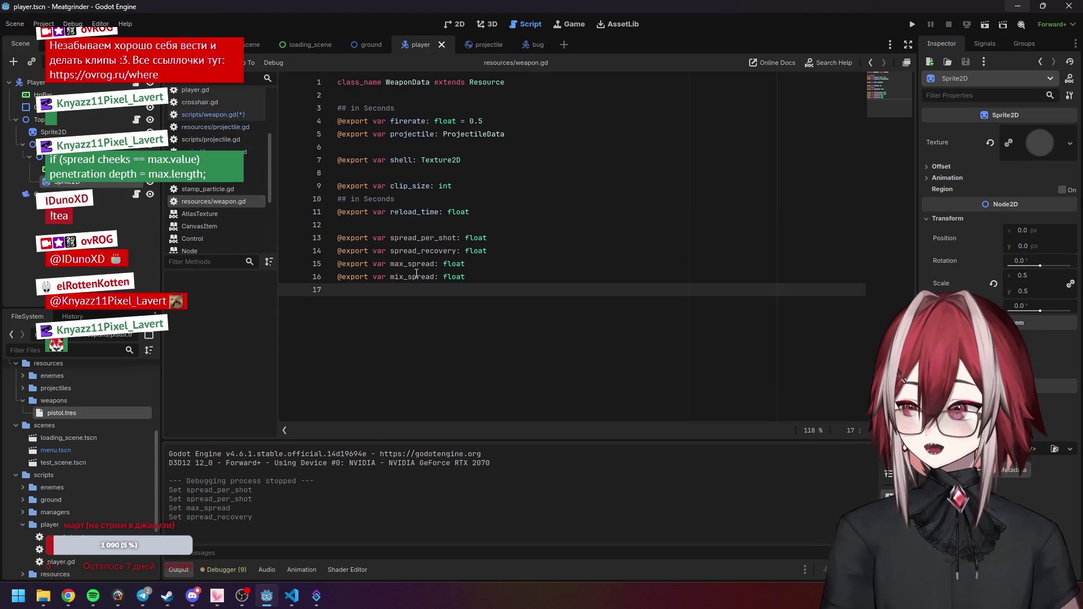
pyautogui.click(398, 276)
pyautogui.press('Delete')
pyautogui.write('n')
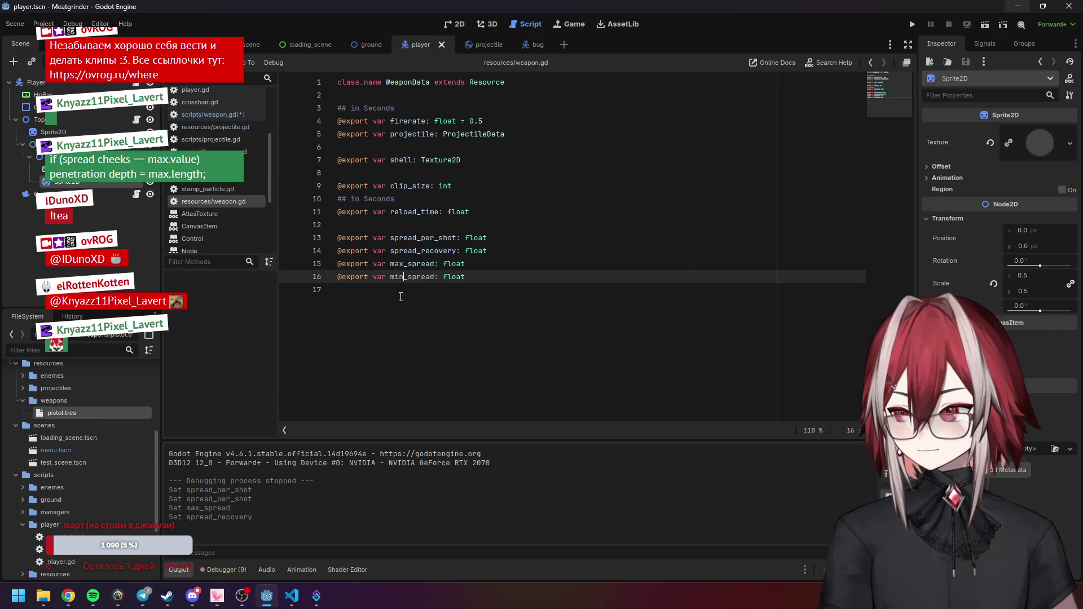
pyautogui.press('Up')
pyautogui.press('Up')
pyautogui.press('End')
pyautogui.press('Down')
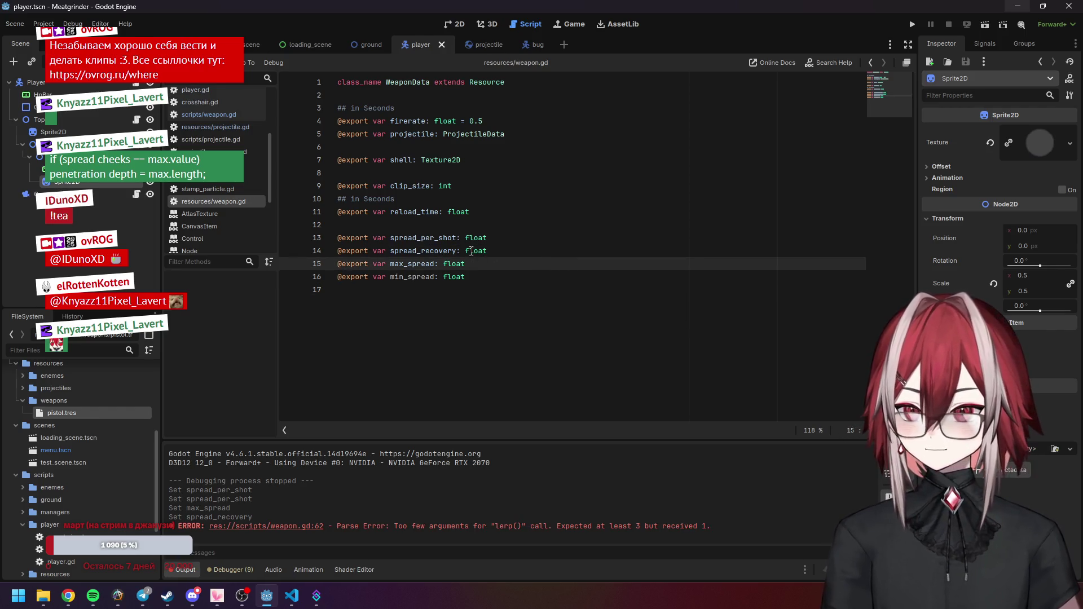
pyautogui.click(218, 118)
pyautogui.scroll(-1, 507, 360)
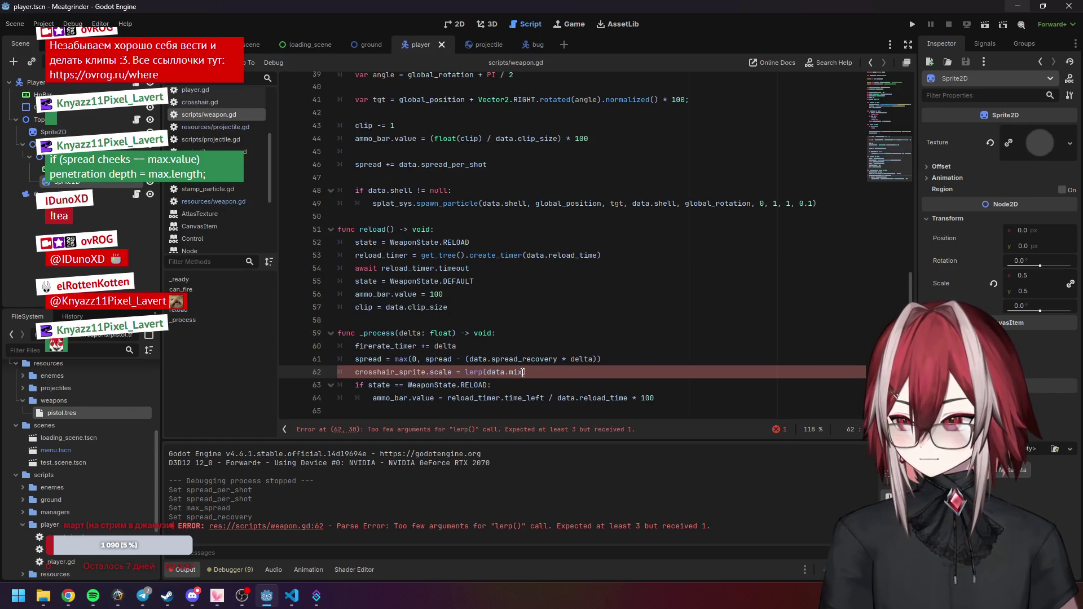
# Complete line 62 as 'lerp(data.min_spread, data.max_spread, spread)'.
pyautogui.press('BackSpace')
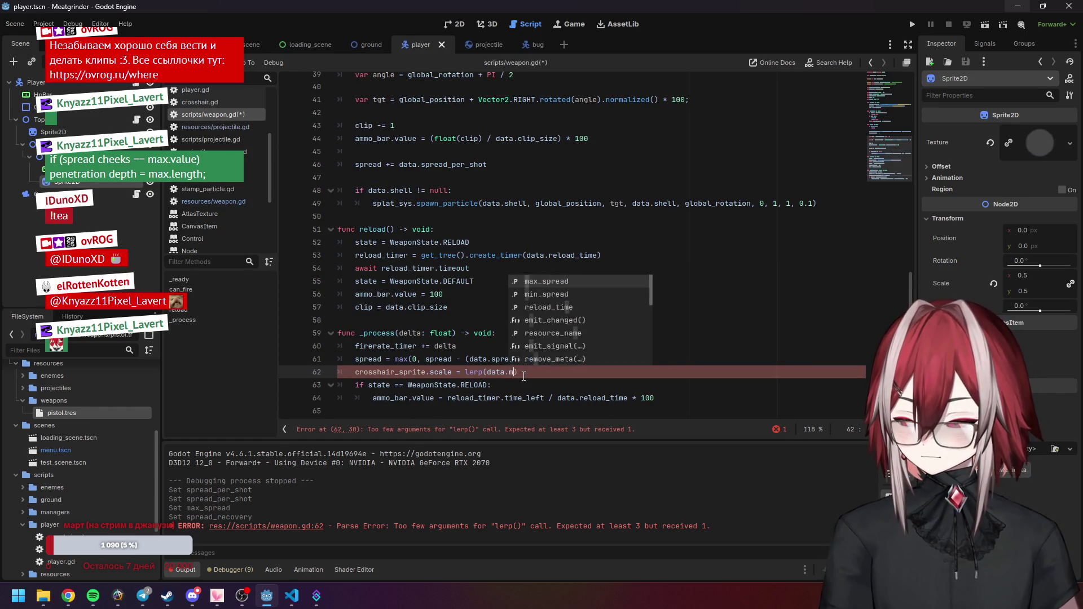
pyautogui.press('Return')
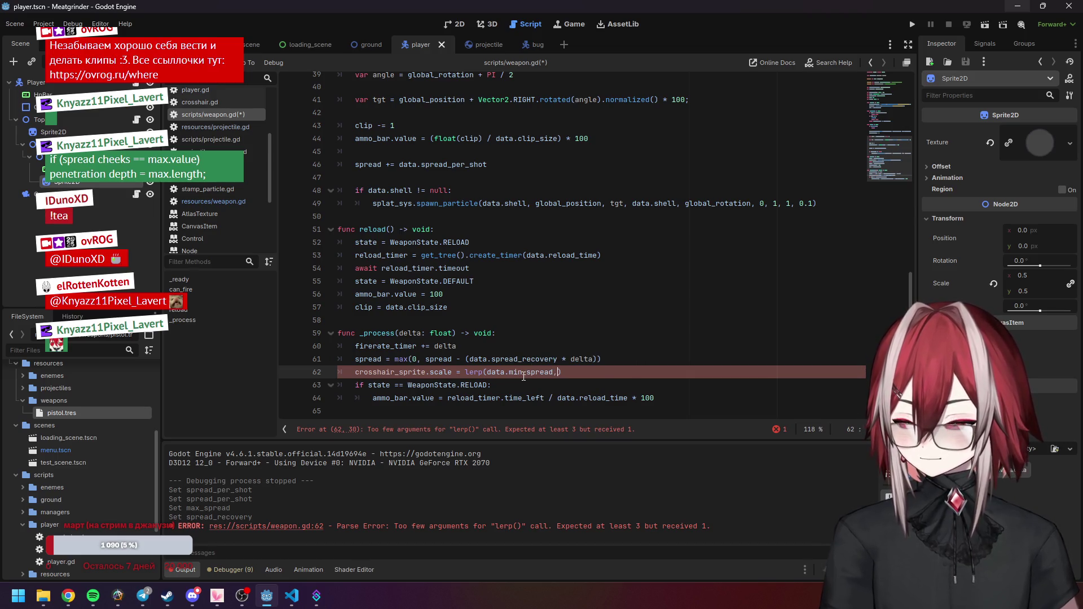
pyautogui.write(',')
pyautogui.write(' data.')
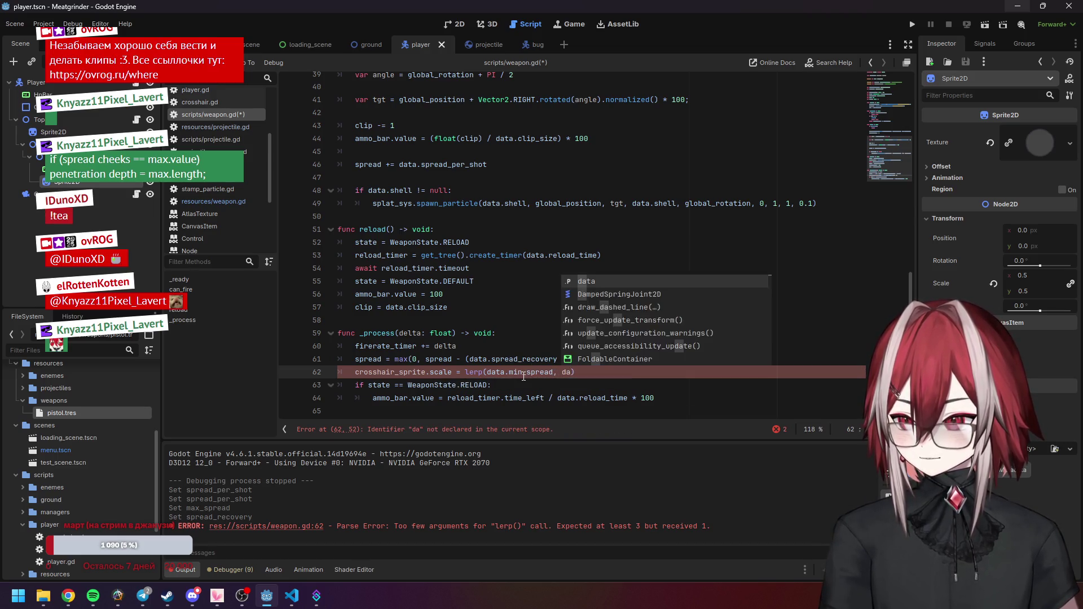
pyautogui.write('ma')
pyautogui.press('Return')
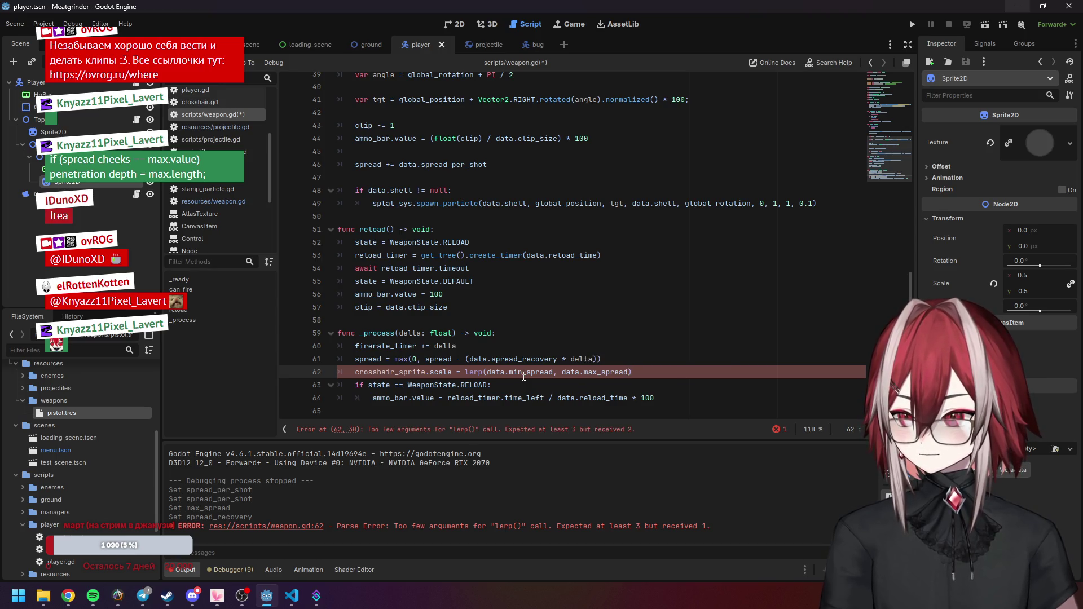
pyautogui.write('sp')
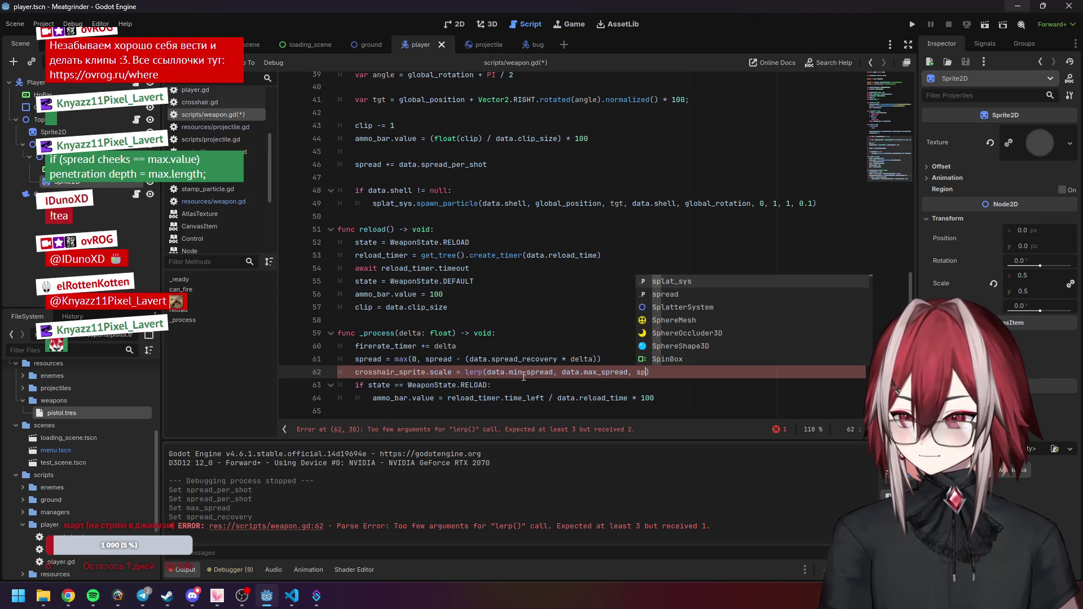
pyautogui.press('Return')
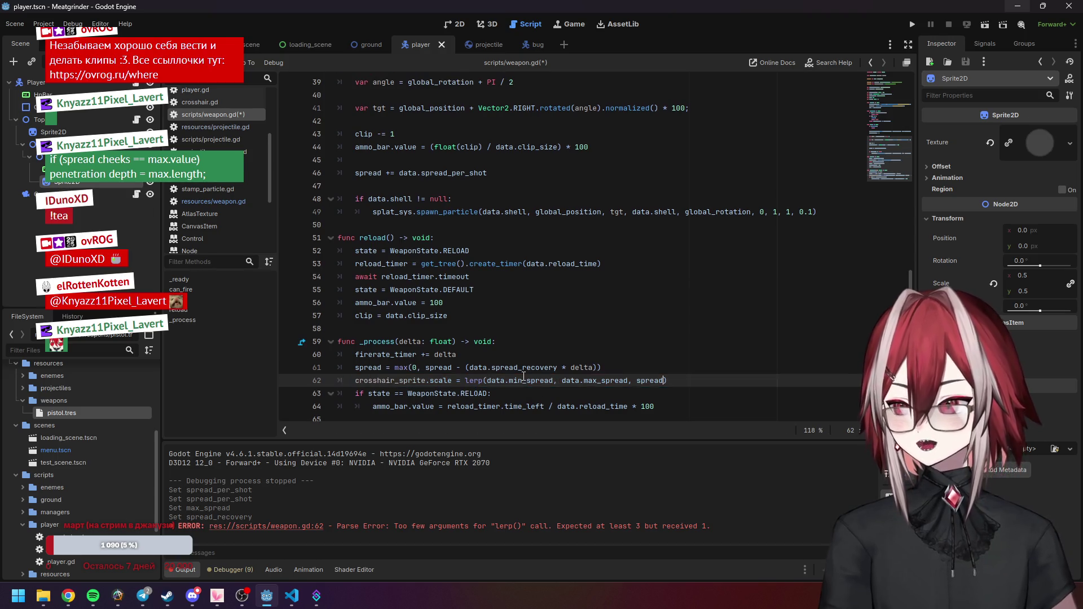
pyautogui.moveTo(476, 380)
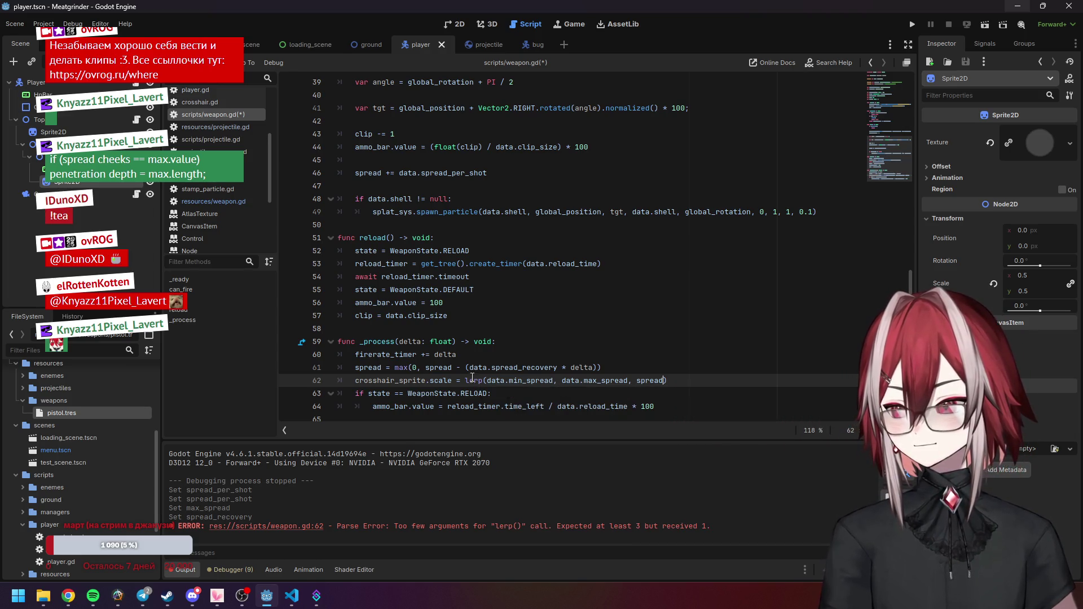
# Delete the lerp call, leaving 'crosshair_sprite.scale ='.
pyautogui.doubleClick(646, 380)
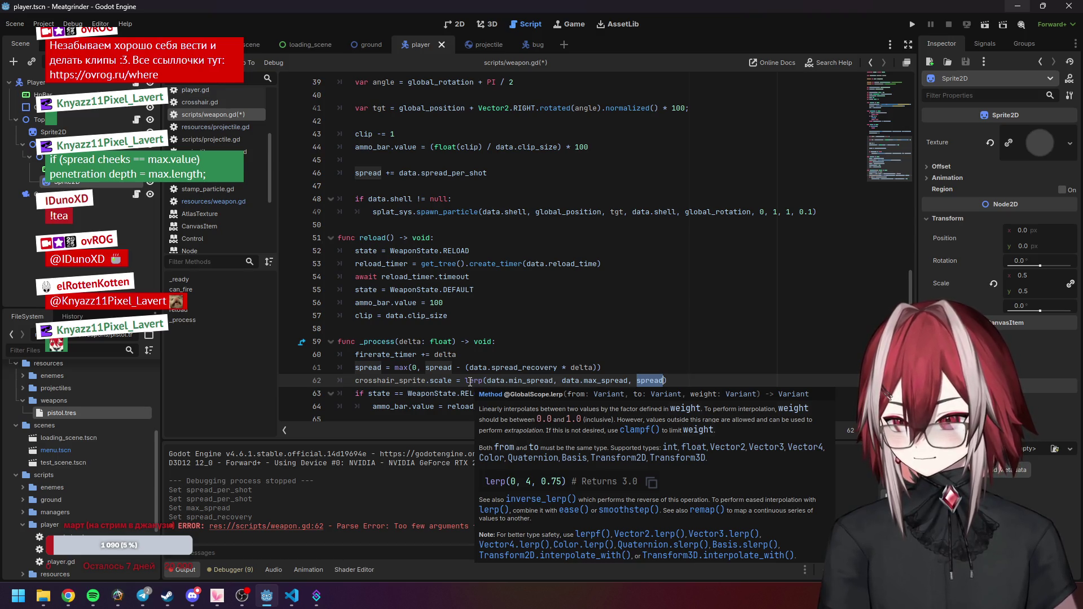
pyautogui.moveTo(465, 380); pyautogui.dragTo(681, 382)
pyautogui.press('BackSpace')
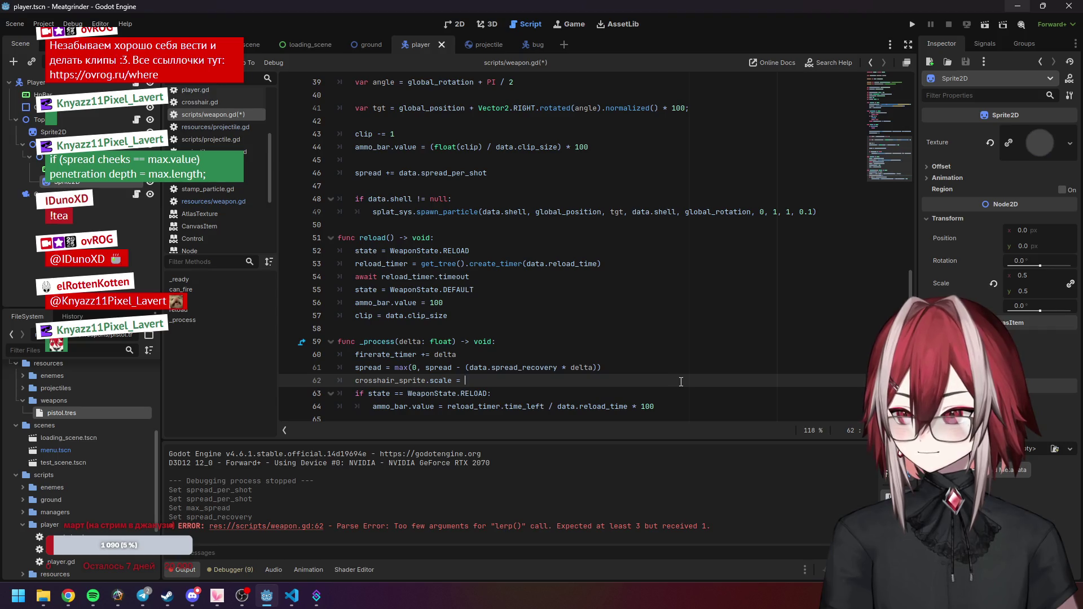
# Insert inverse_lerp with data.min_spread as its first argument.
pyautogui.write('sle')
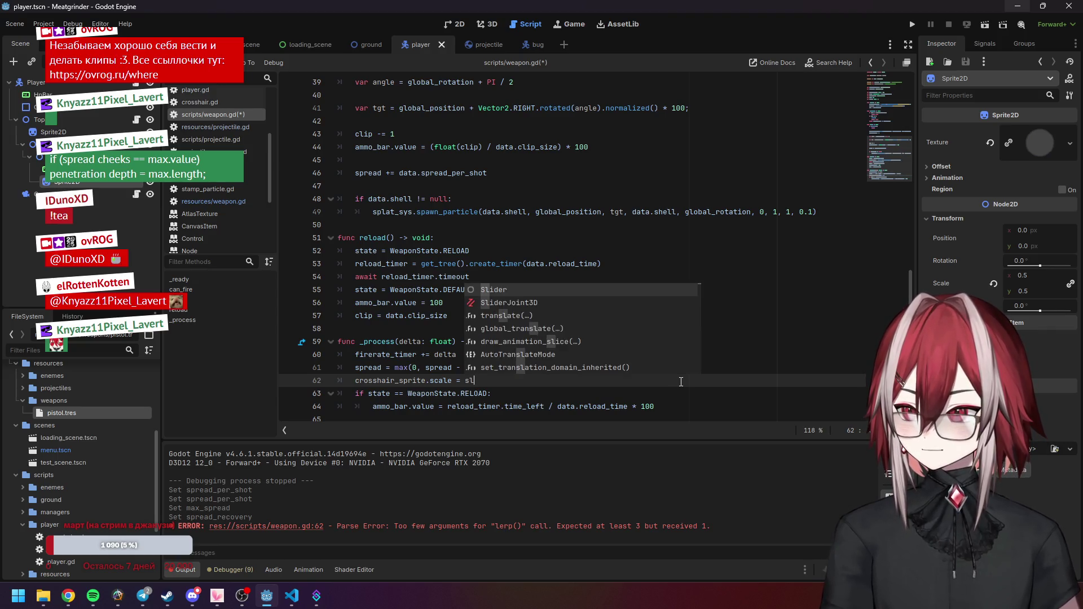
pyautogui.write('rp')
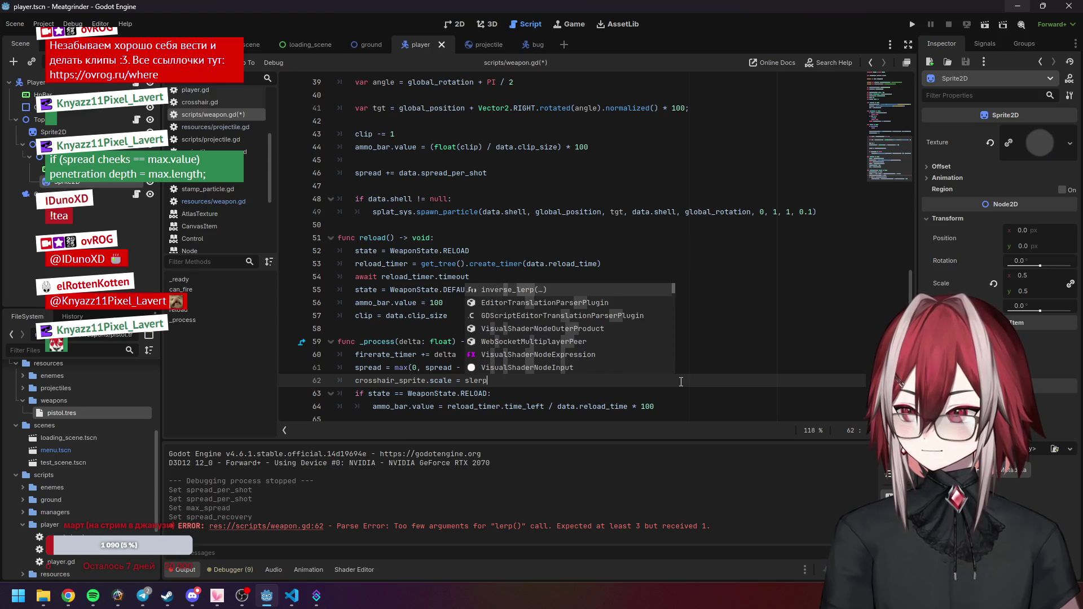
pyautogui.press('Return')
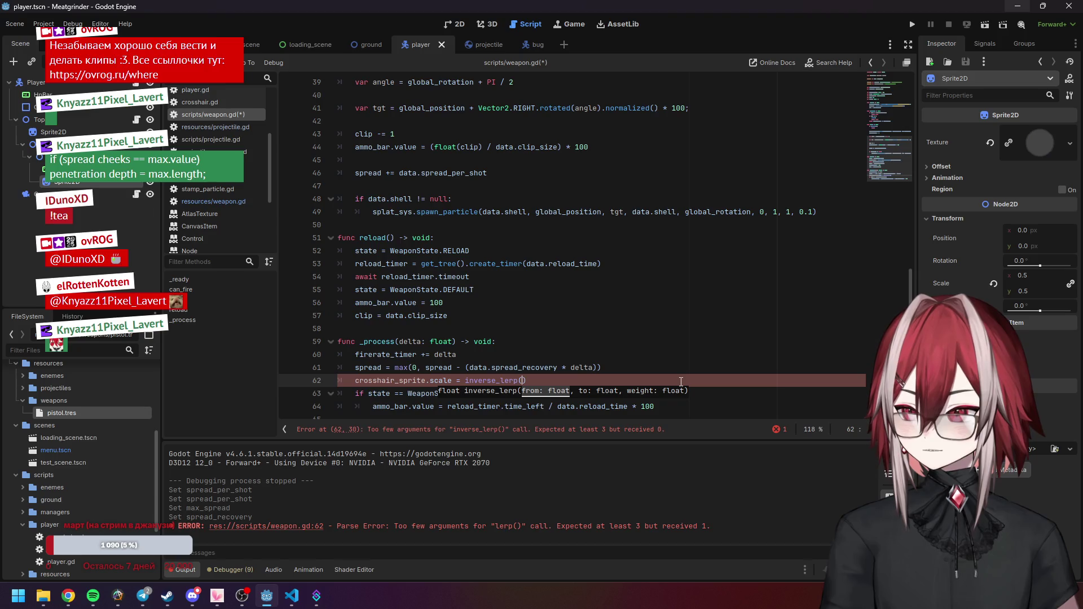
pyautogui.click(682, 342)
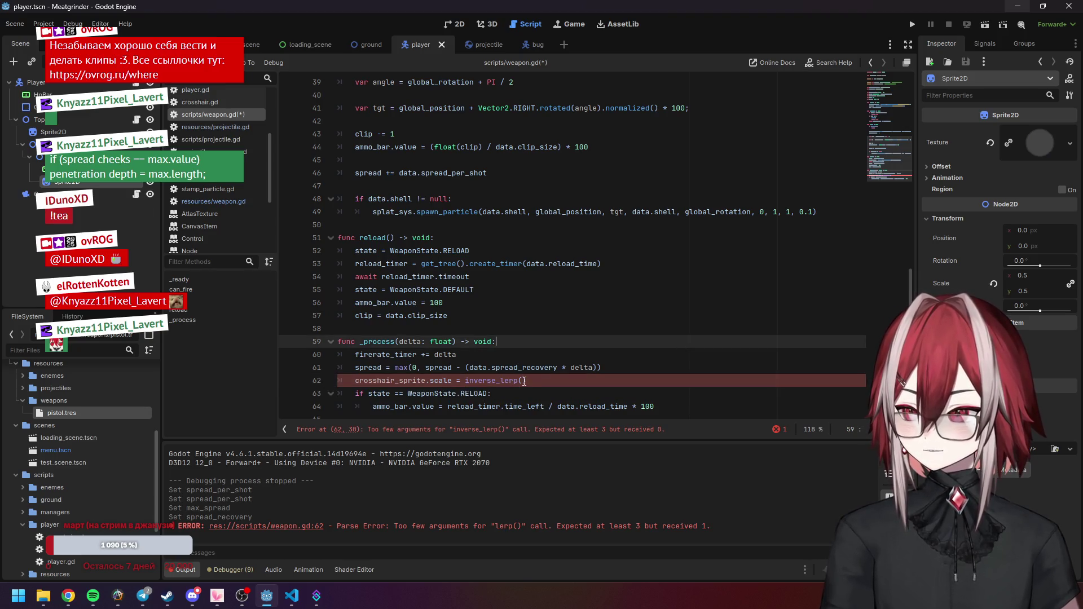
pyautogui.moveTo(506, 382)
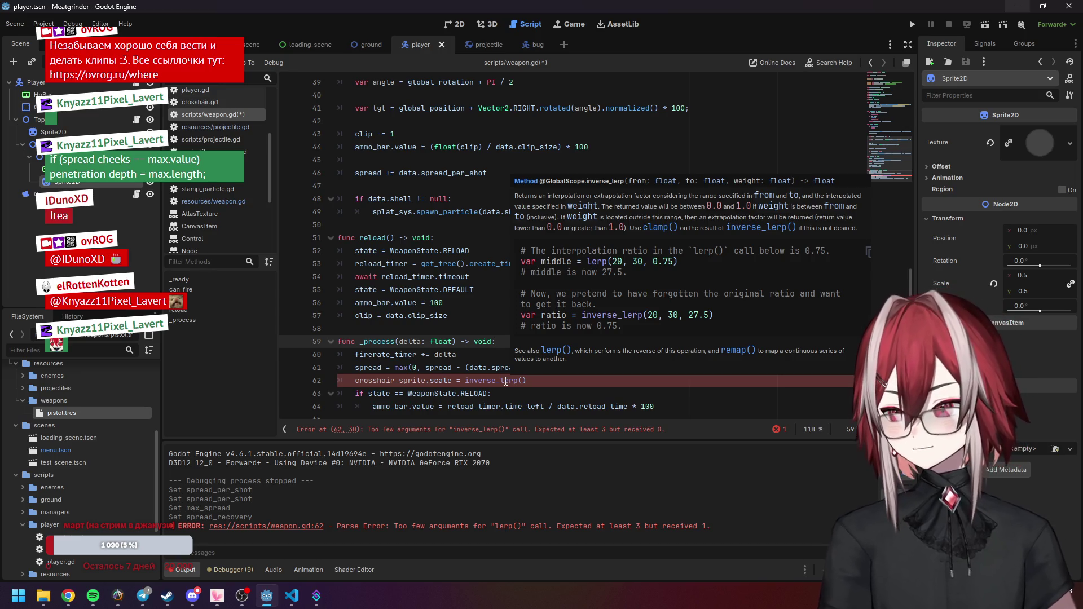
pyautogui.click(523, 380)
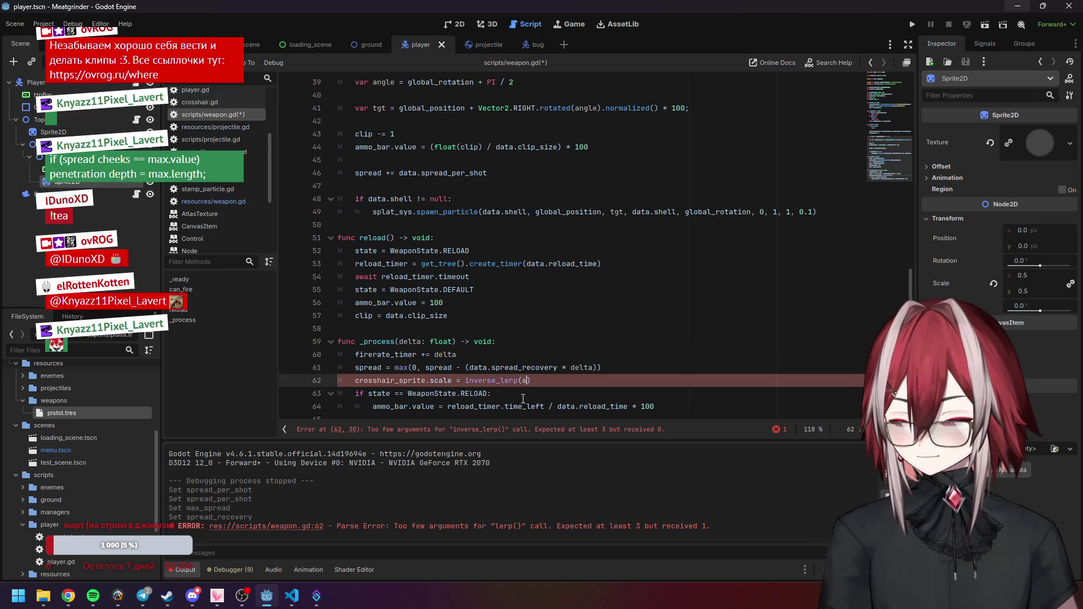
pyautogui.press('BackSpace')
pyautogui.write('data.spre')
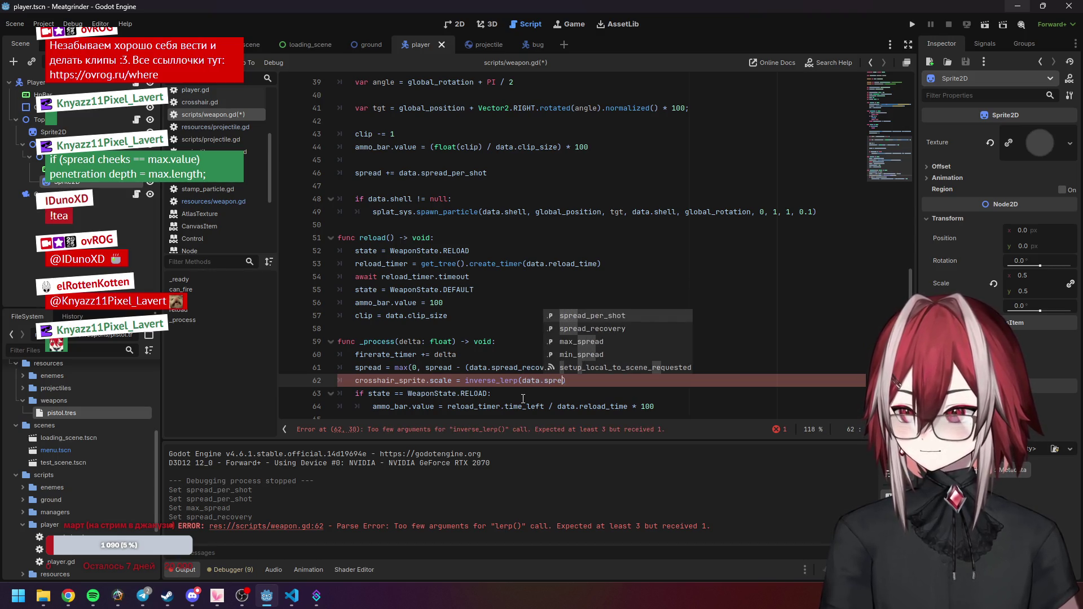
pyautogui.press('Down')
pyautogui.press('Down')
pyautogui.press('Down')
pyautogui.press('Return')
# Add data.max_spread and spread as the remaining inverse_lerp arguments.
pyautogui.write(', data.s')
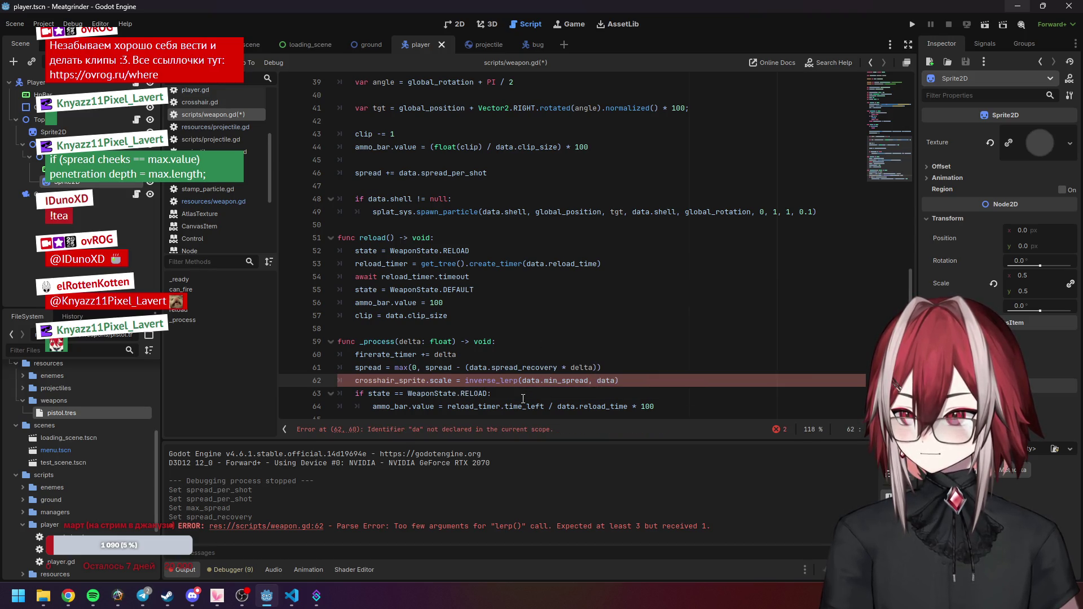
pyautogui.write('p')
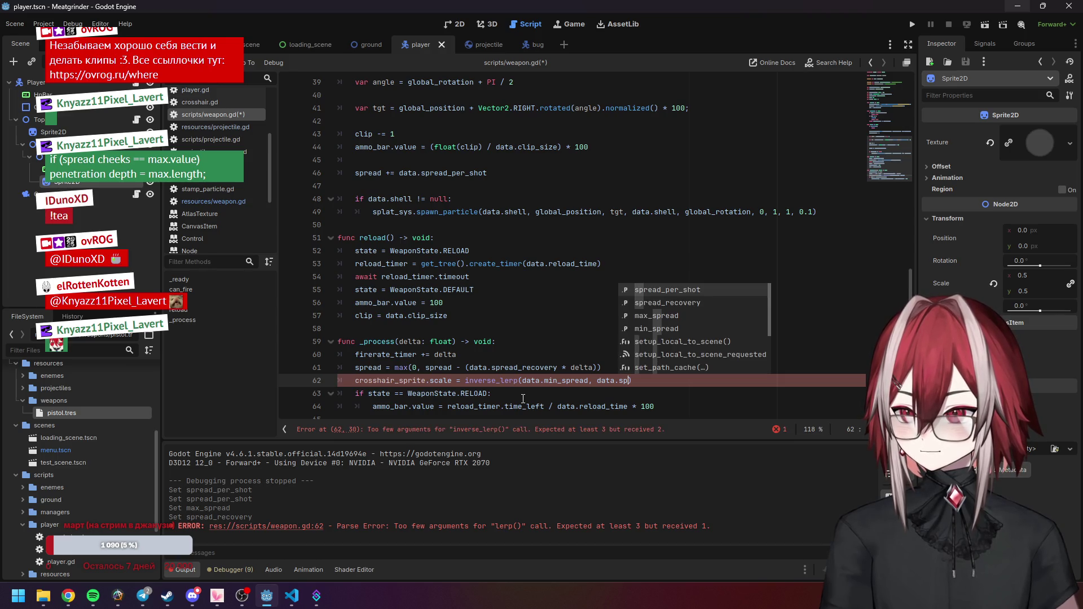
pyautogui.press('Down')
pyautogui.press('Down')
pyautogui.press('Down')
pyautogui.press('Up')
pyautogui.press('Return')
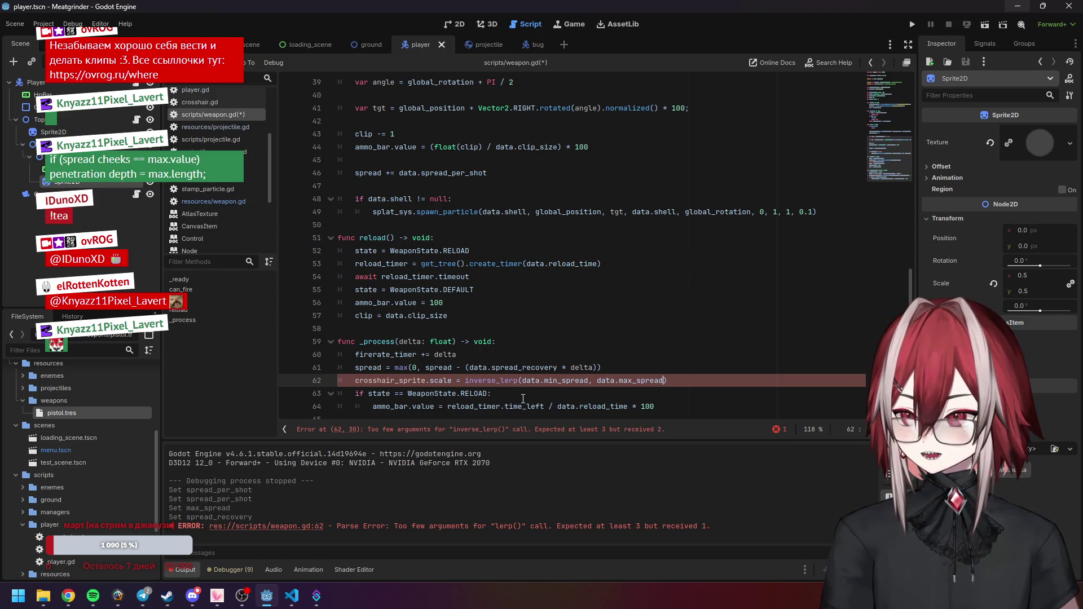
pyautogui.write('sp')
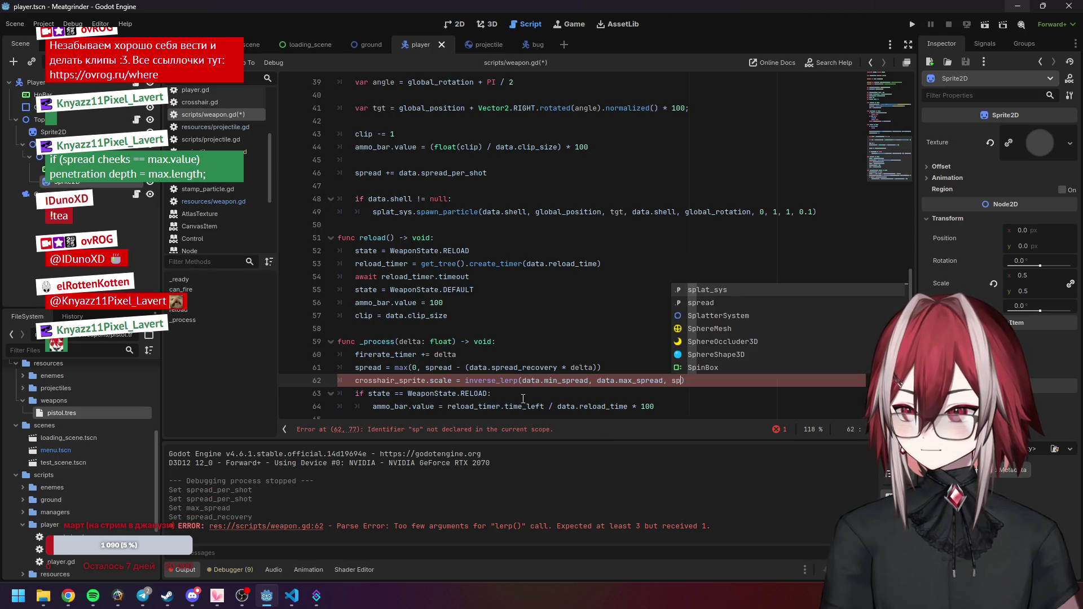
pyautogui.press('Down')
pyautogui.press('Return')
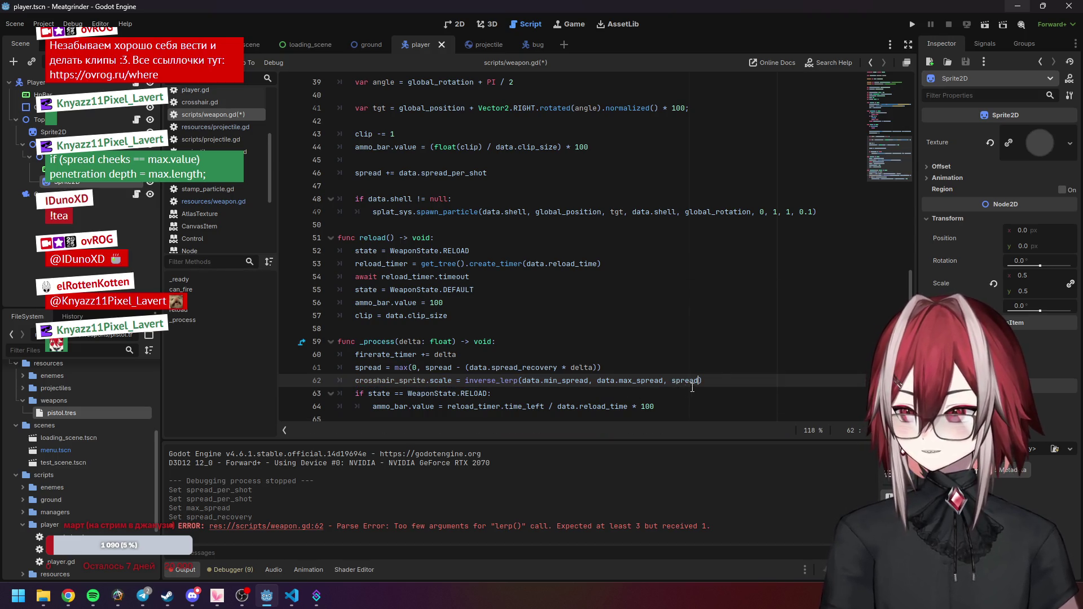
pyautogui.write('*')
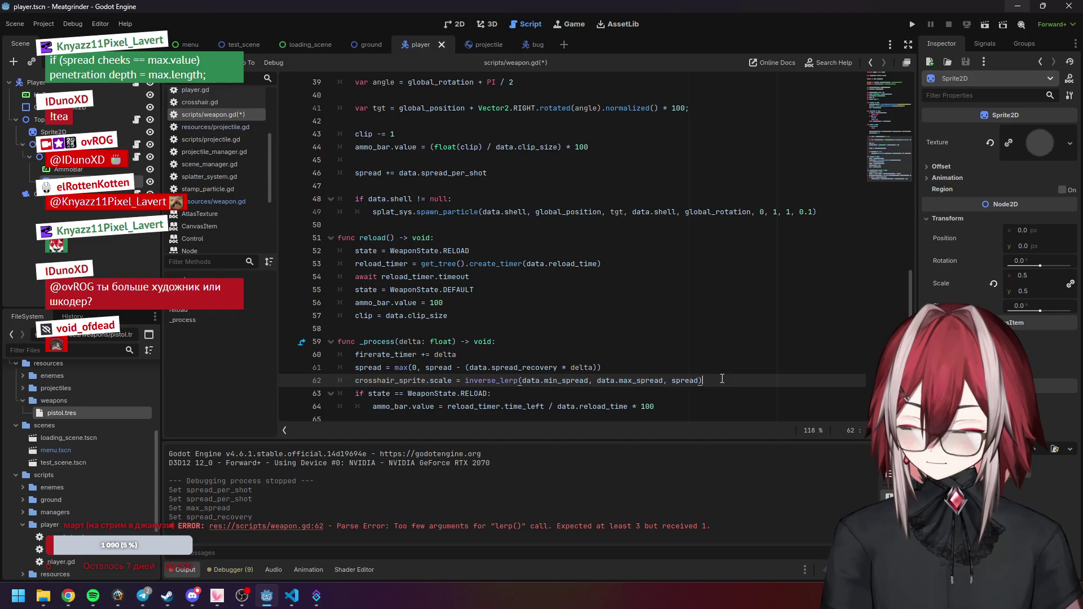
pyautogui.write('=')
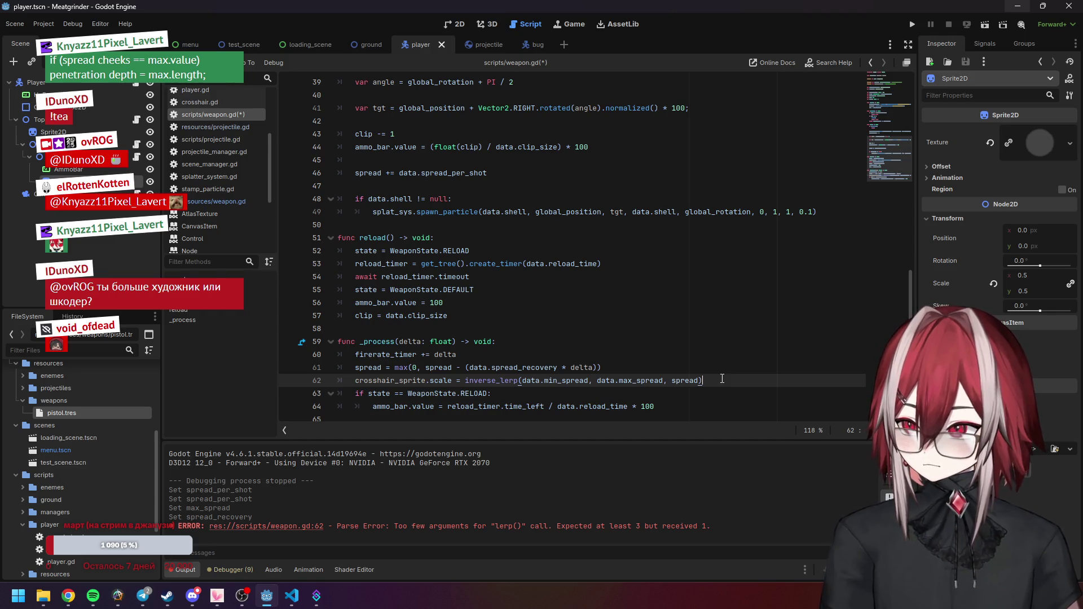
pyautogui.write('1')
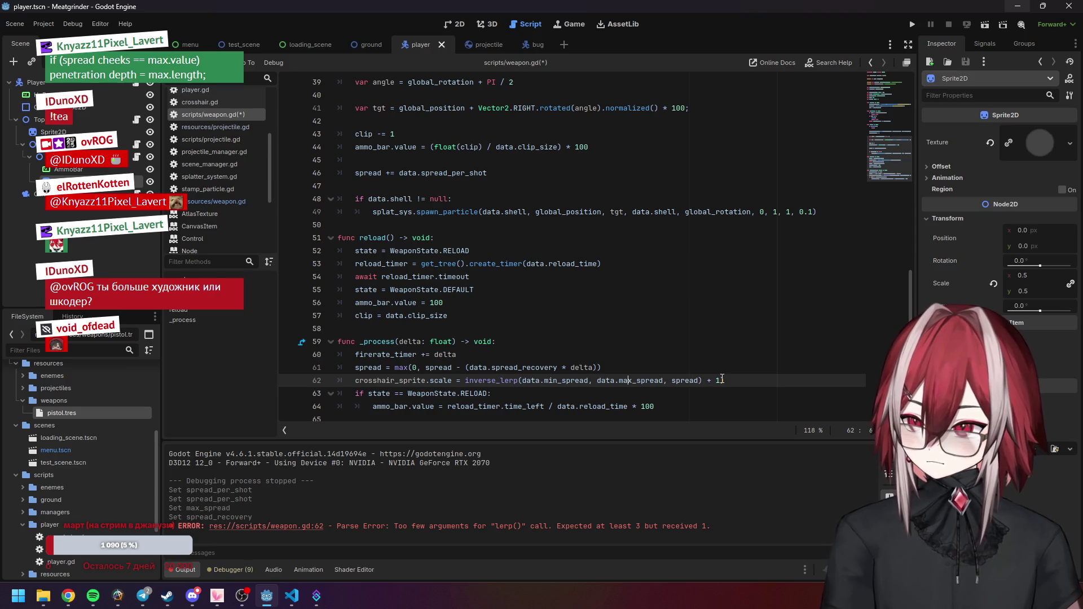
# Wrap the inverse_lerp call on line 62 in parentheses and save weapon.gd.
pyautogui.press('Left')
pyautogui.press('Left')
pyautogui.press('Left')
pyautogui.write('(')
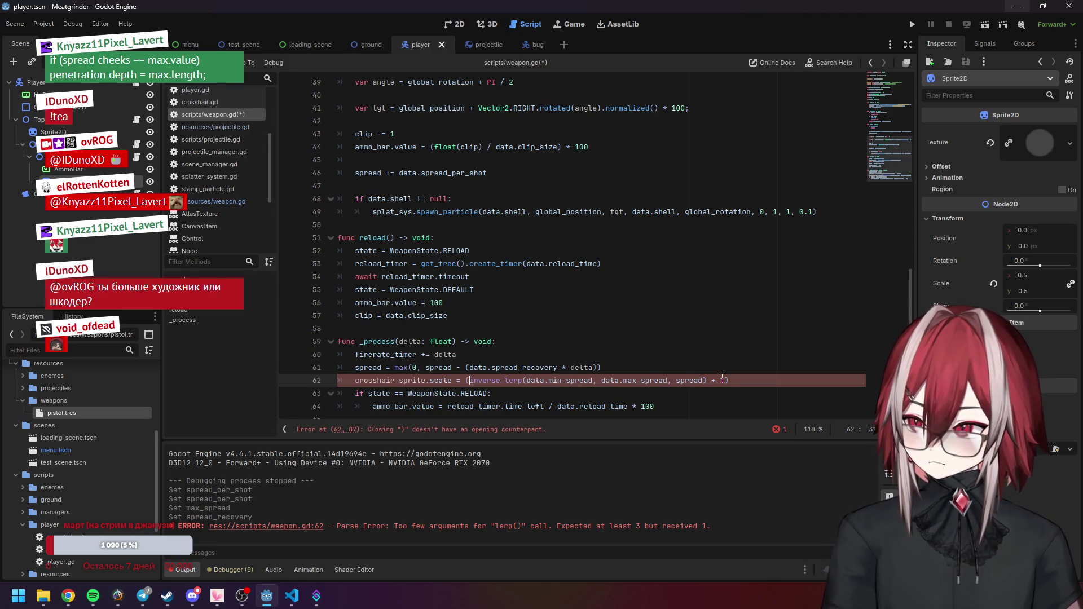
pyautogui.press('Right')
pyautogui.press('Right')
pyautogui.press('Right')
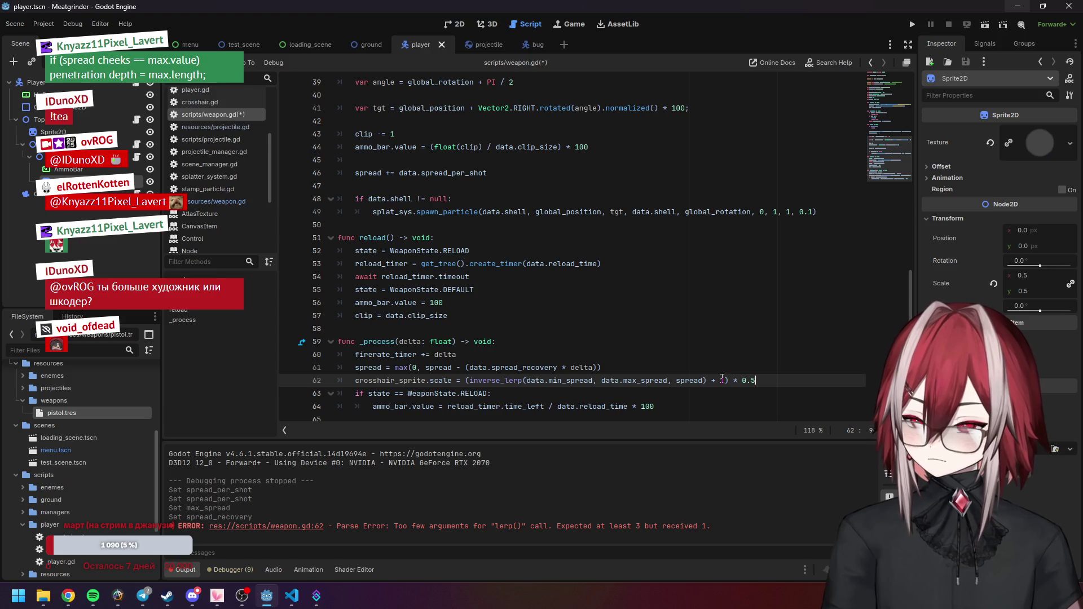
pyautogui.hotkey('ctrl', 's')
# Review lines 57–60 of _process, then launch the game to test crosshair scaling.
pyautogui.click(708, 341)
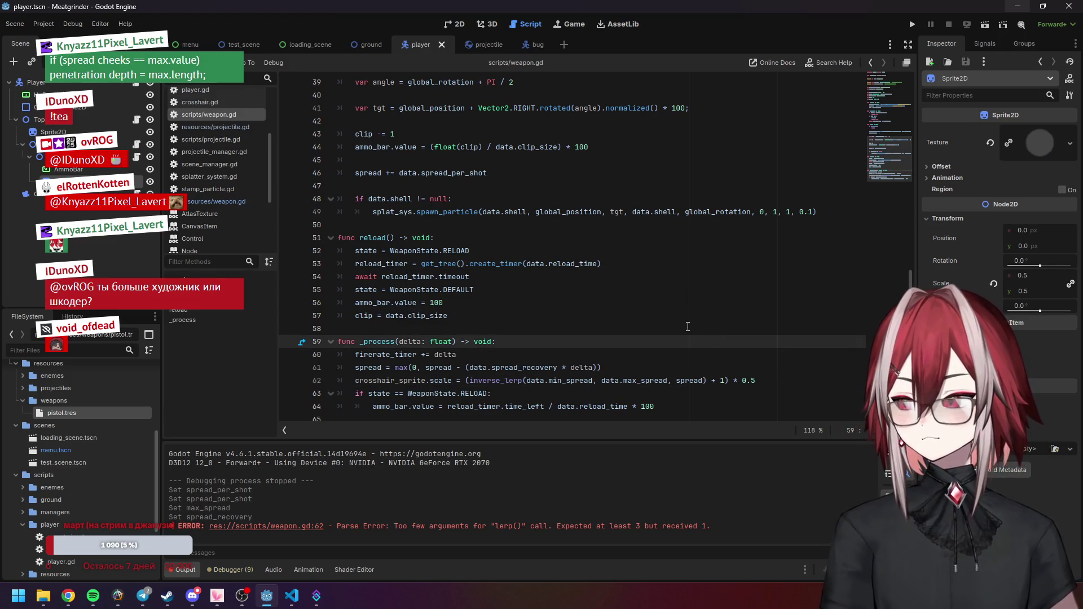
pyautogui.click(707, 313)
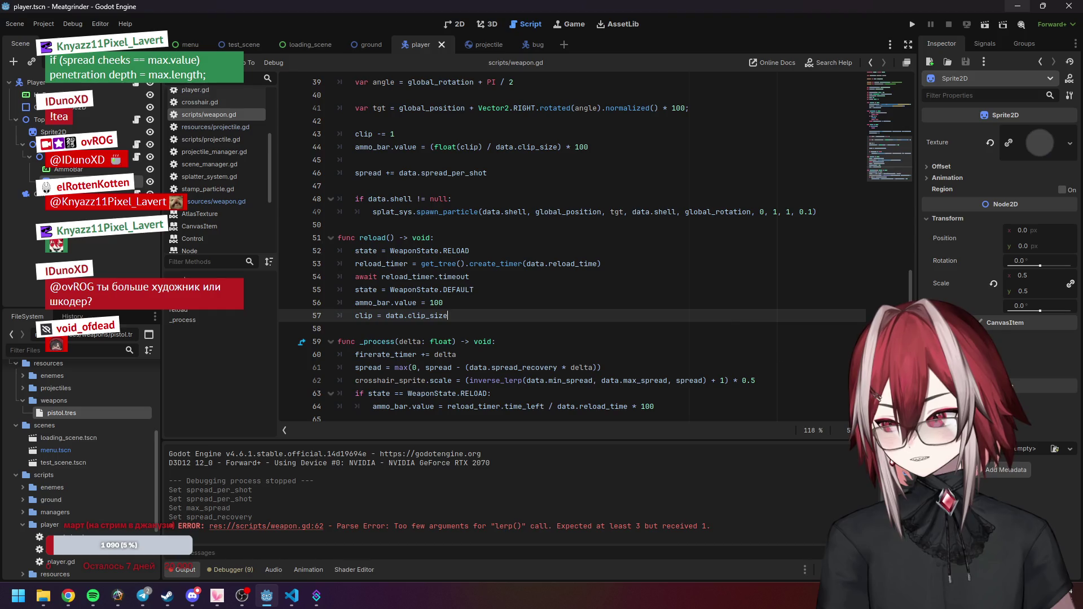
pyautogui.click(704, 355)
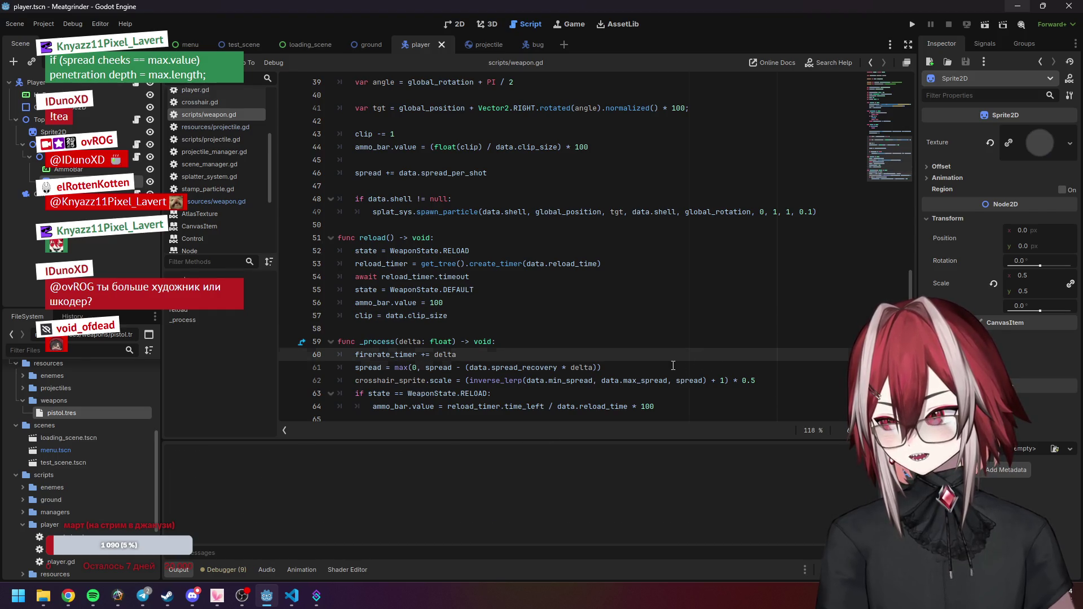
pyautogui.click(913, 23)
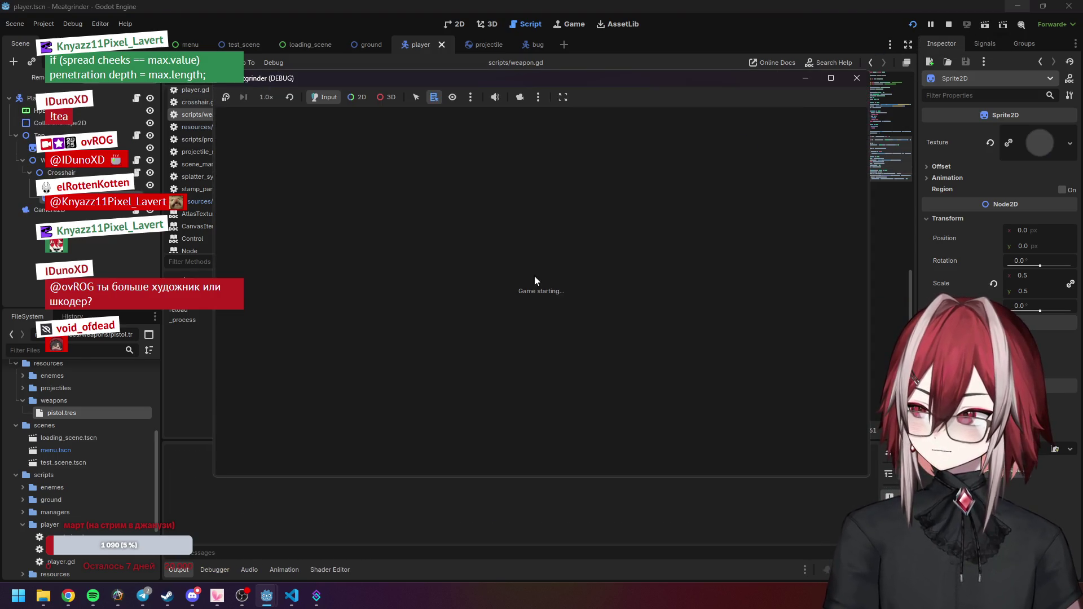
# Stop the run that failed assigning a float to scale, and select line 62's scale expression.
pyautogui.write('dd')
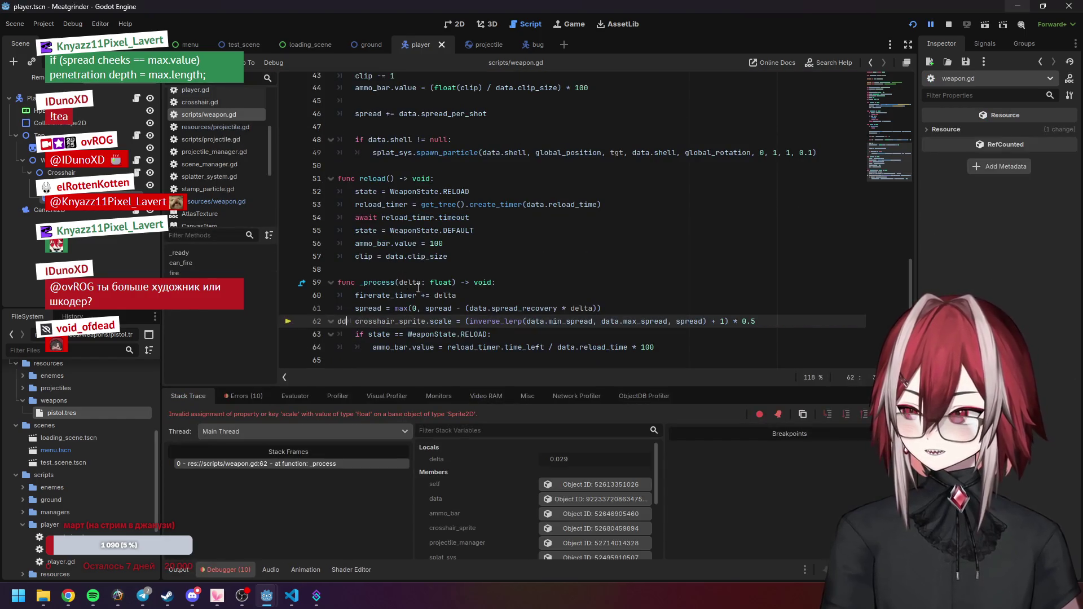
pyautogui.press('BackSpace')
pyautogui.press('BackSpace')
pyautogui.click(631, 288)
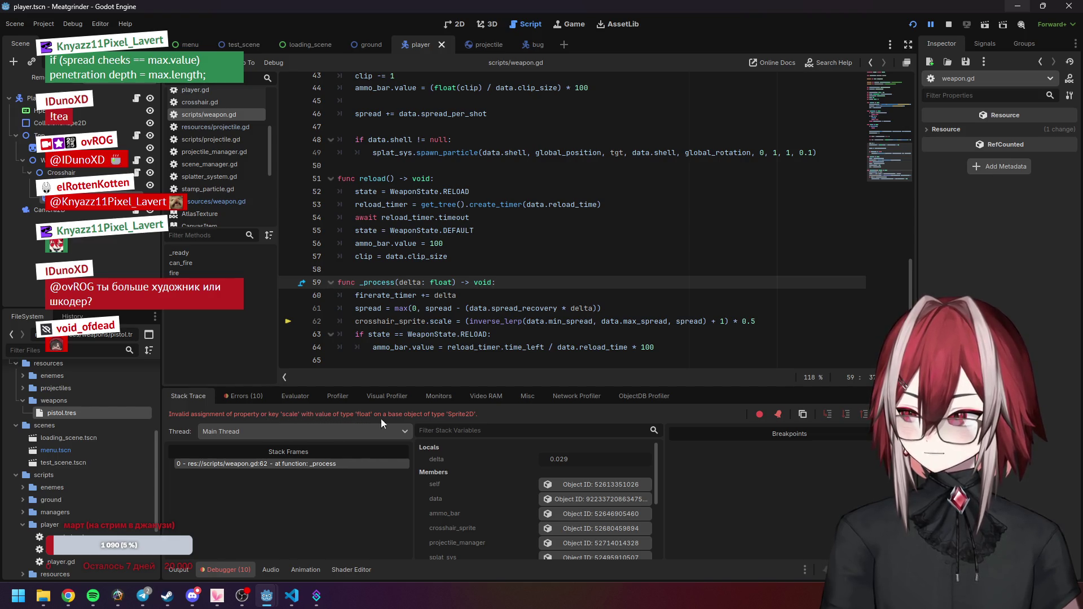
pyautogui.click(948, 24)
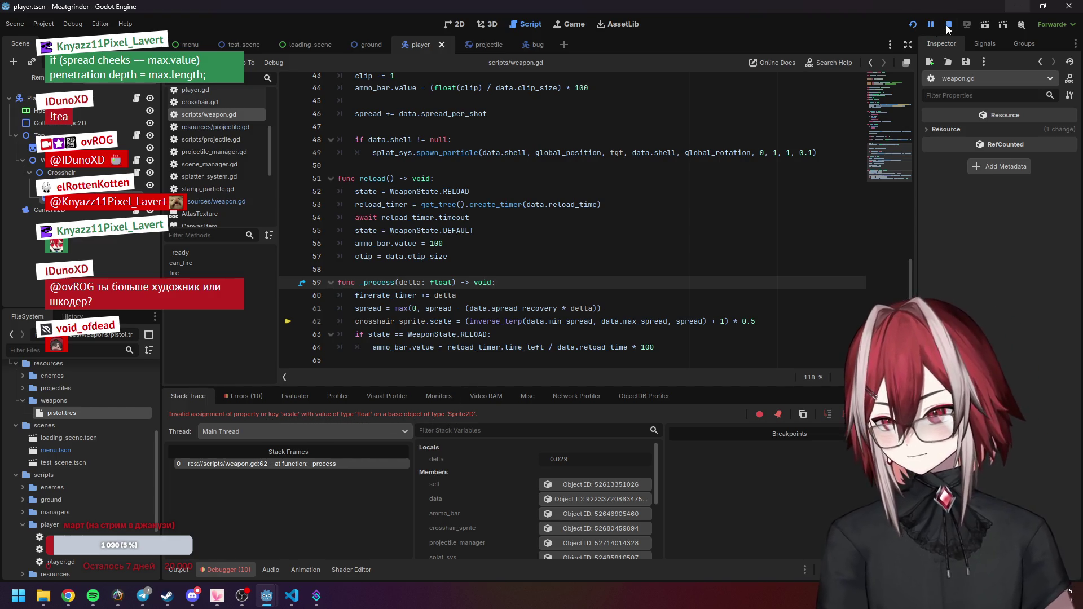
pyautogui.moveTo(463, 322); pyautogui.dragTo(756, 323)
pyautogui.hotkey('ctrl', 'c')
pyautogui.click(679, 308)
# Add a 'var cs =' line holding the pasted scale expression above the scale assignment.
pyautogui.press('Return')
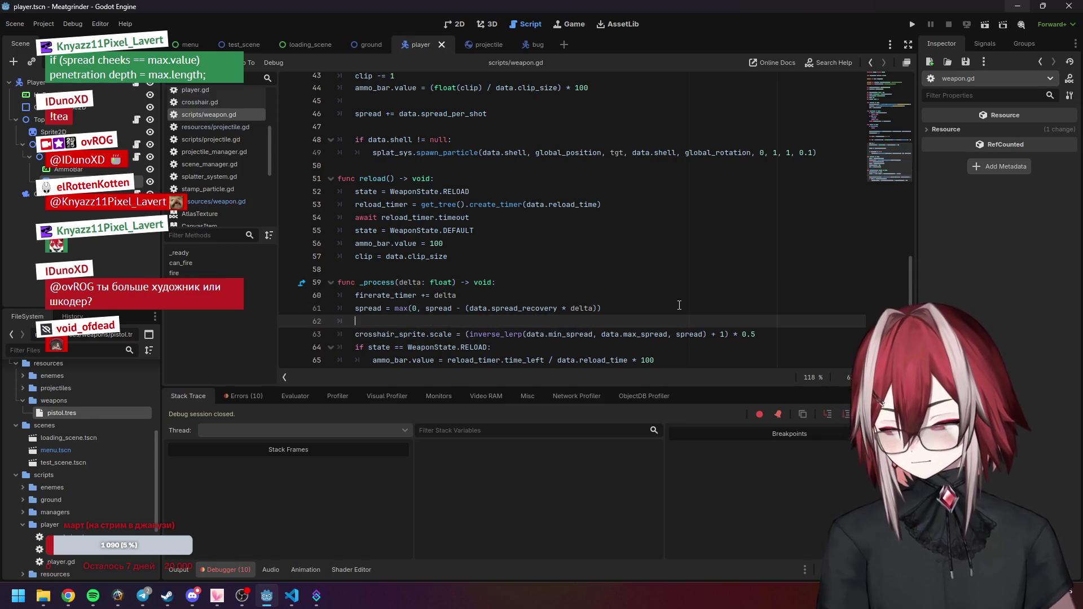
pyautogui.write('const s')
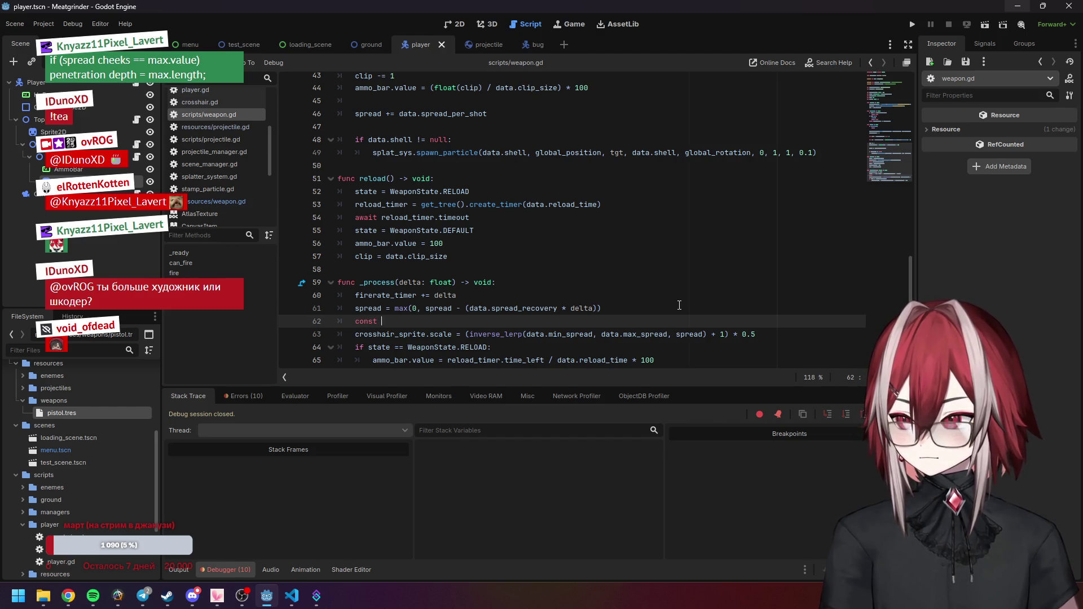
pyautogui.hotkey('ctrl', 'v')
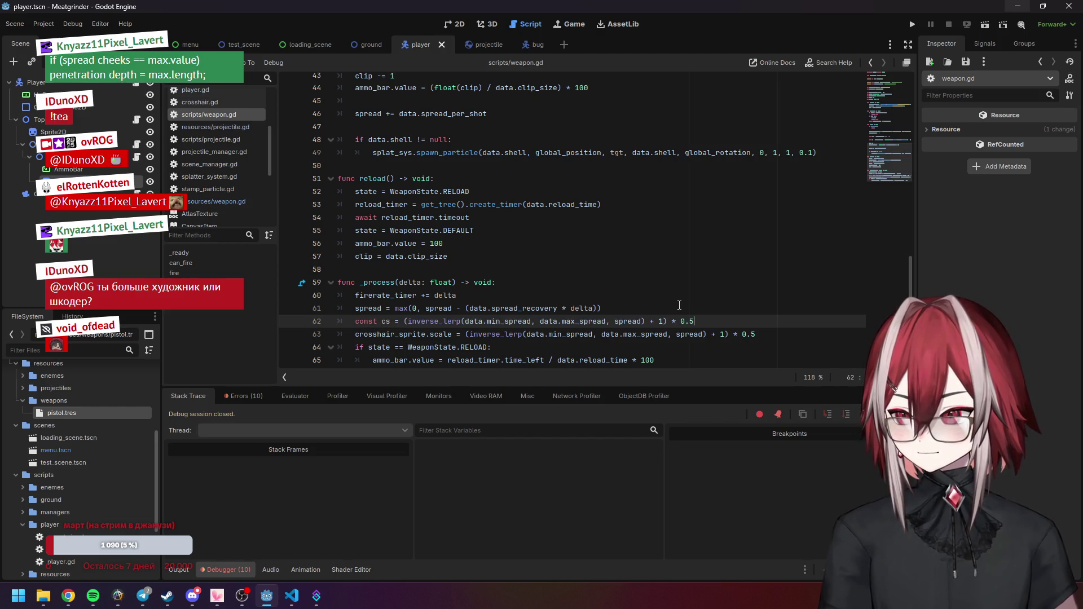
pyautogui.scroll(1, 410, 320)
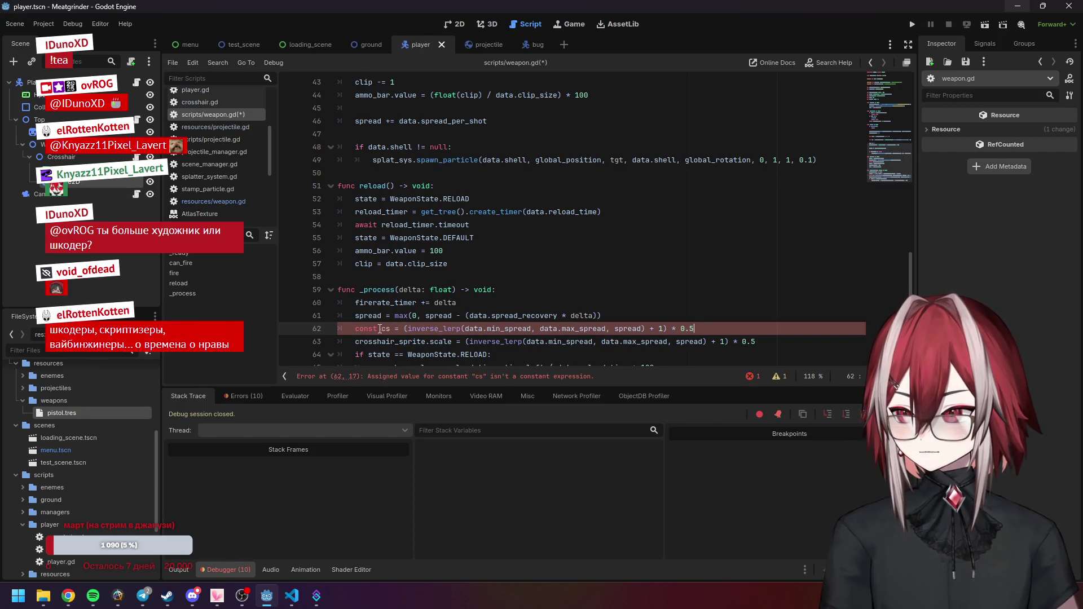
pyautogui.doubleClick(364, 329)
pyautogui.write('var')
pyautogui.click(547, 276)
pyautogui.click(376, 329)
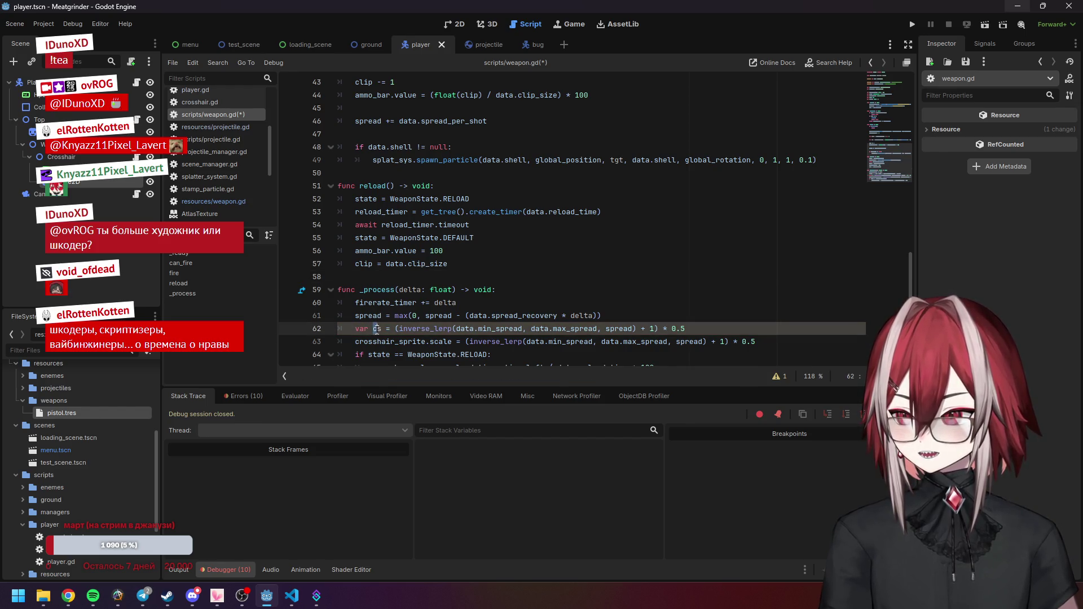
# Change the scale assignment to Vector2(cs, cs) and launch the game with F5.
pyautogui.press('Down')
pyautogui.press('Down')
pyautogui.press('End')
pyautogui.moveTo(469, 340); pyautogui.dragTo(807, 341)
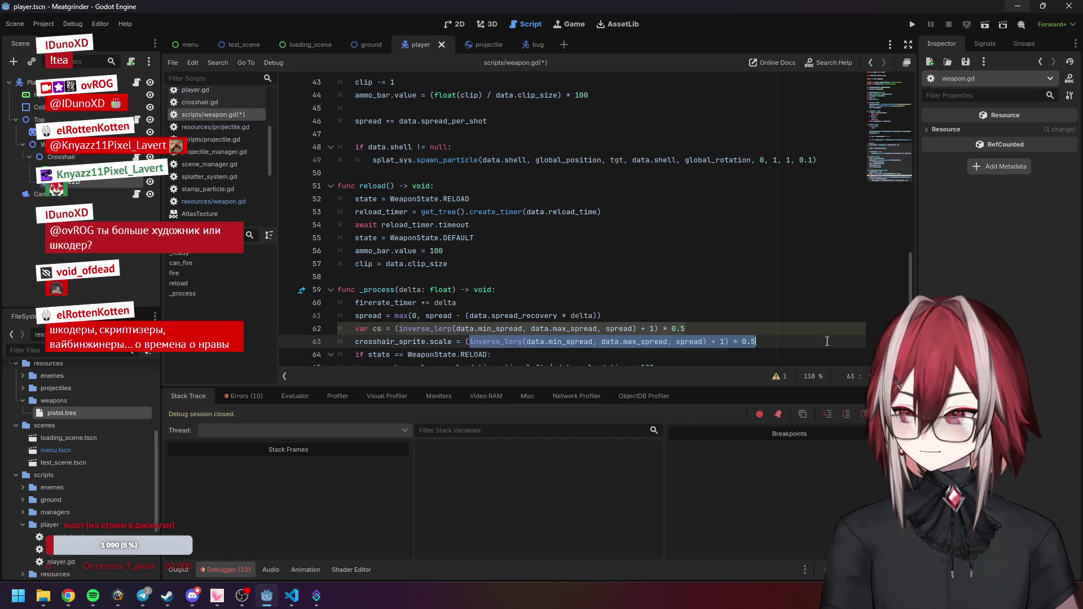
pyautogui.write('ve')
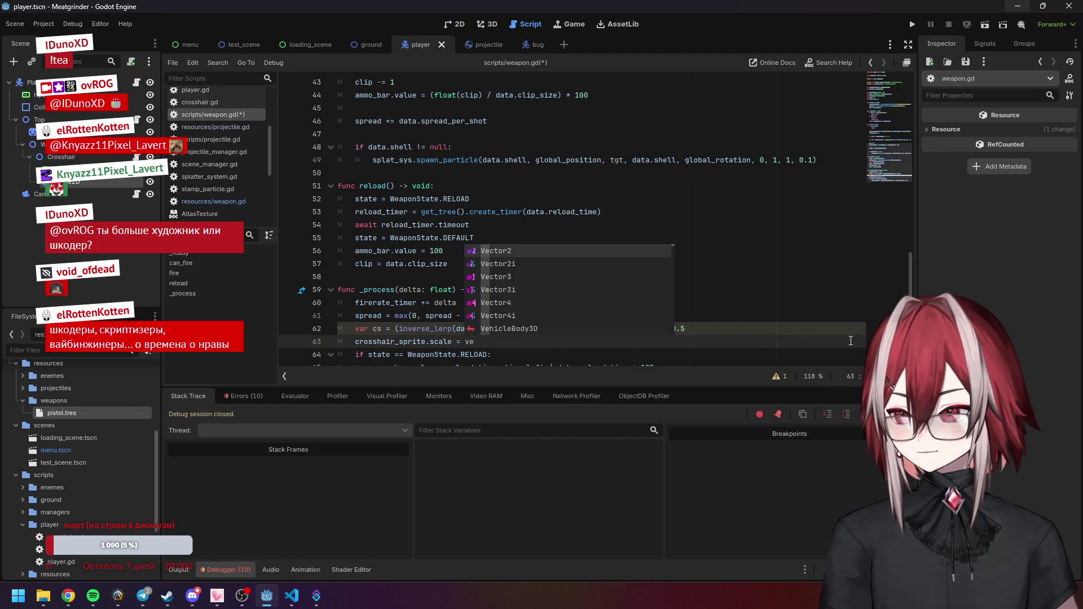
pyautogui.press('Return')
pyautogui.write('(')
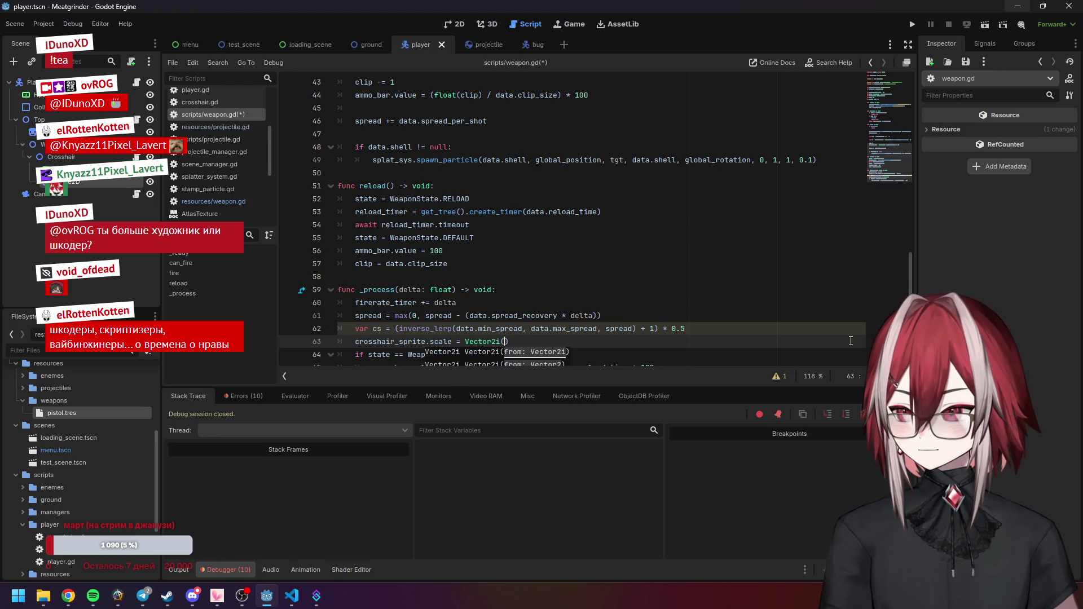
pyautogui.write('cs')
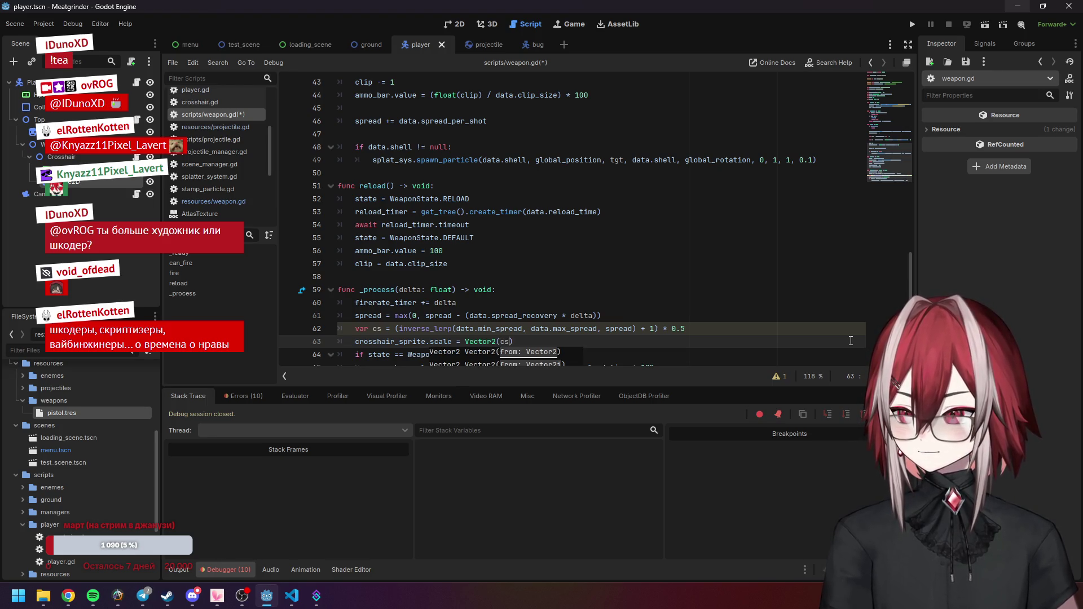
pyautogui.write(',cs')
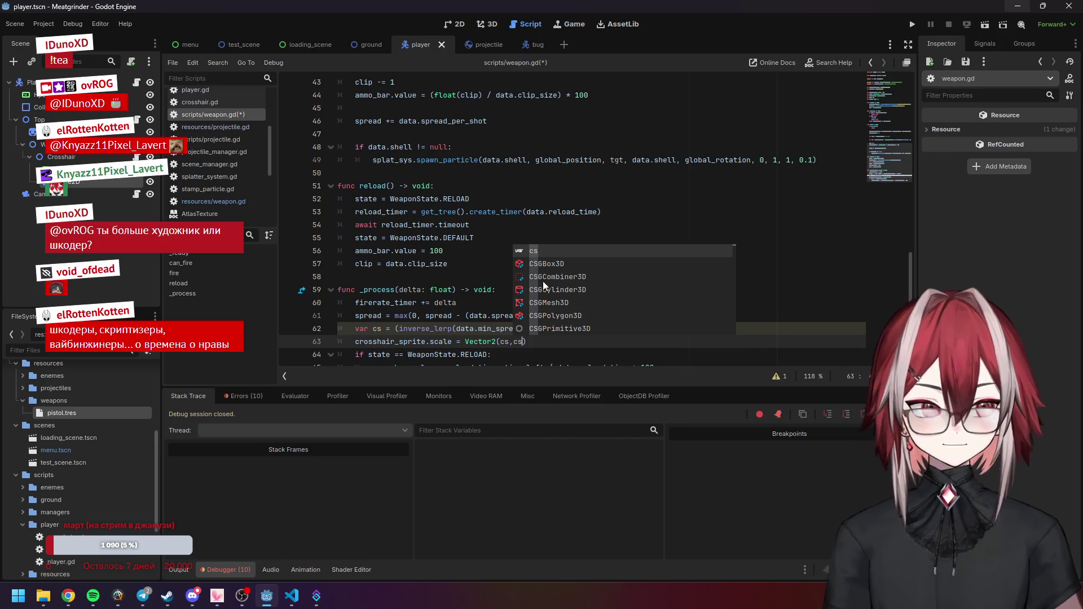
pyautogui.click(508, 265)
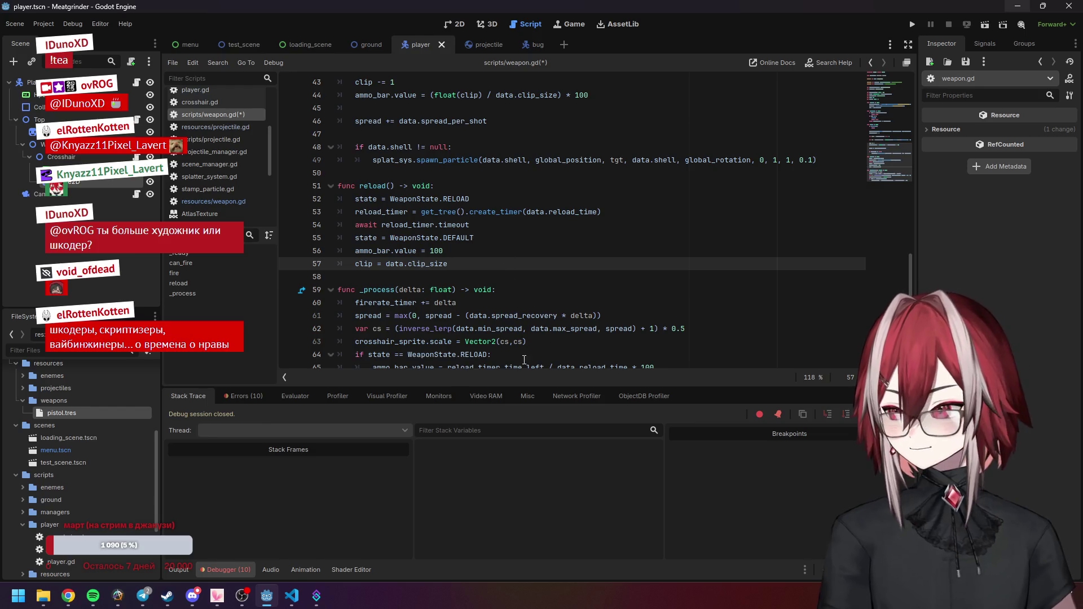
pyautogui.click(517, 341)
pyautogui.press('F5')
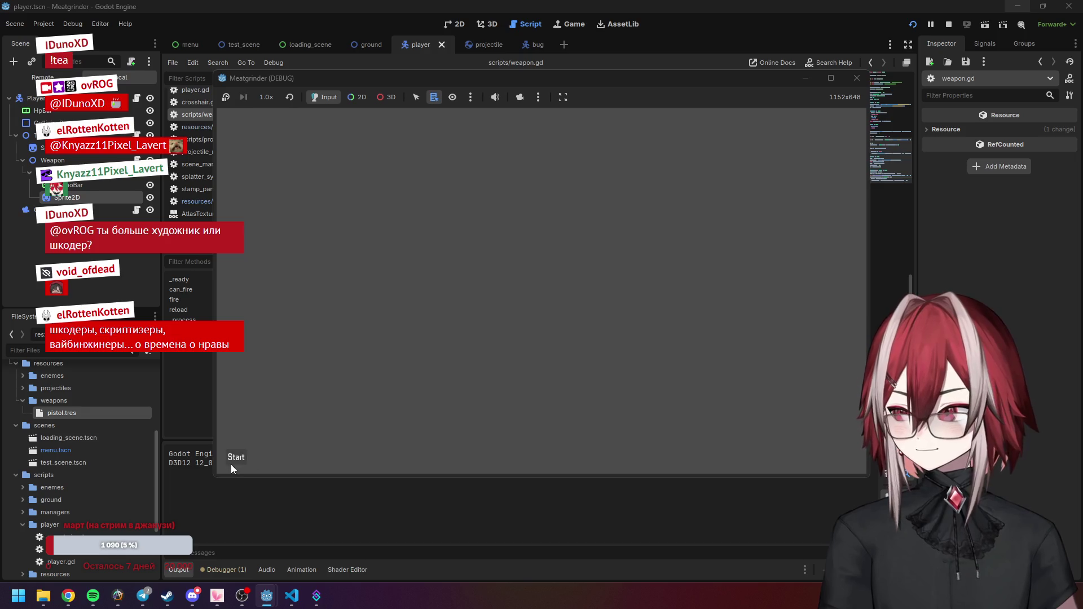
# Start the game, move right, fire about sixteen shots to watch the crosshair widen, then close it.
pyautogui.click(236, 457)
pyautogui.press('d')
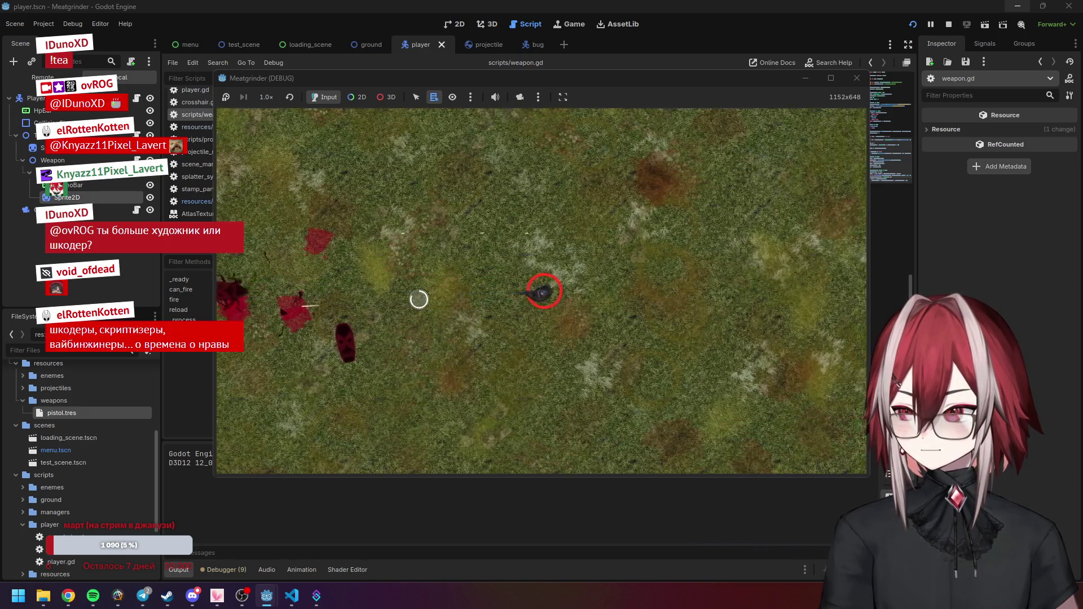
pyautogui.click(426, 242)
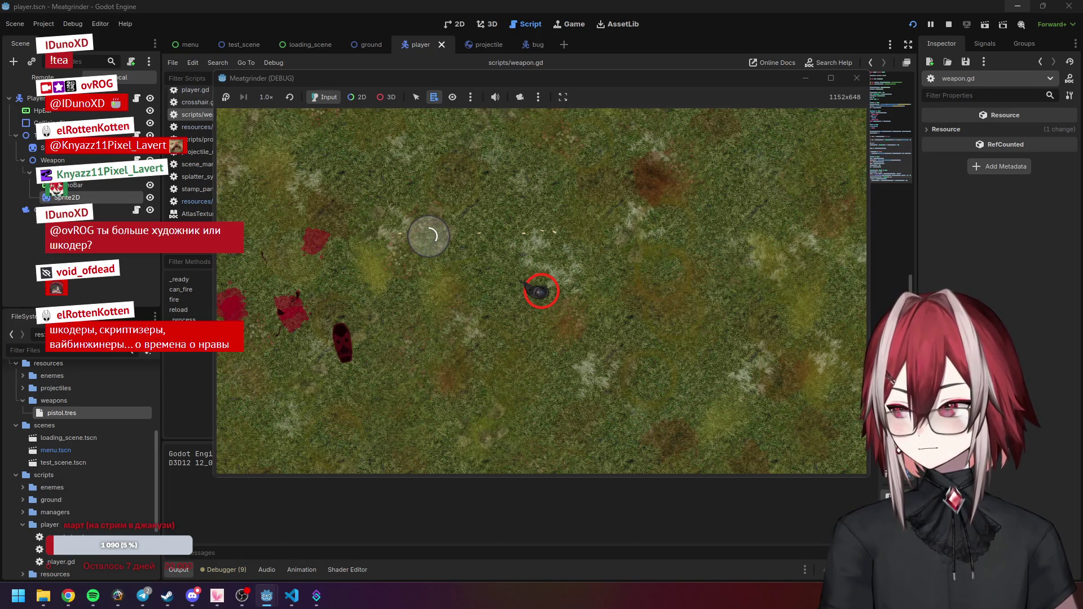
pyautogui.click(429, 236)
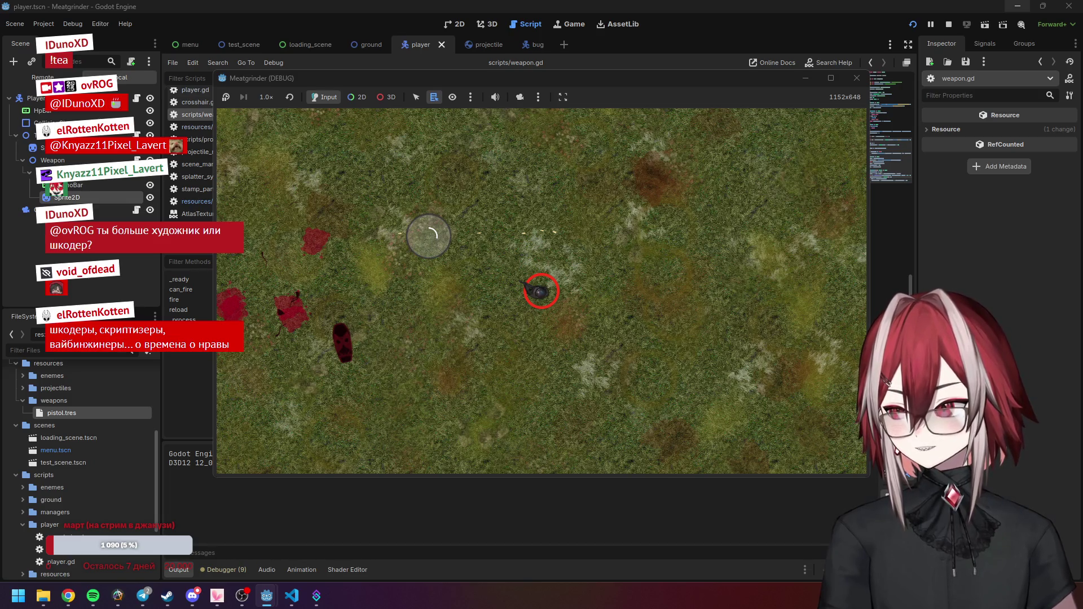
pyautogui.click(429, 235)
pyautogui.click(429, 236)
pyautogui.click(429, 235)
pyautogui.click(429, 236)
pyautogui.click(428, 236)
pyautogui.click(429, 235)
pyautogui.click(429, 236)
pyautogui.click(428, 236)
pyautogui.click(429, 236)
pyautogui.click(428, 235)
pyautogui.click(429, 236)
pyautogui.click(714, 197)
pyautogui.click(715, 197)
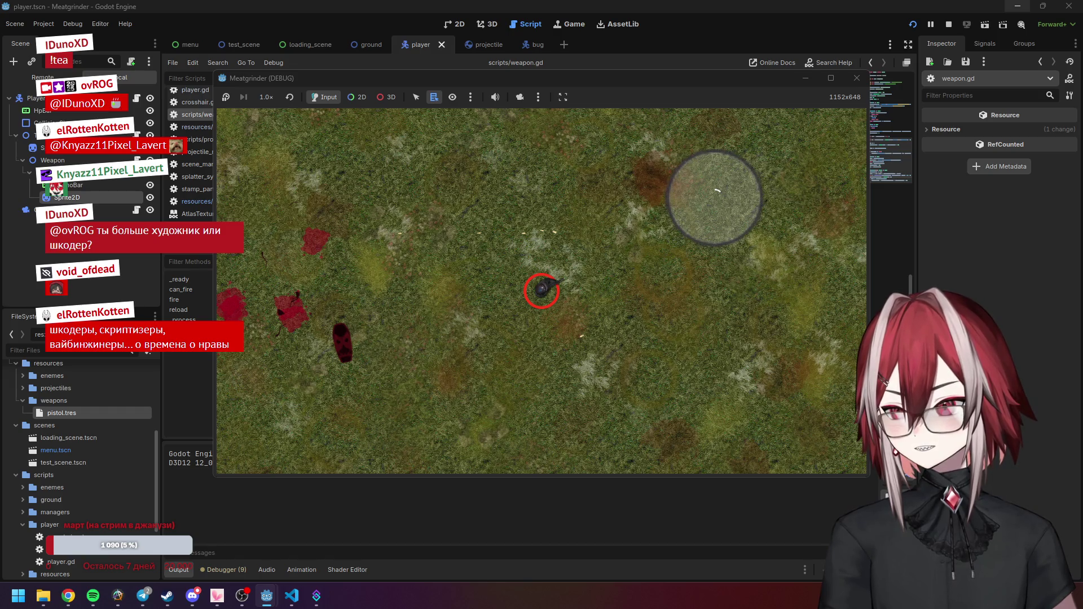
pyautogui.click(858, 78)
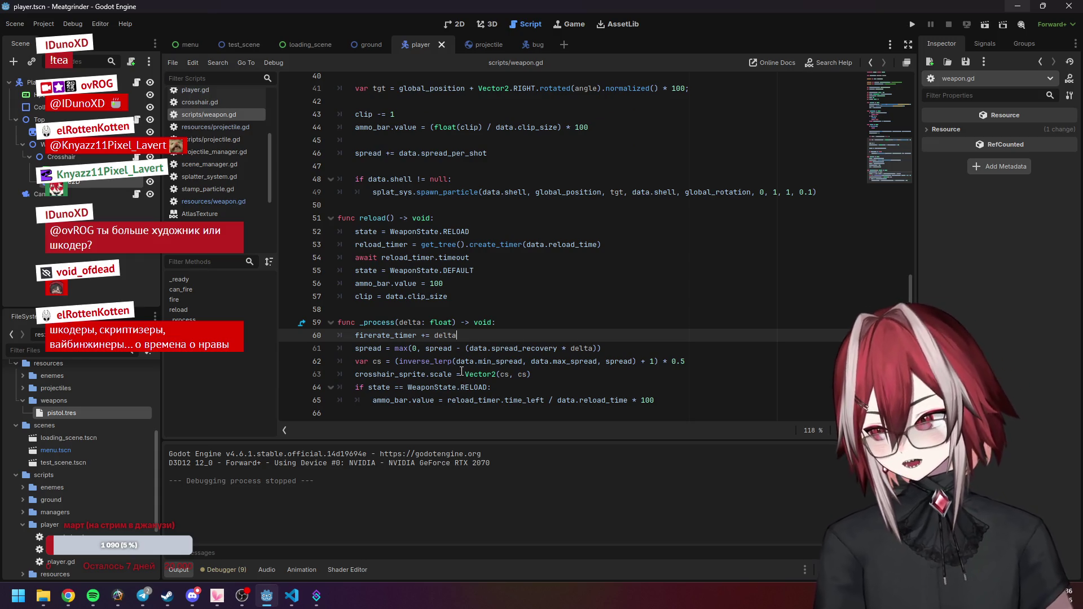
# Begin a clamp call before the spread increase on line 46.
pyautogui.click(553, 362)
pyautogui.click(599, 362)
pyautogui.write(',')
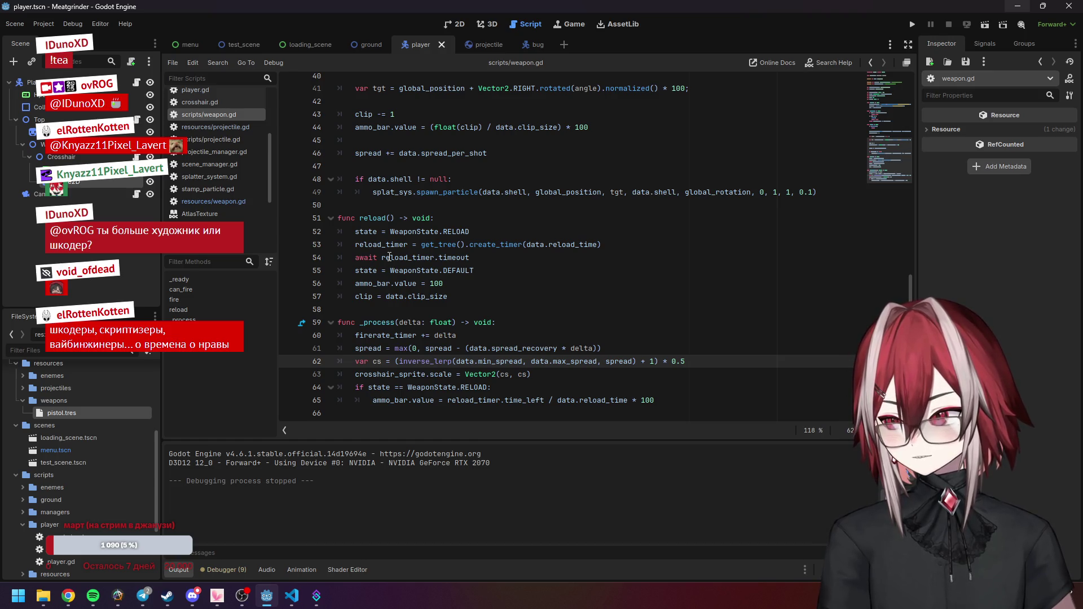
pyautogui.scroll(2, 385, 243)
pyautogui.click(409, 232)
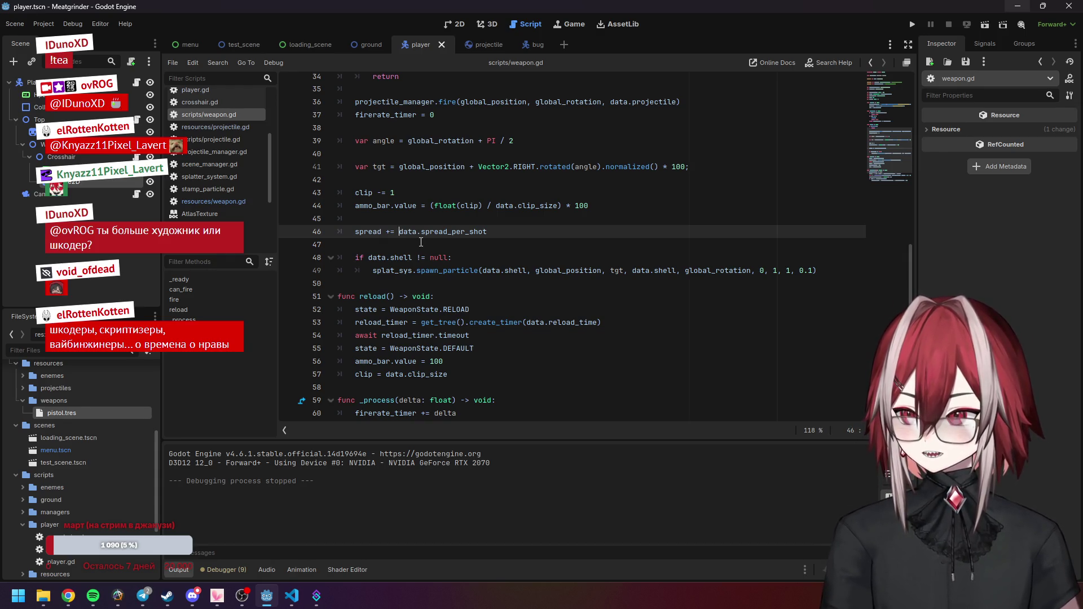
pyautogui.hotkey('ctrl', 'space')
pyautogui.write('ca')
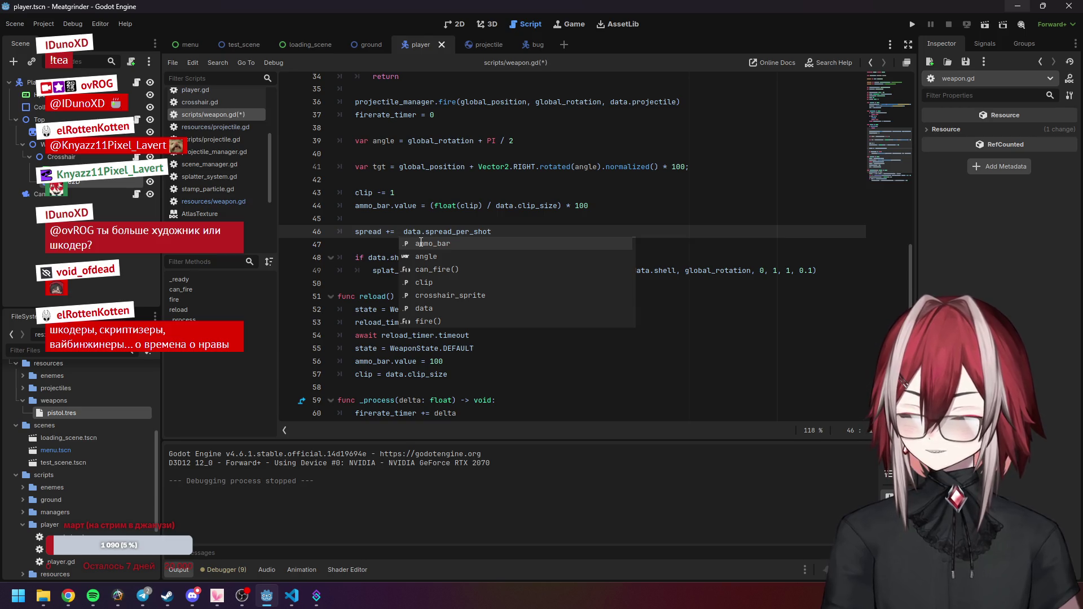
pyautogui.press('BackSpace')
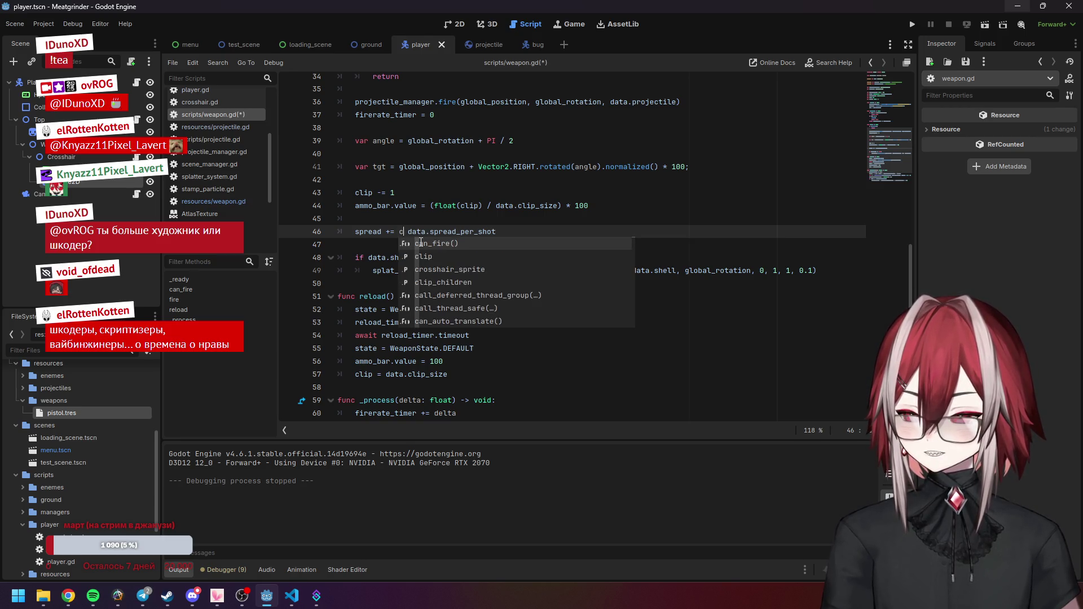
pyautogui.write('la')
pyautogui.press('Return')
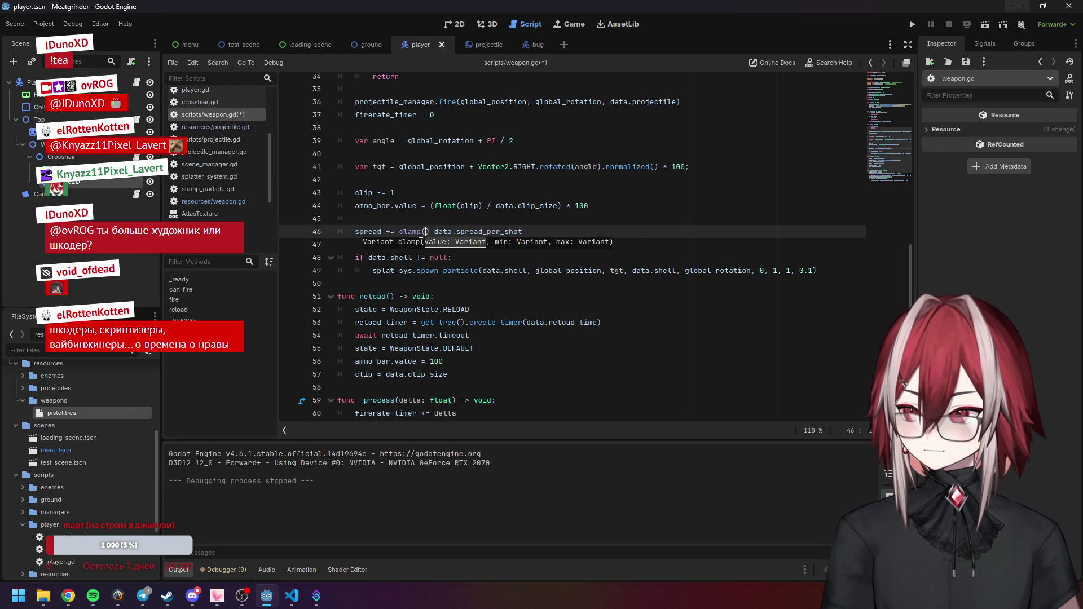
# Try clampf on line 46, then revert it to plain clamp.
pyautogui.click(422, 238)
pyautogui.write('f')
pyautogui.click(416, 231)
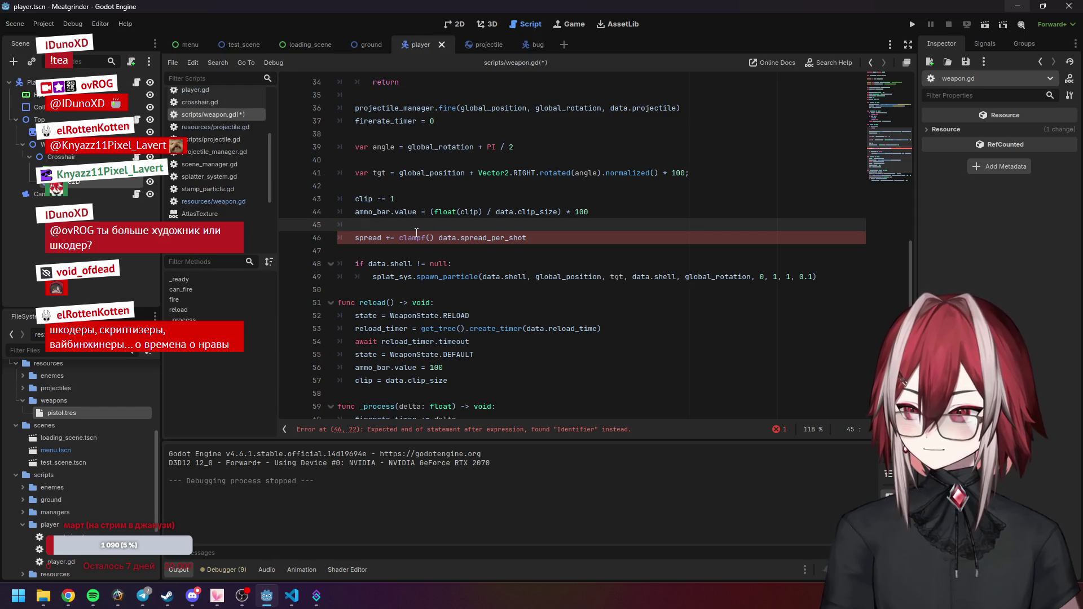
pyautogui.moveTo(413, 237)
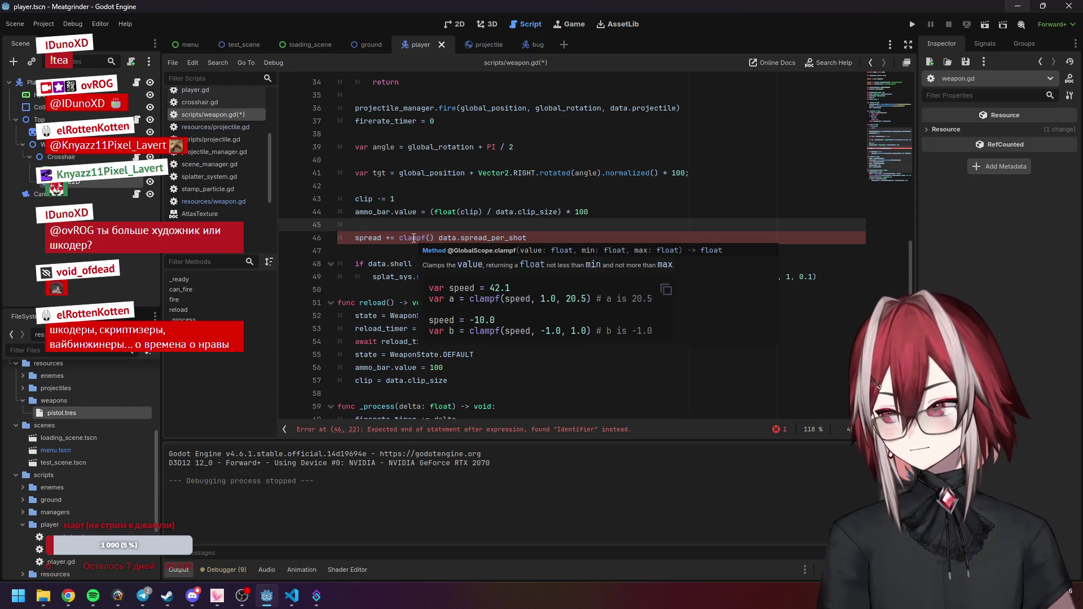
pyautogui.click(425, 238)
pyautogui.press('BackSpace')
pyautogui.click(430, 223)
pyautogui.moveTo(408, 240)
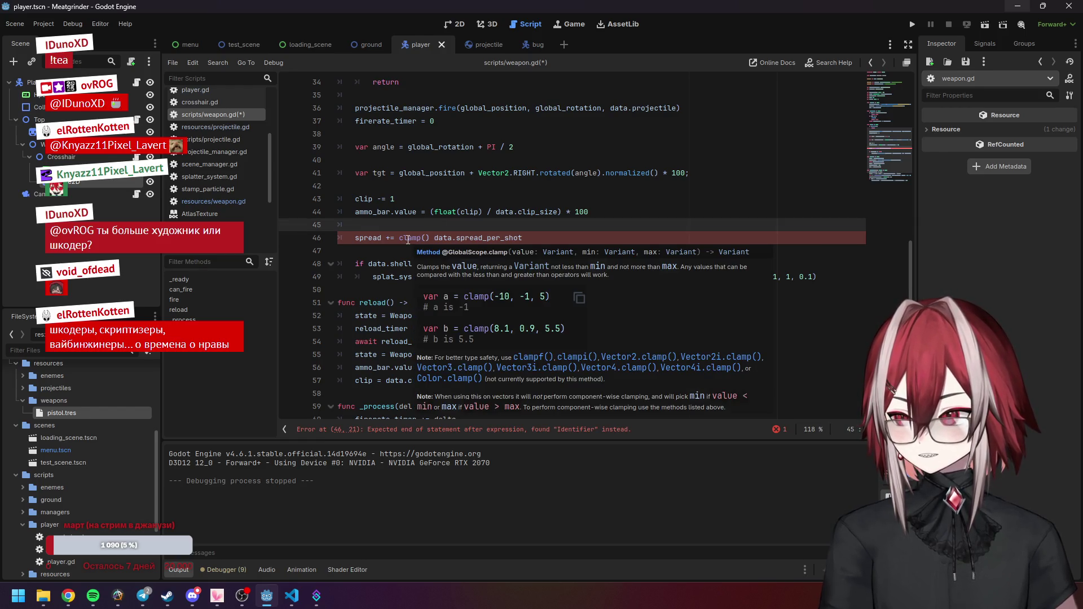
# Finish line 46 as clamp(spread + data.spread_per_shot, data.min_spread, data.max_spread).
pyautogui.moveTo(434, 237); pyautogui.dragTo(529, 239)
pyautogui.hotkey('ctrl', 'c')
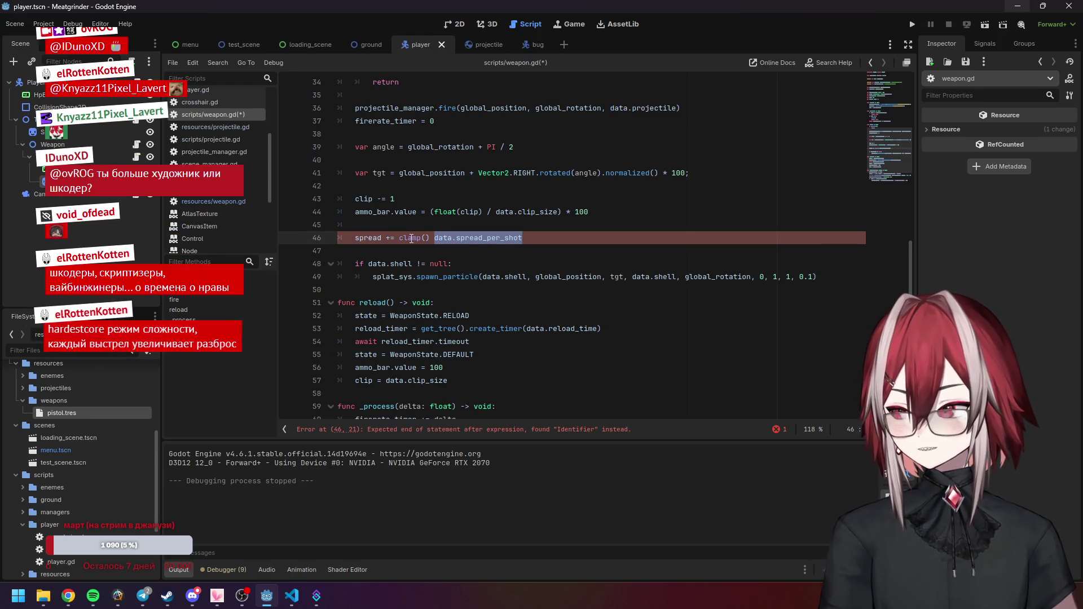
pyautogui.click(428, 238)
pyautogui.hotkey('ctrl', 'v')
pyautogui.hotkey('ctrl', 'z')
pyautogui.hotkey('ctrl', 'z')
pyautogui.hotkey('ctrl', 'z')
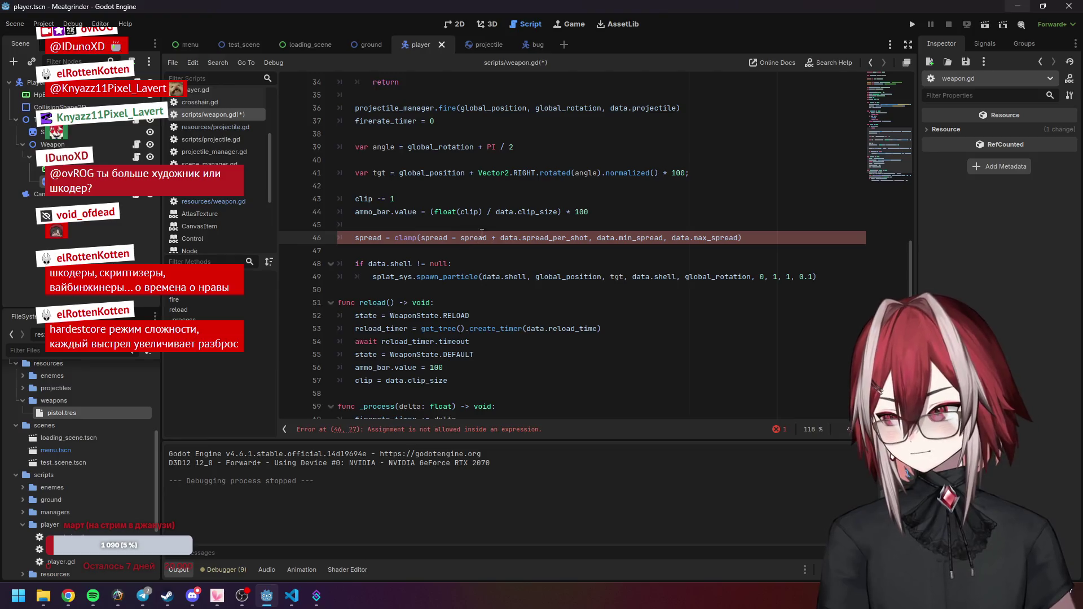
pyautogui.moveTo(461, 240); pyautogui.dragTo(420, 240)
pyautogui.press('BackSpace')
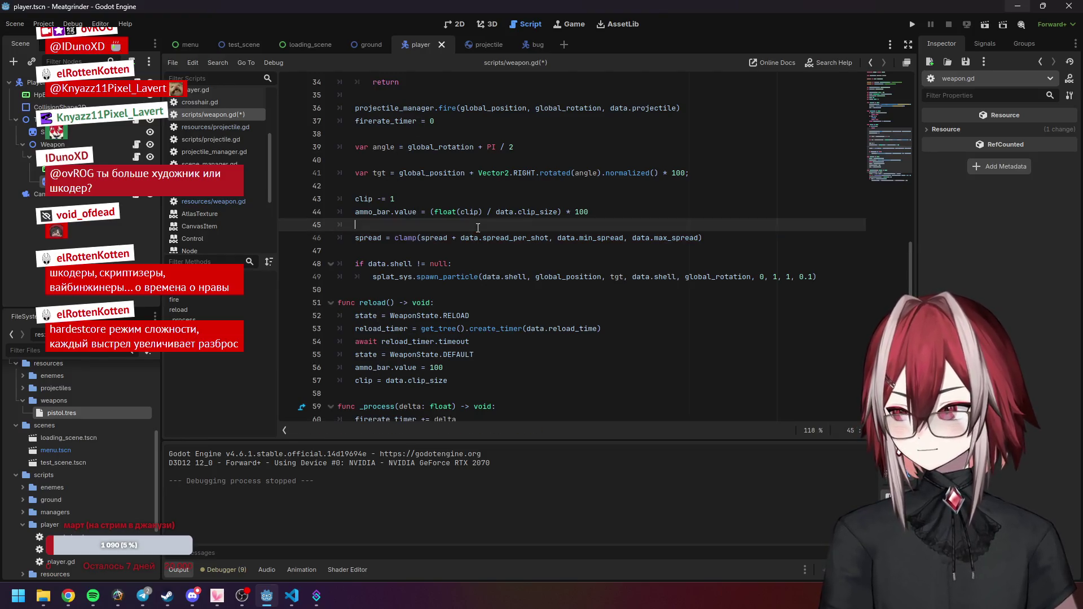
pyautogui.click(484, 260)
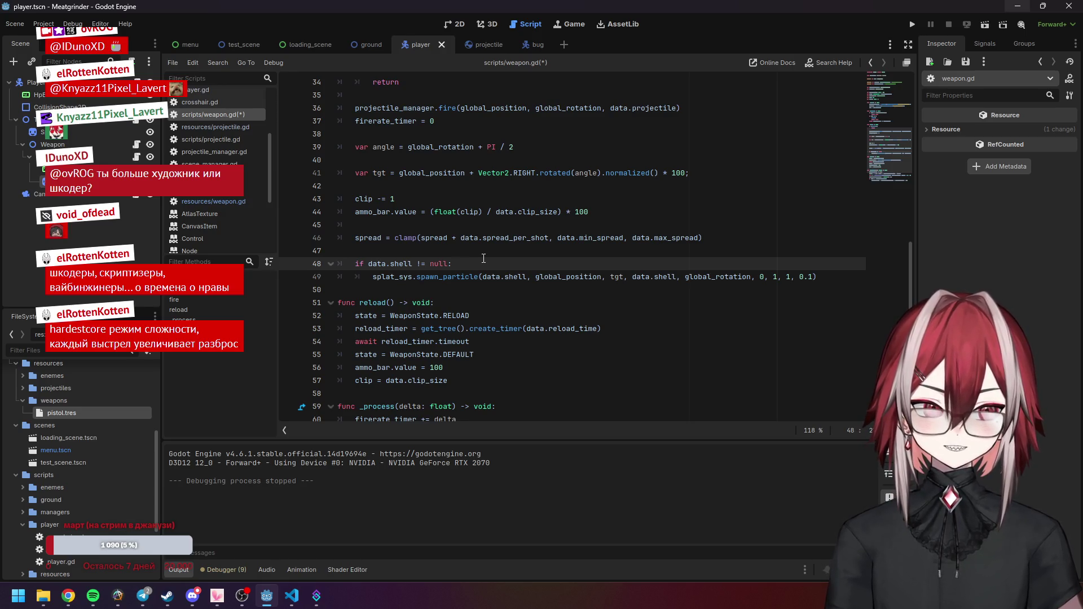
# Save weapon.gd, launch the game, and switch to the browser.
pyautogui.press('Up')
pyautogui.press('Up')
pyautogui.hotkey('ctrl', 's')
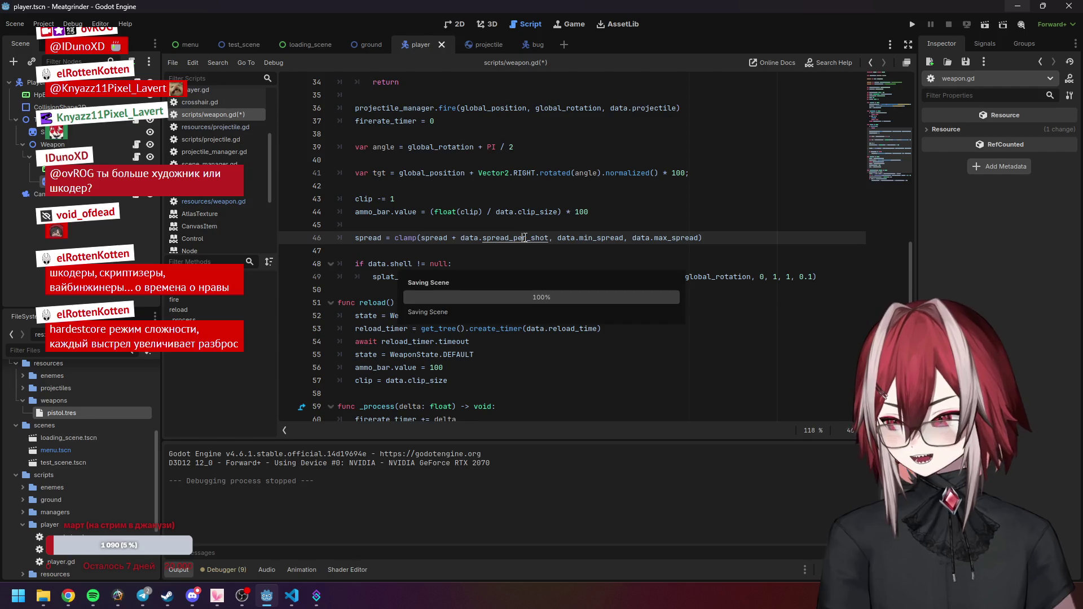
pyautogui.click(911, 25)
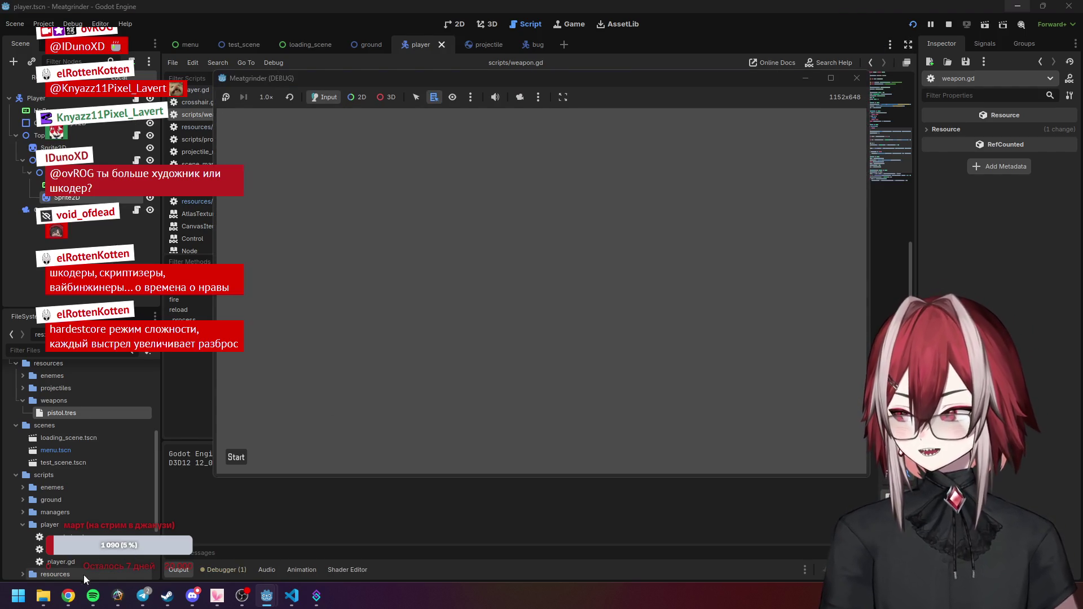
pyautogui.moveTo(68, 596)
pyautogui.click(130, 499)
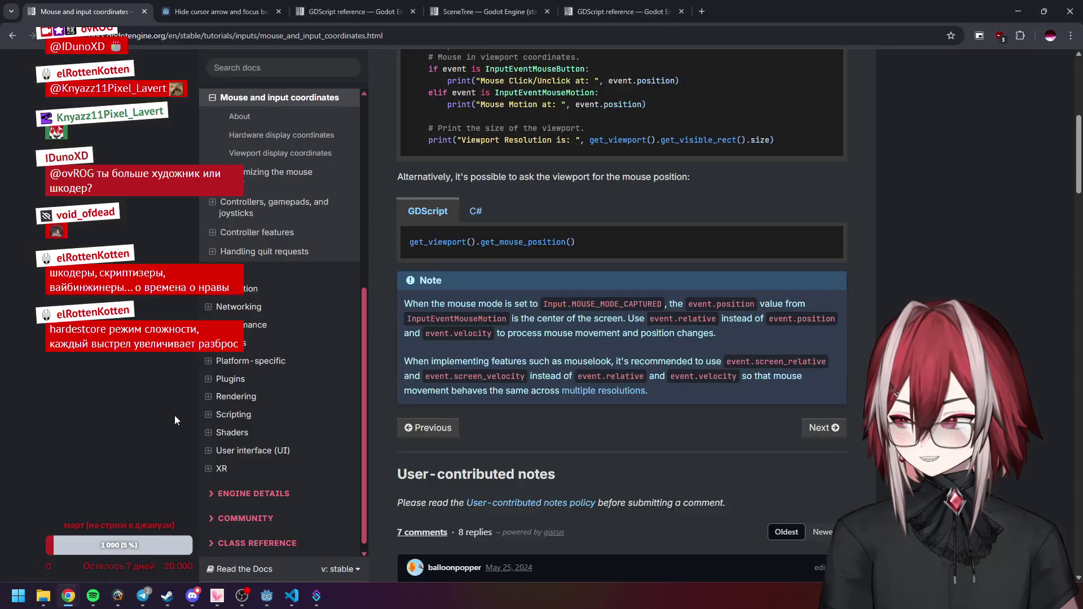
# Search 'eq relf' in a new Chrome tab, view the first image, then return and start the game.
pyautogui.click(699, 13)
pyautogui.write('eda.yandex.ru')
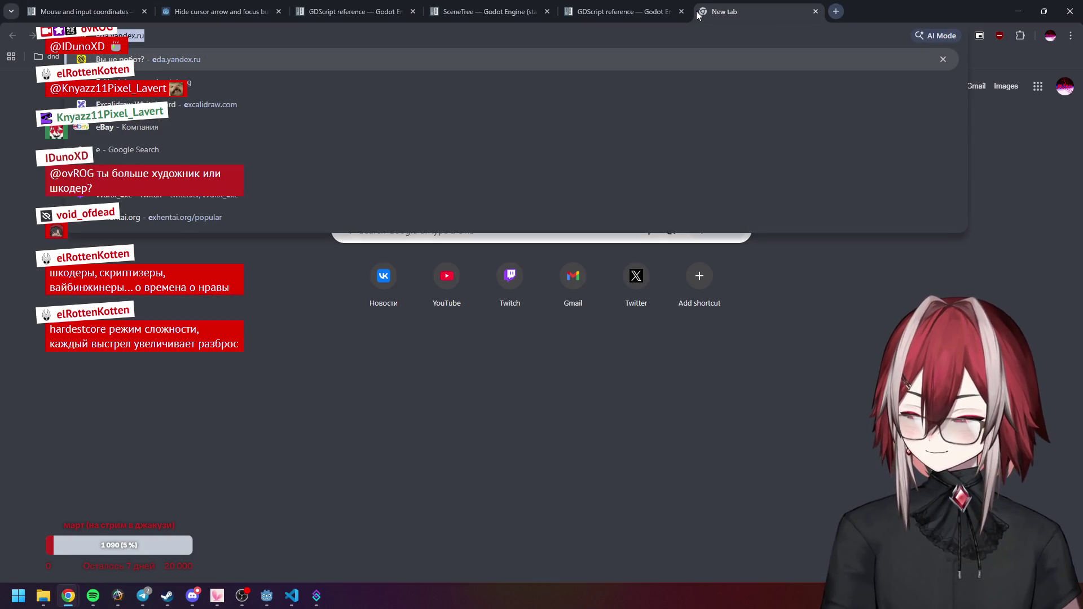
pyautogui.write('q relf')
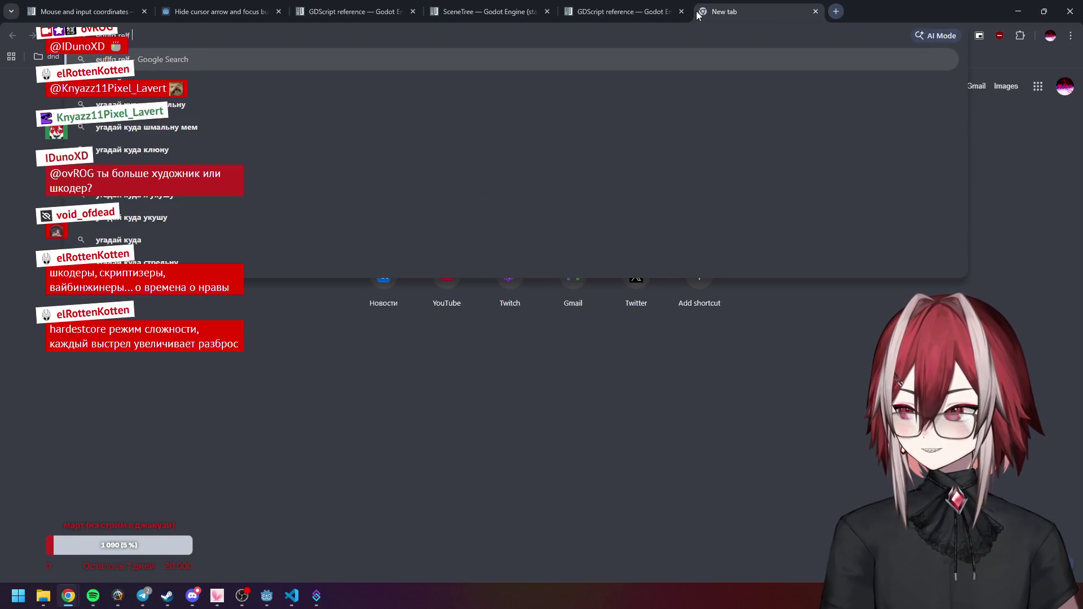
pyautogui.press('Return')
pyautogui.click(186, 237)
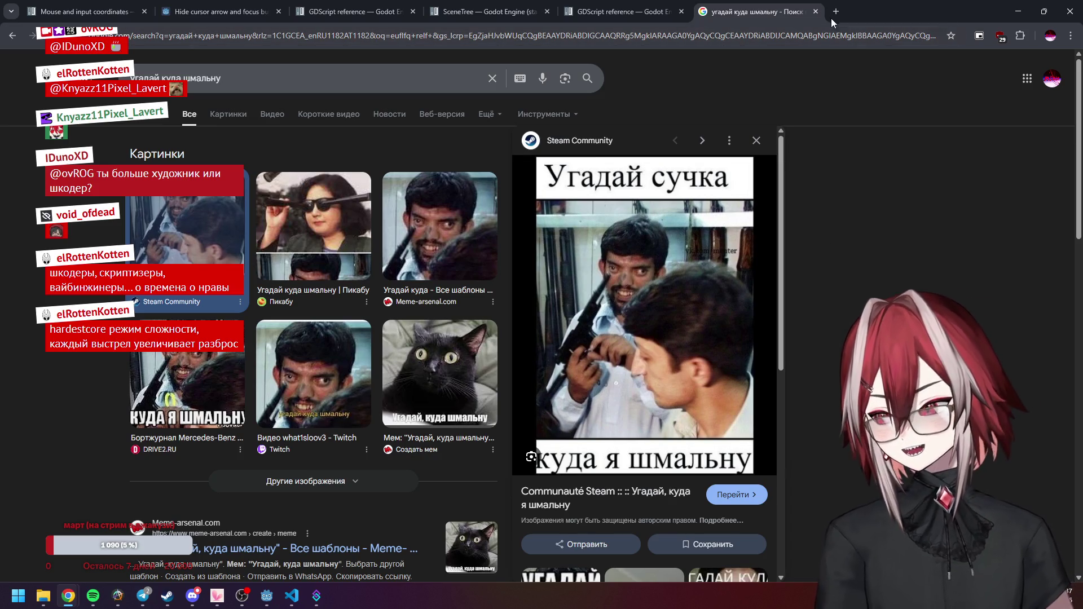
pyautogui.click(816, 13)
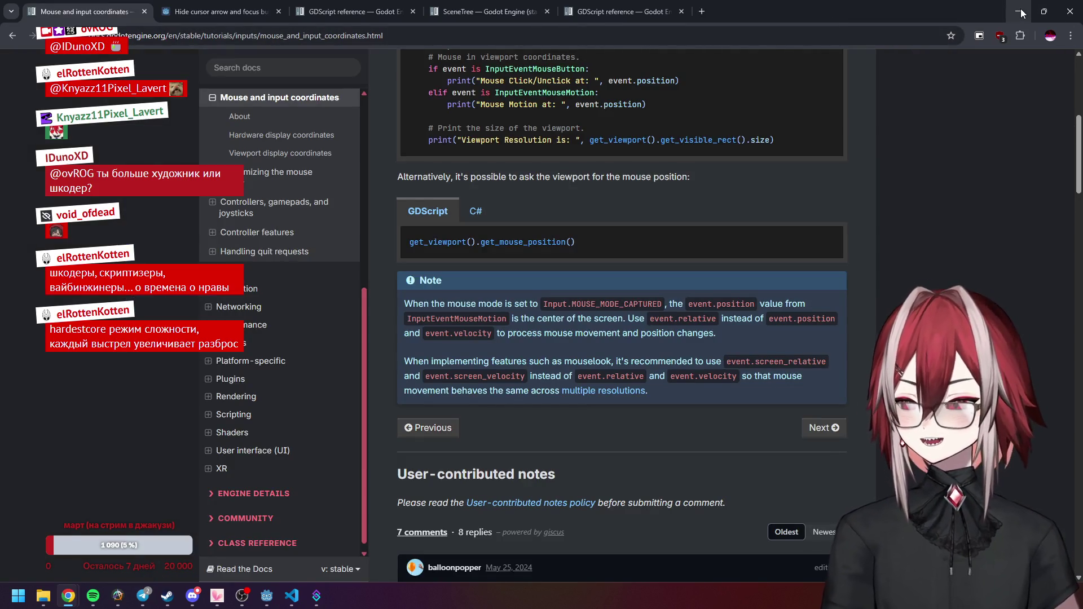
pyautogui.click(1018, 11)
pyautogui.click(236, 457)
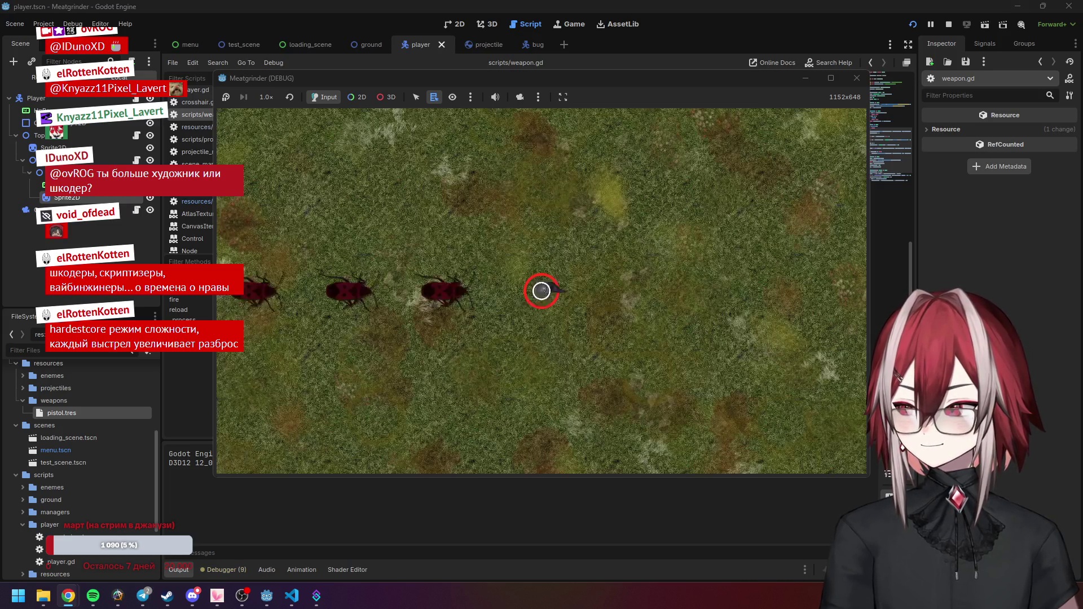
# Shoot the approaching bugs, close the game with Alt+F4, and open pistol.tres for editing.
pyautogui.click(405, 281)
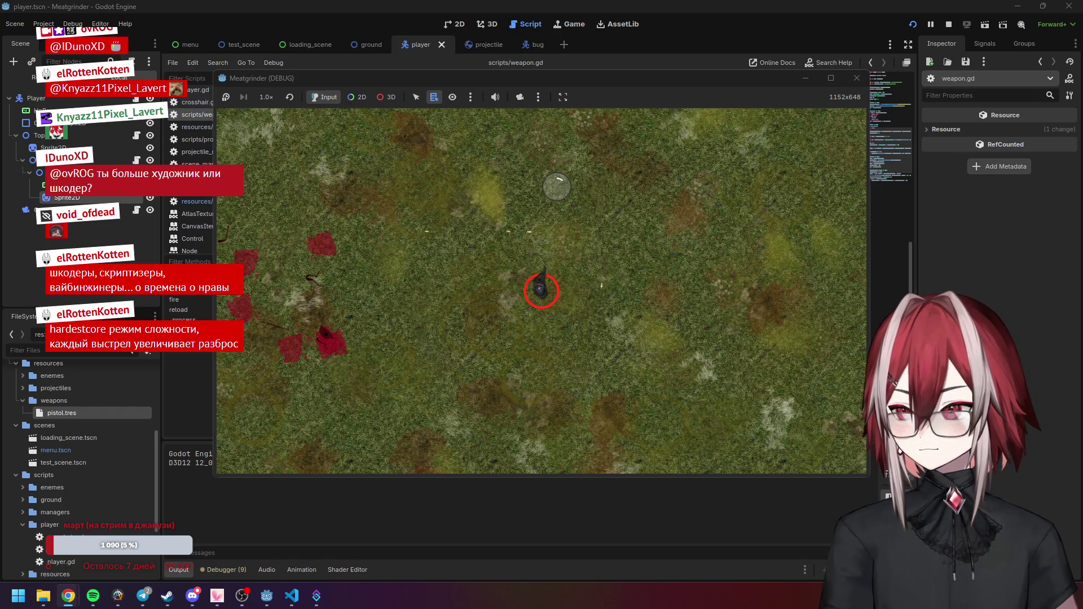
pyautogui.hotkey('alt', 'F4')
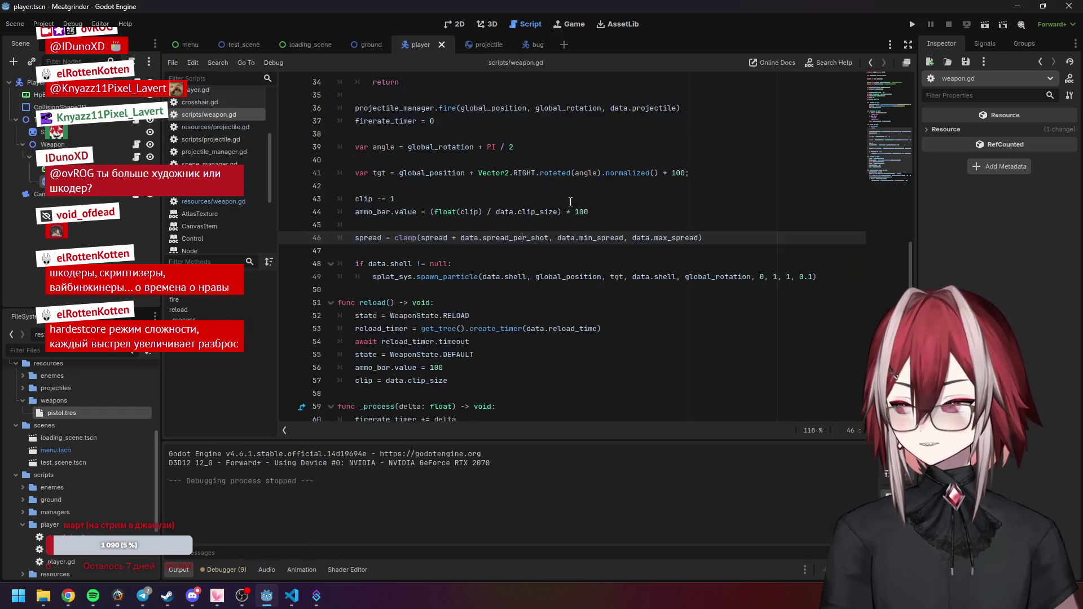
pyautogui.click(536, 354)
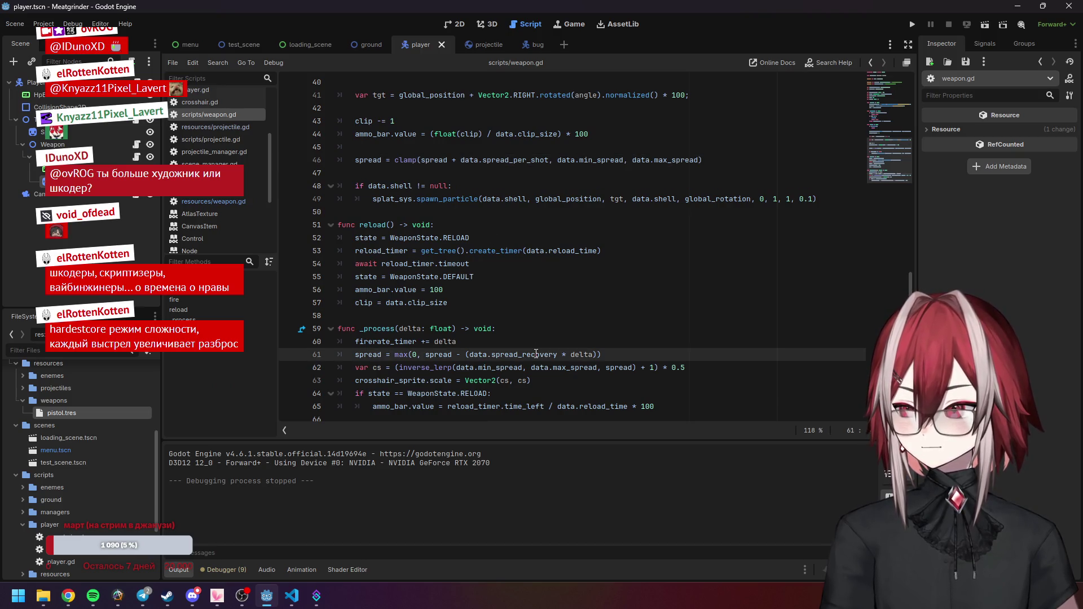
pyautogui.scroll(-2, 110, 451)
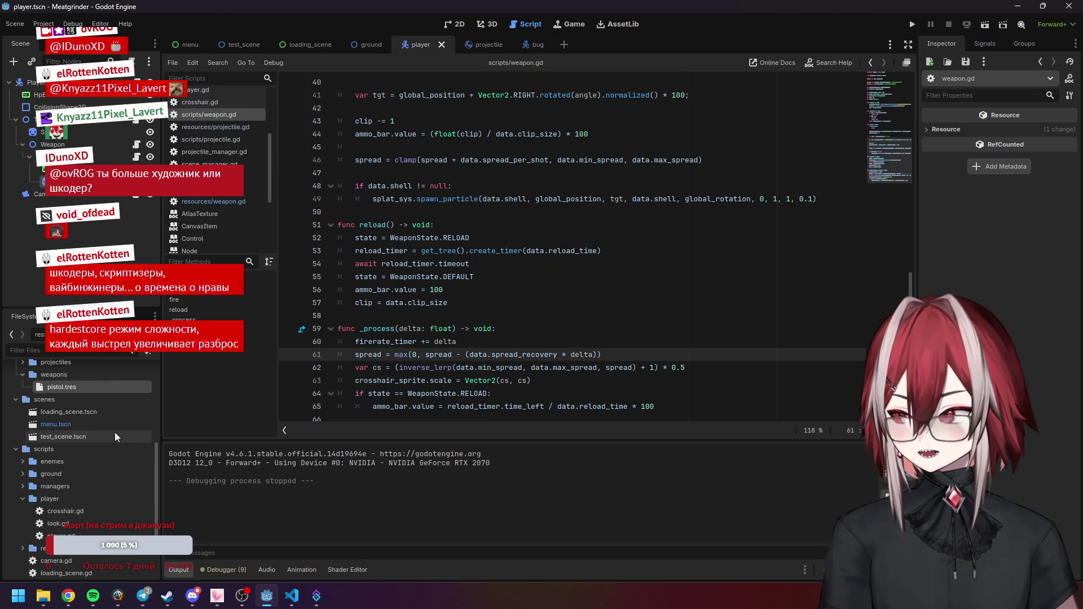
pyautogui.scroll(-3, 82, 500)
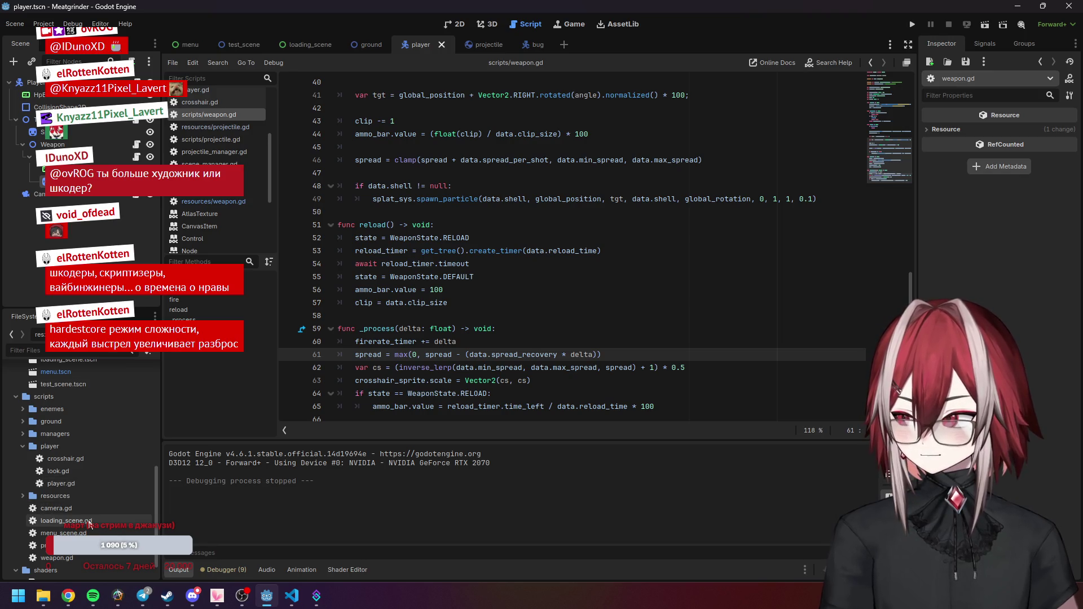
pyautogui.scroll(3, 79, 446)
pyautogui.scroll(3, 88, 413)
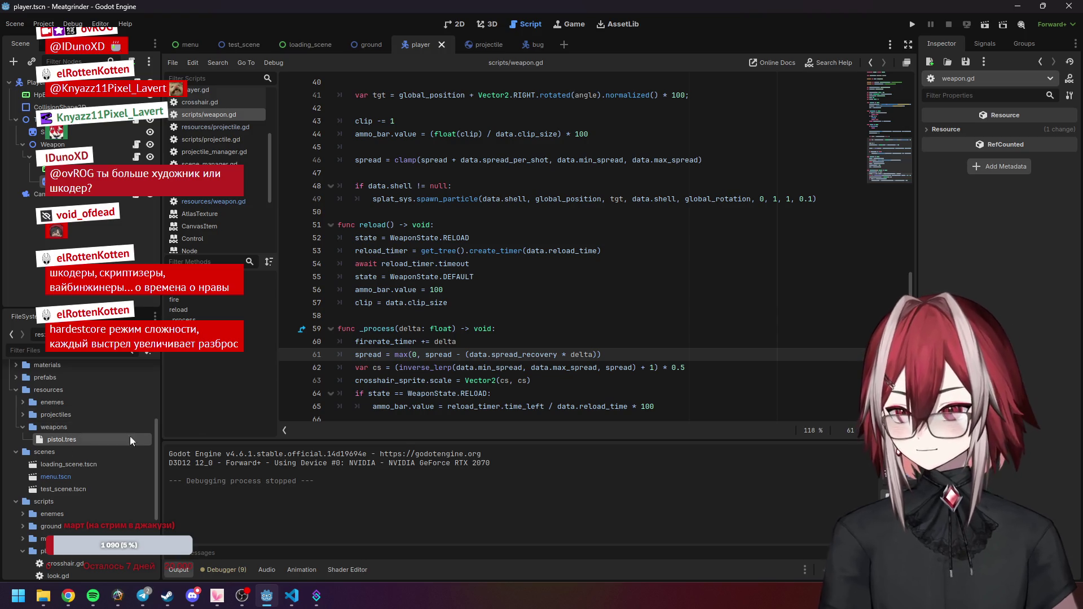
pyautogui.click(62, 439)
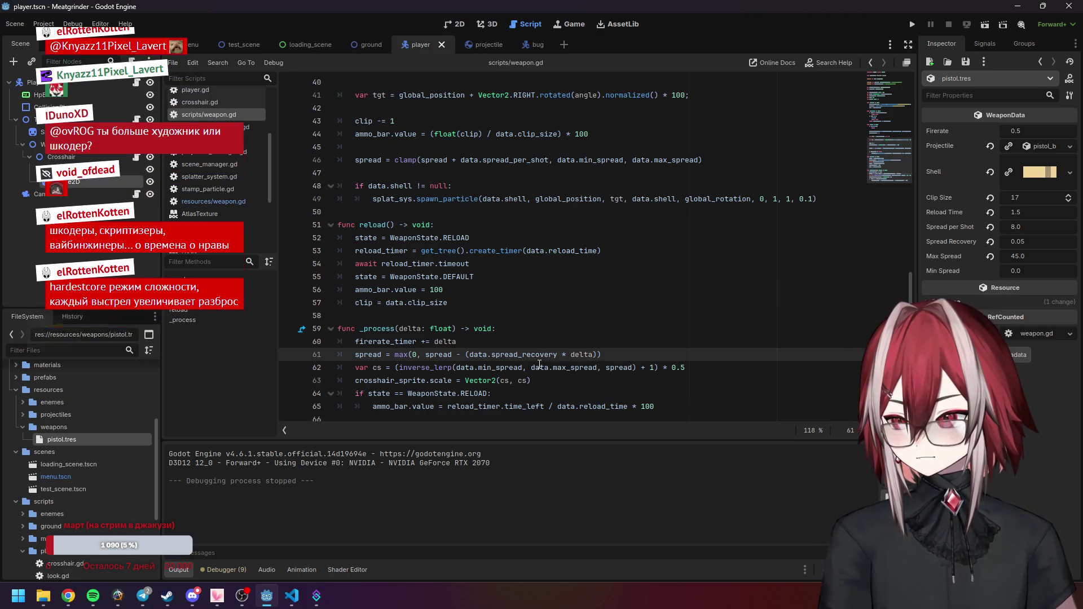
# Set the pistol's Spread Recovery to 10.0 in the Inspector.
pyautogui.moveTo(540, 365)
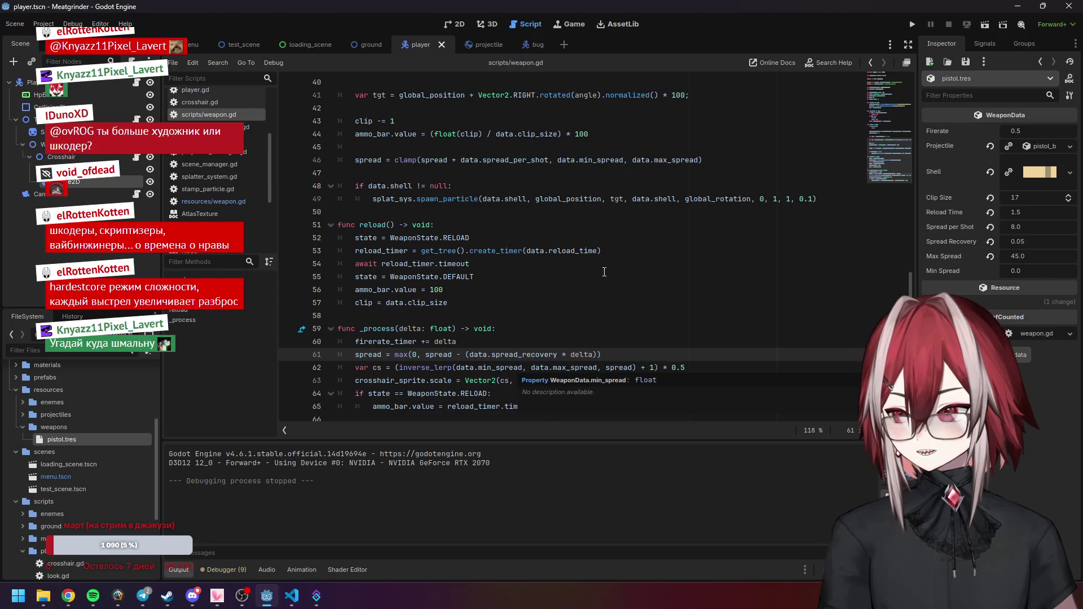
pyautogui.click(1031, 243)
pyautogui.write('10')
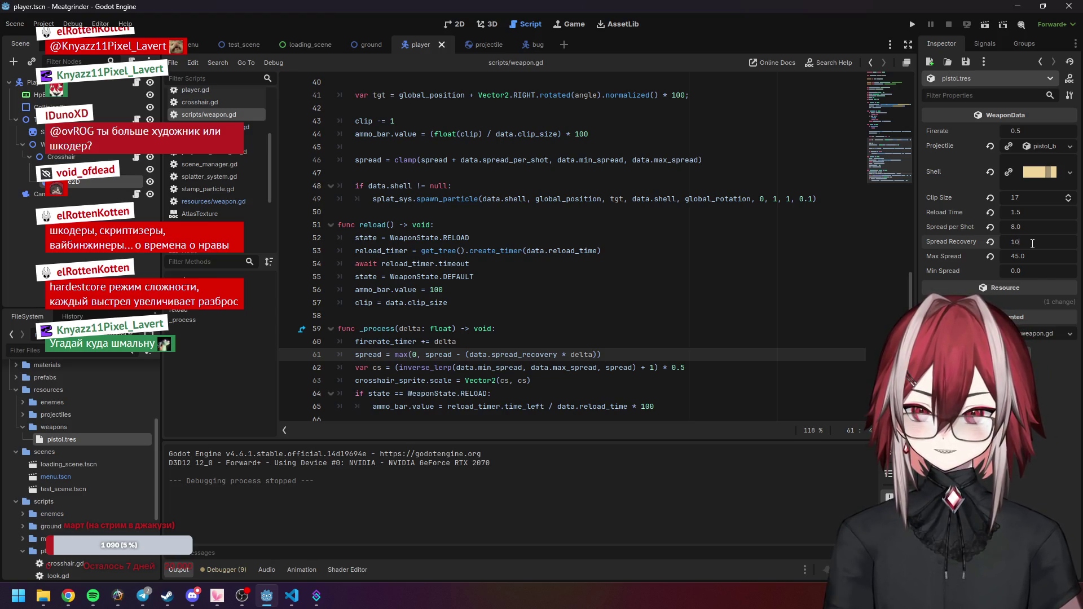
pyautogui.press('Return')
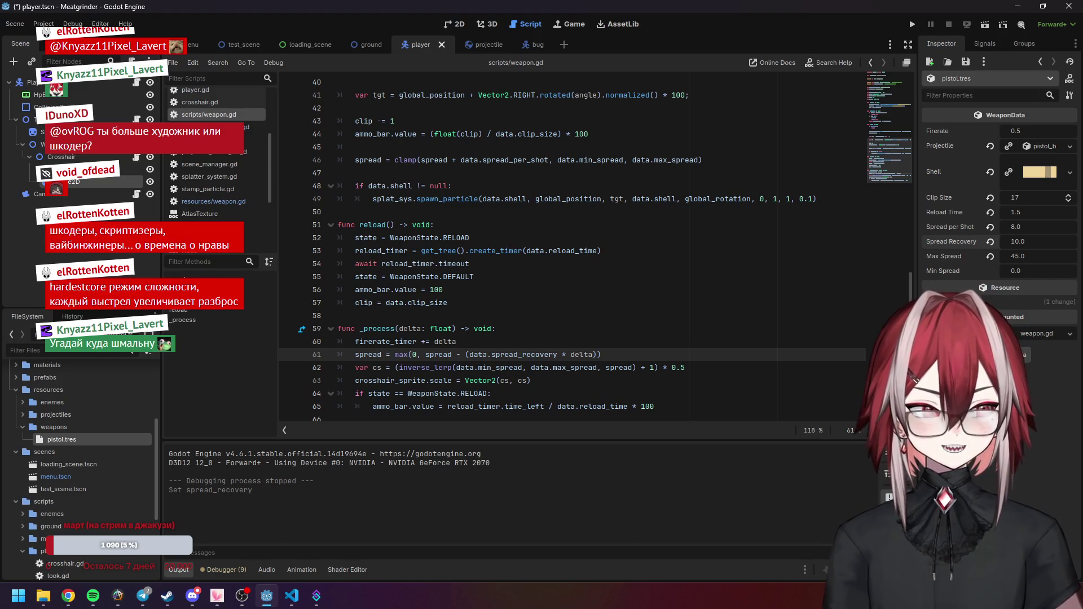
# Run the game and fire several shots at enemies to check spread recovery, then stop it.
pyautogui.click(910, 23)
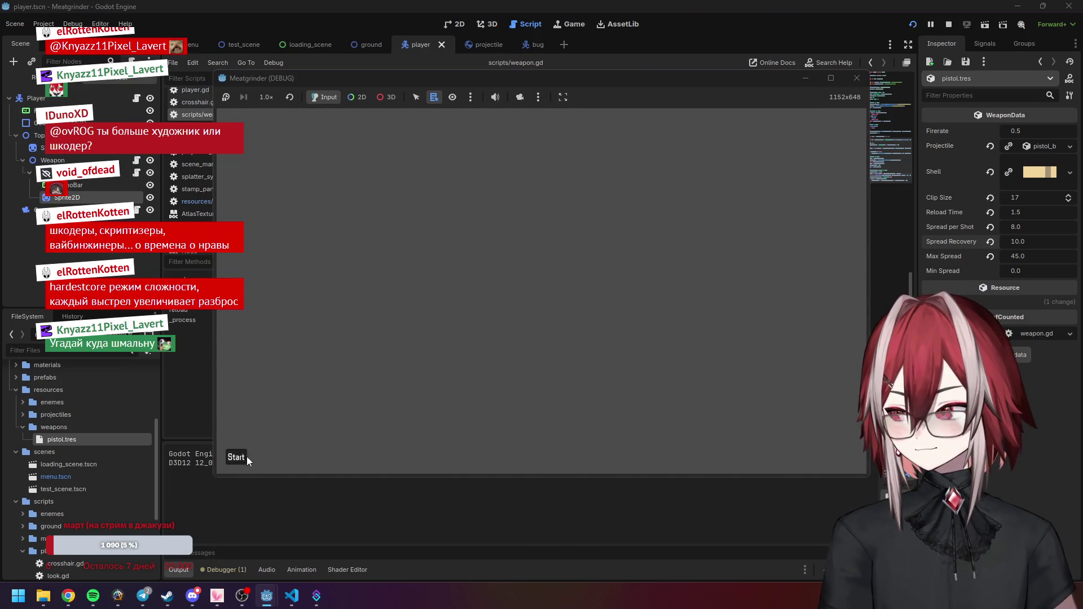
pyautogui.click(360, 297)
pyautogui.click(359, 297)
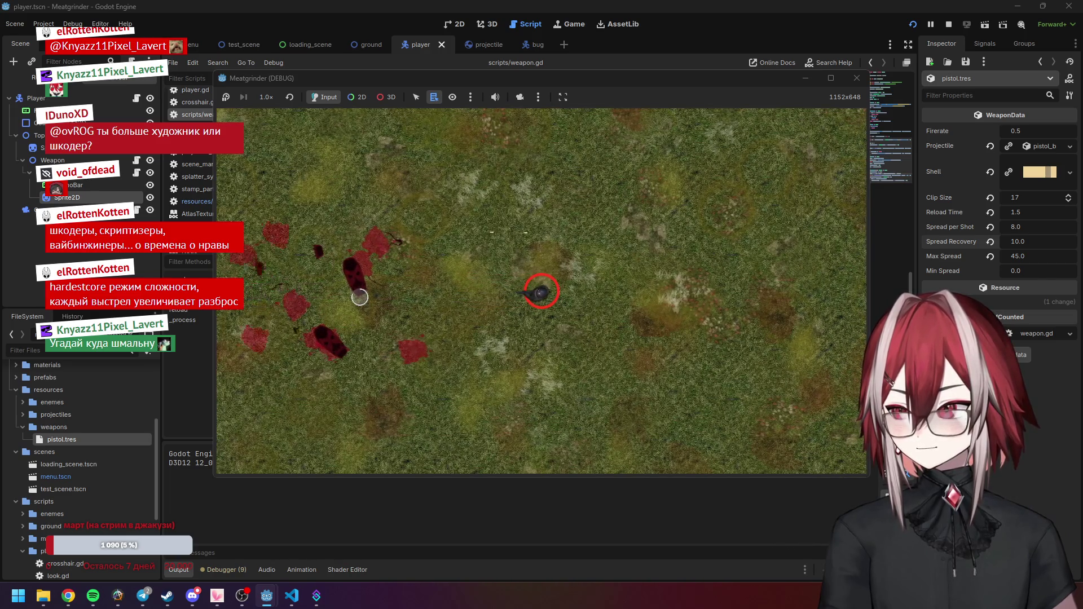
pyautogui.click(575, 213)
pyautogui.click(575, 213)
pyautogui.click(575, 214)
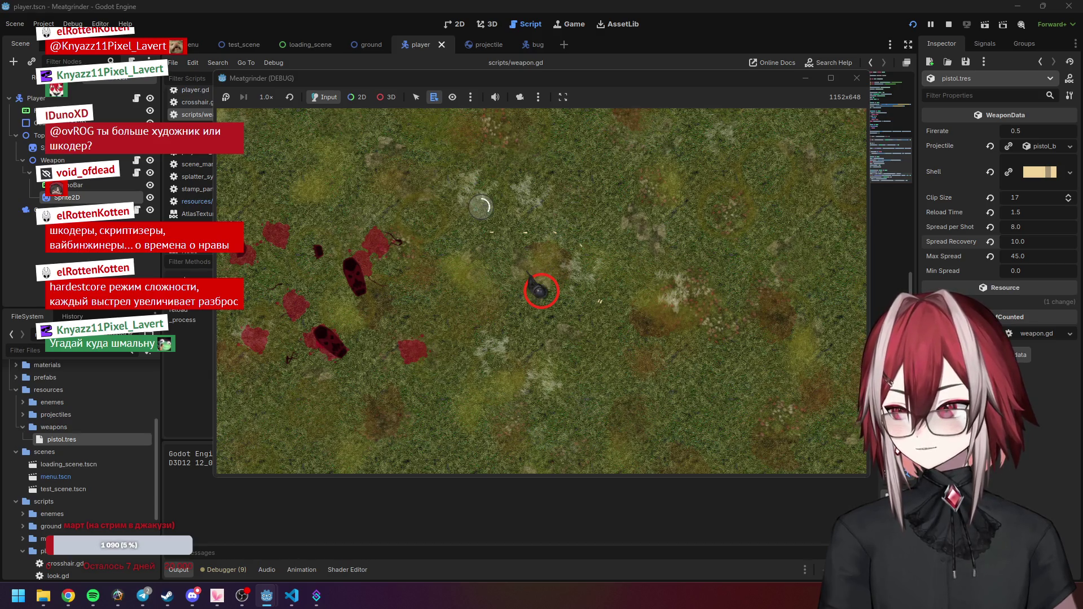
pyautogui.click(464, 214)
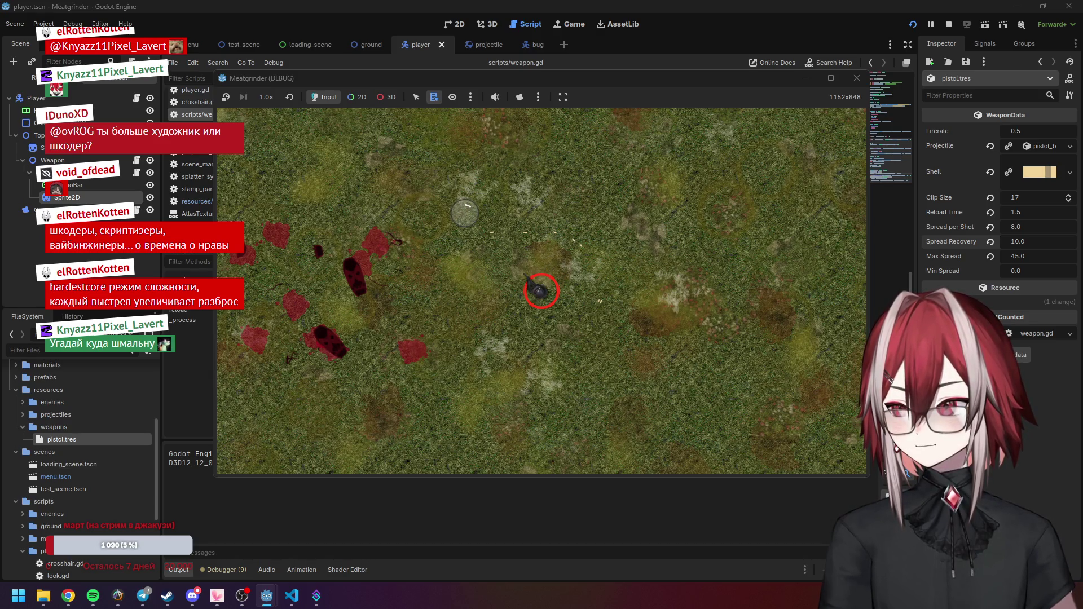
pyautogui.click(464, 213)
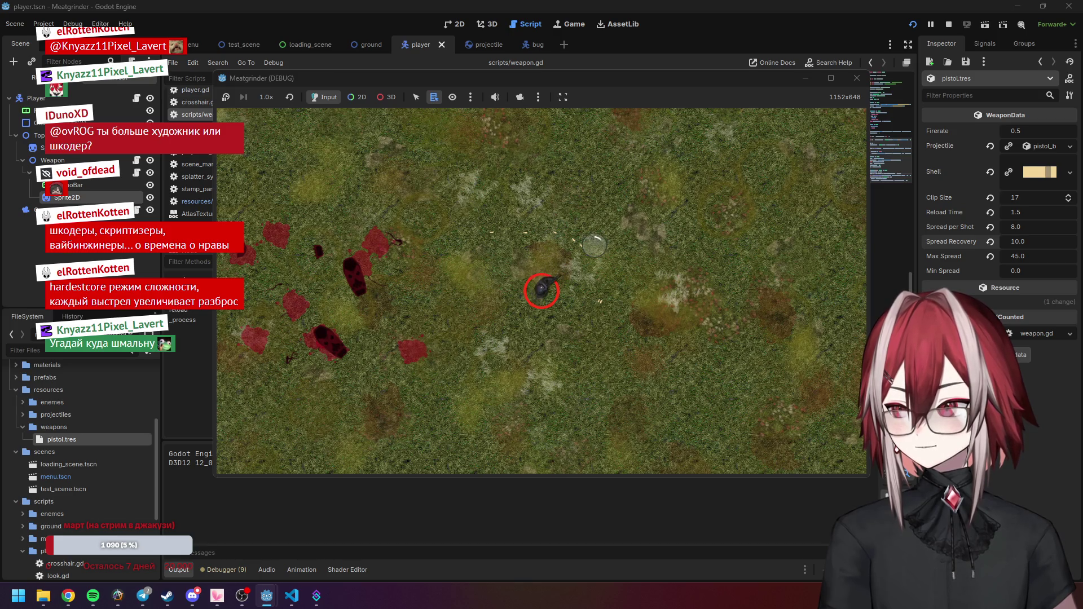
pyautogui.click(857, 78)
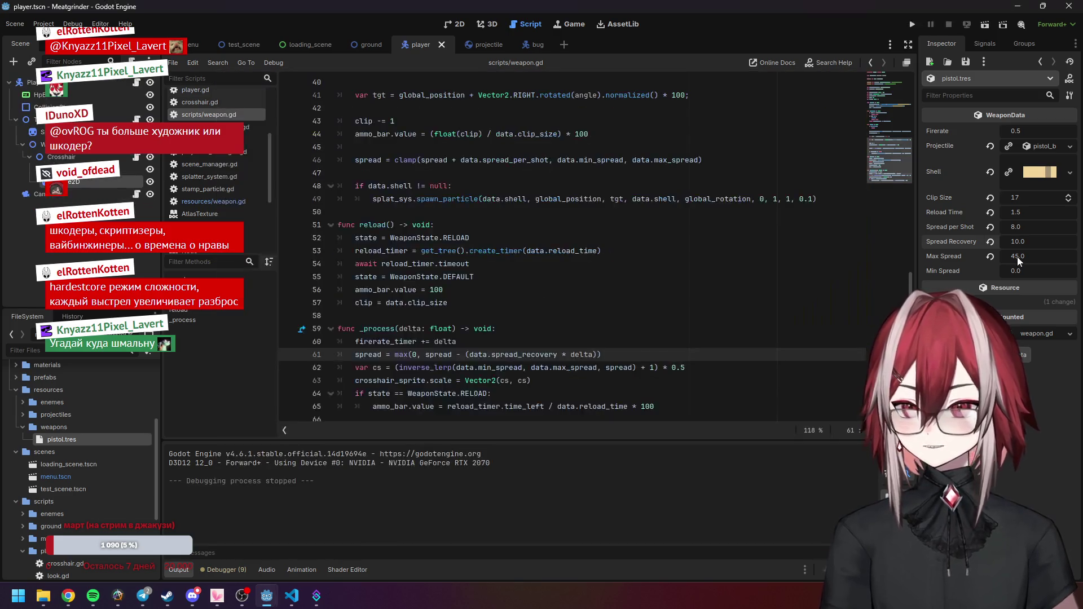
# Set Spread per Shot to 16 and Spread Recovery to 32, then test-fire in the game.
pyautogui.click(1025, 227)
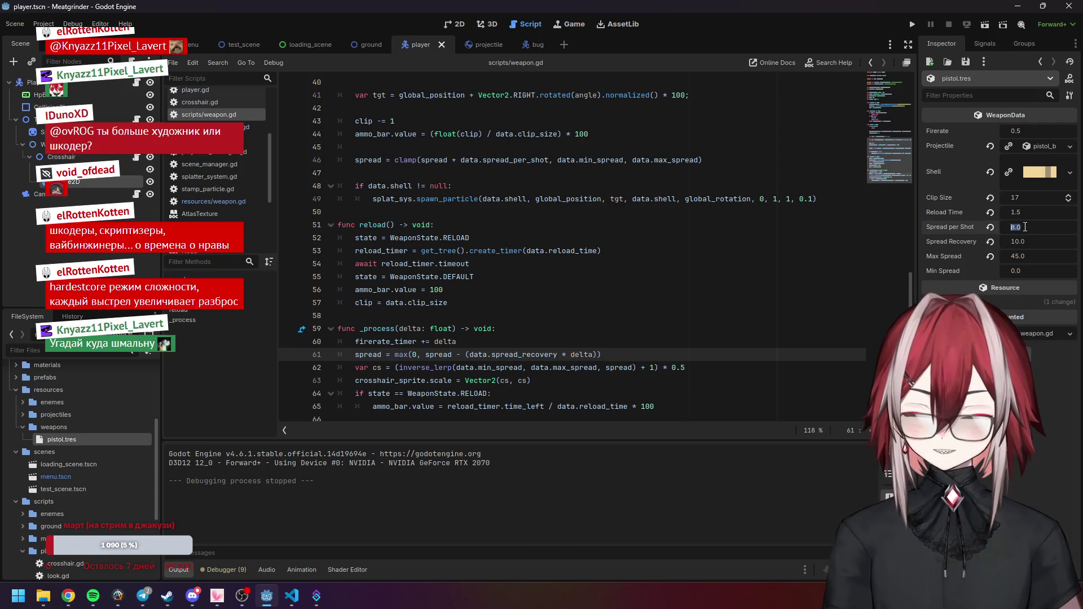
pyautogui.press('Return')
pyautogui.click(1027, 242)
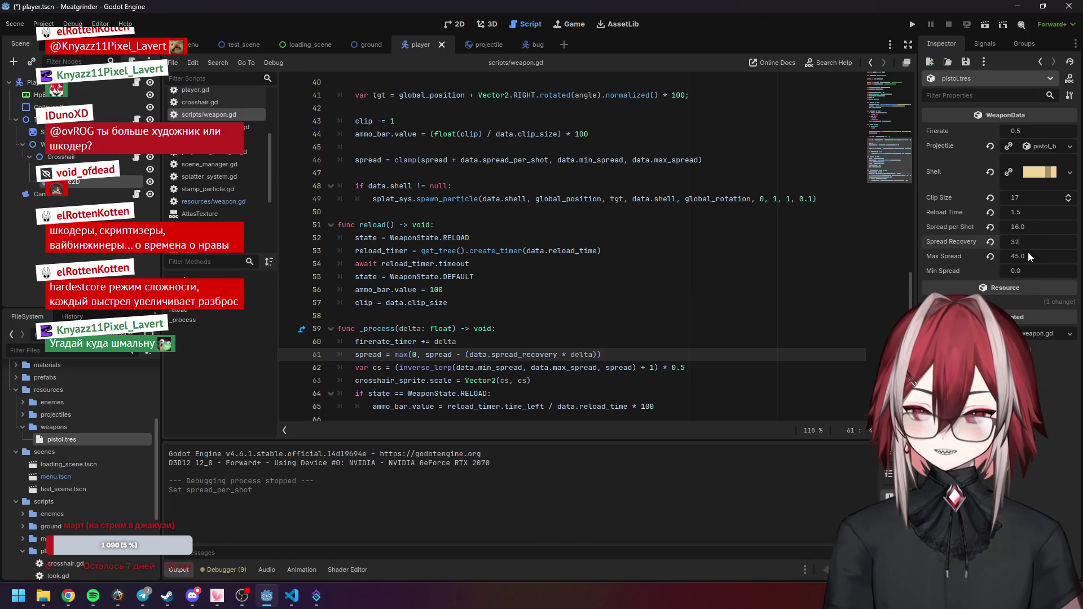
pyautogui.press('Return')
pyautogui.click(913, 24)
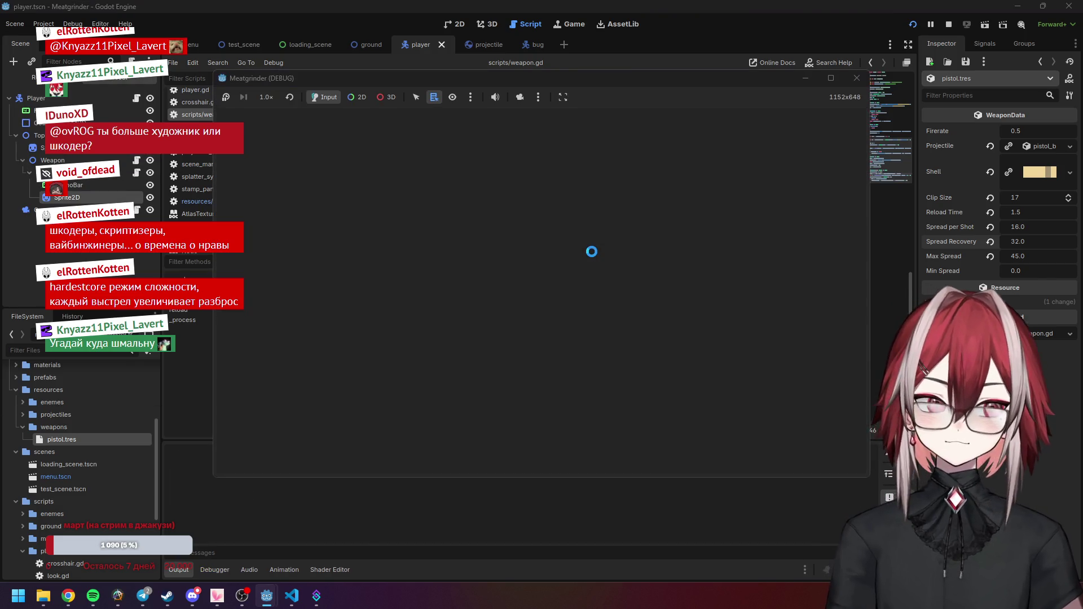
pyautogui.click(402, 283)
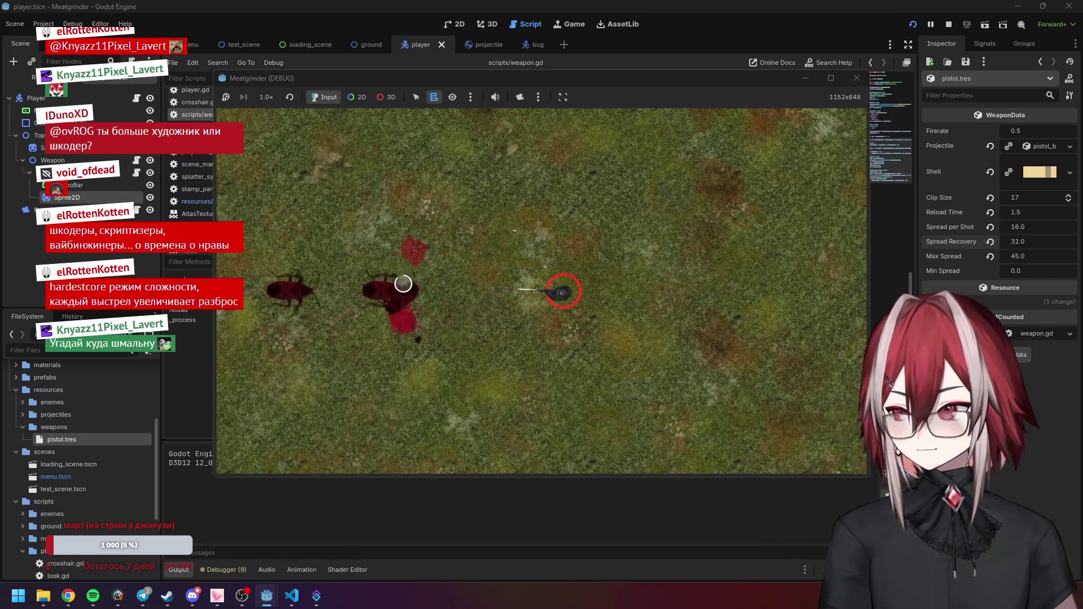
pyautogui.click(403, 283)
pyautogui.click(404, 284)
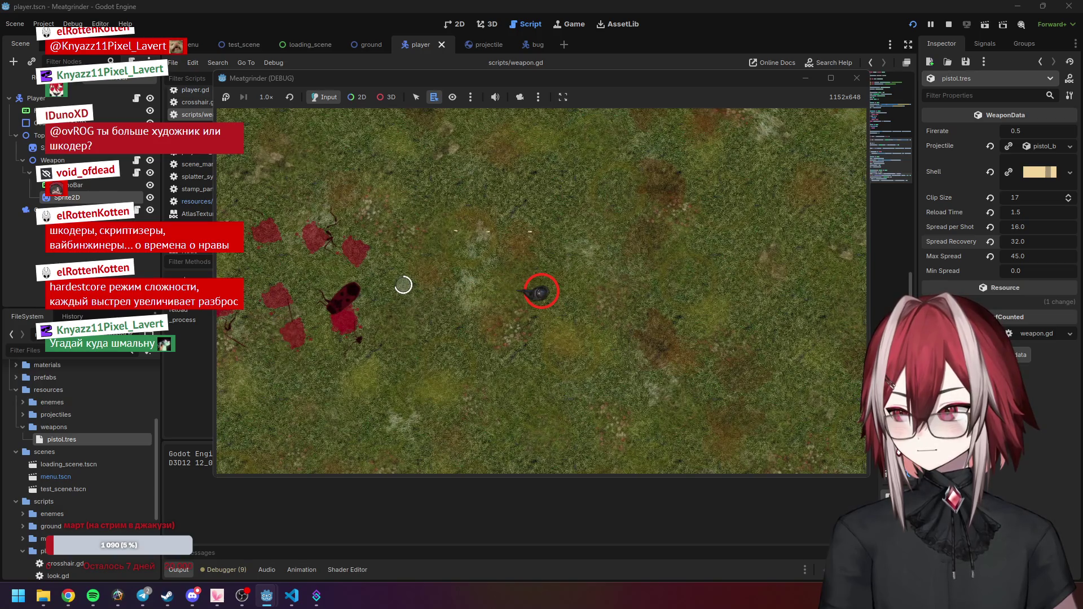
pyautogui.click(857, 78)
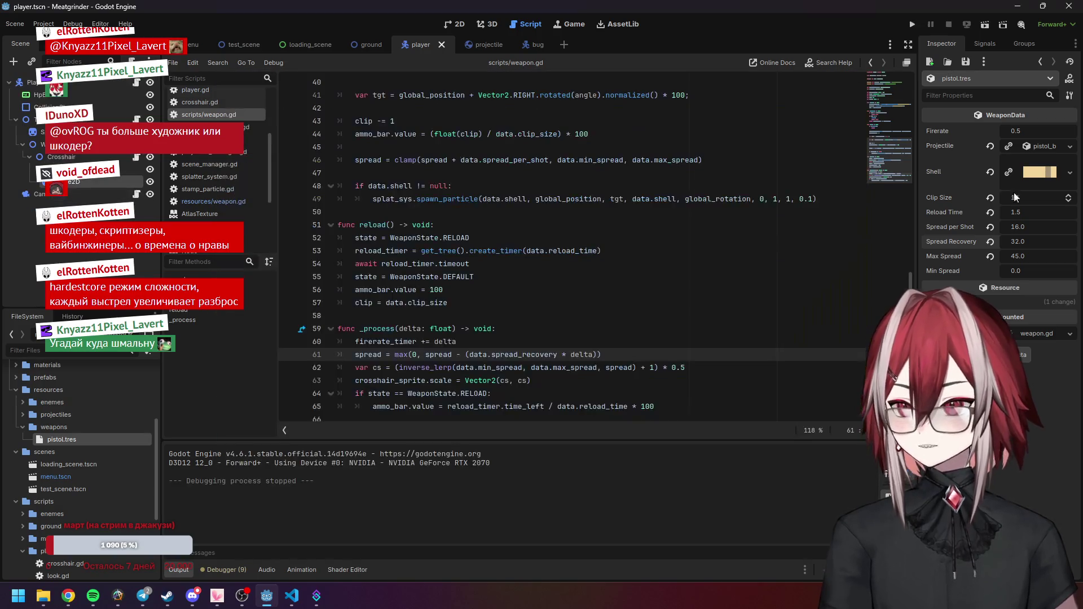
# Raise Spread per Shot to 64, relaunch with F5, and shoot at the bugs.
pyautogui.click(1035, 224)
pyautogui.write('4')
pyautogui.press('Return')
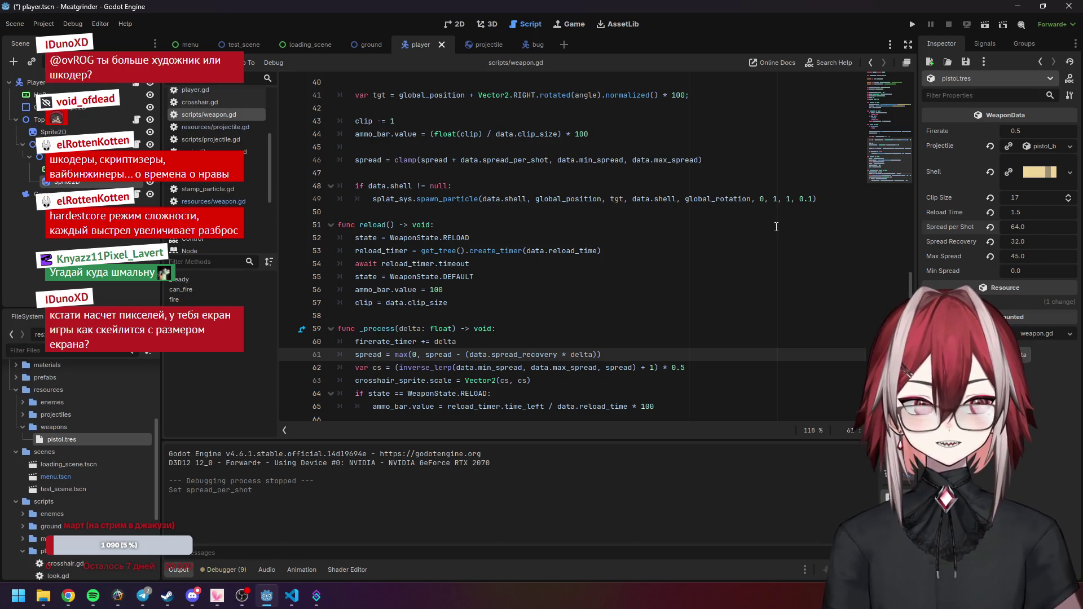
pyautogui.press('F5')
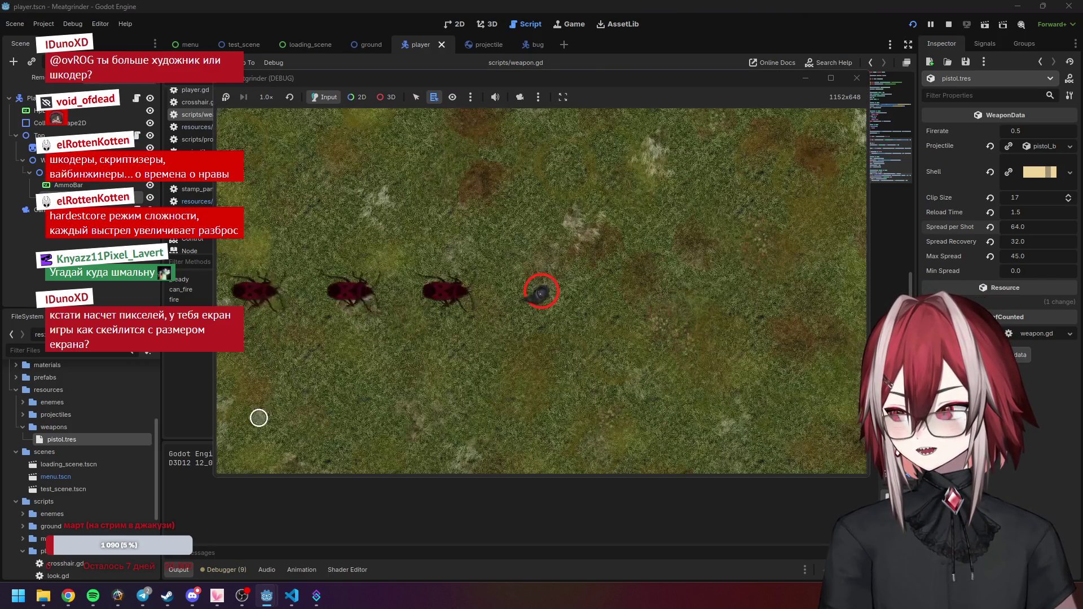
pyautogui.press('d')
pyautogui.click(359, 288)
pyautogui.click(358, 288)
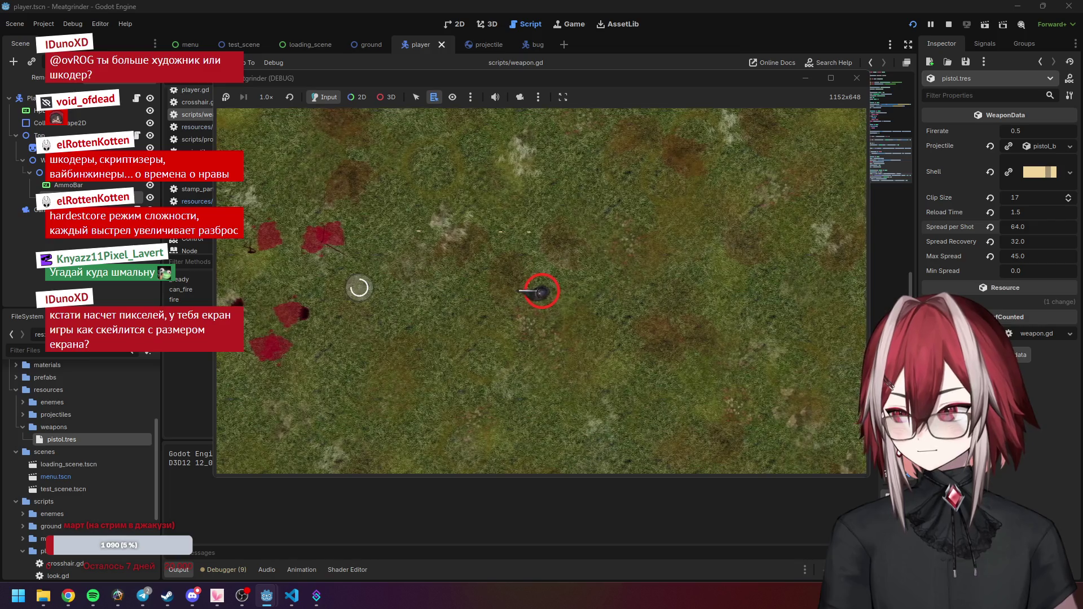
pyautogui.press('a')
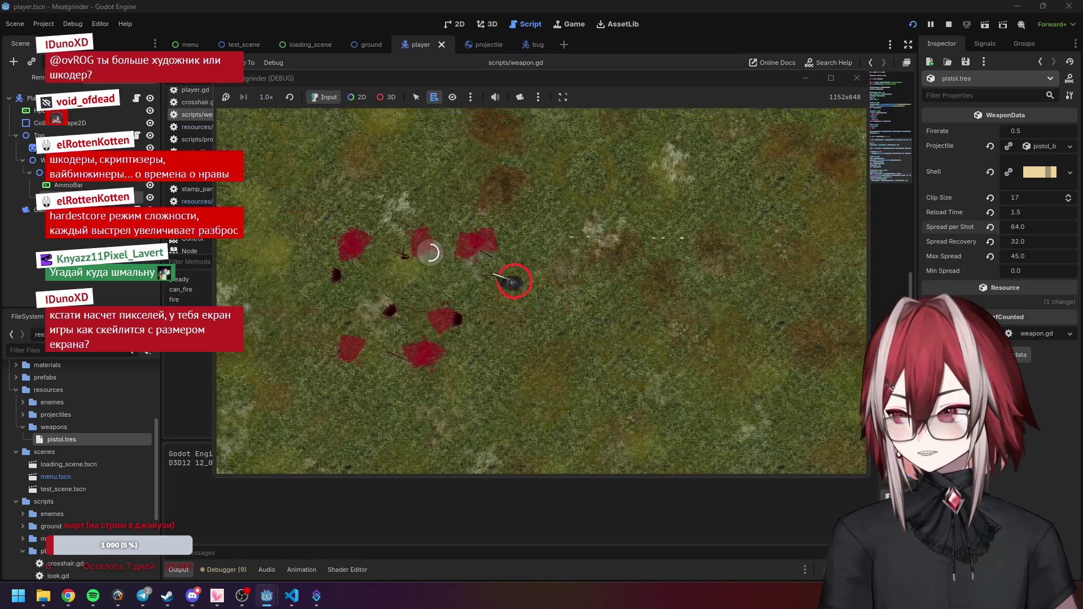
pyautogui.press('a')
pyautogui.press('s')
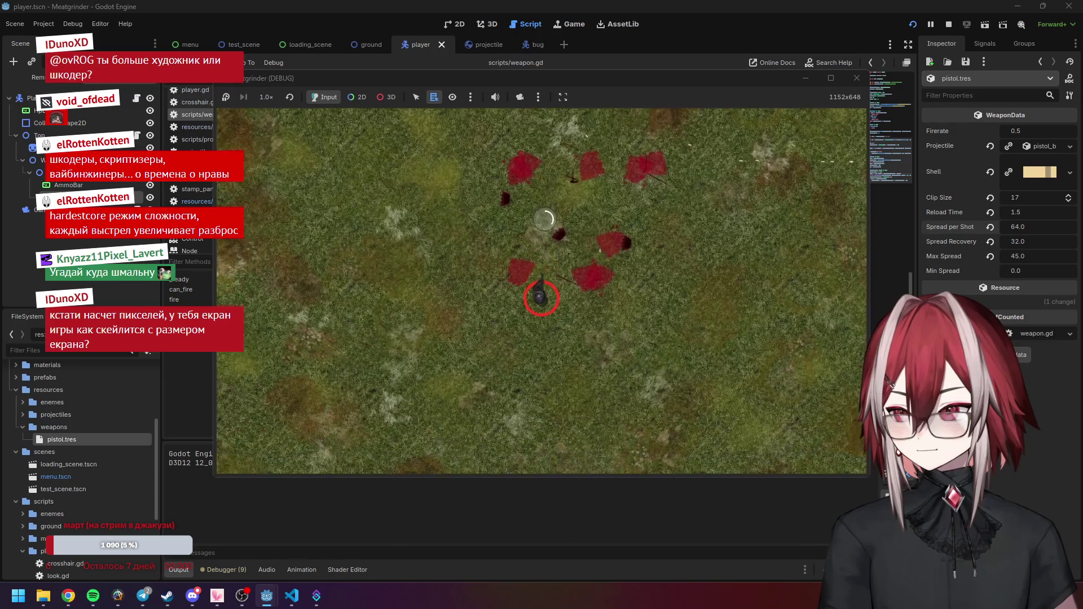
pyautogui.press('d')
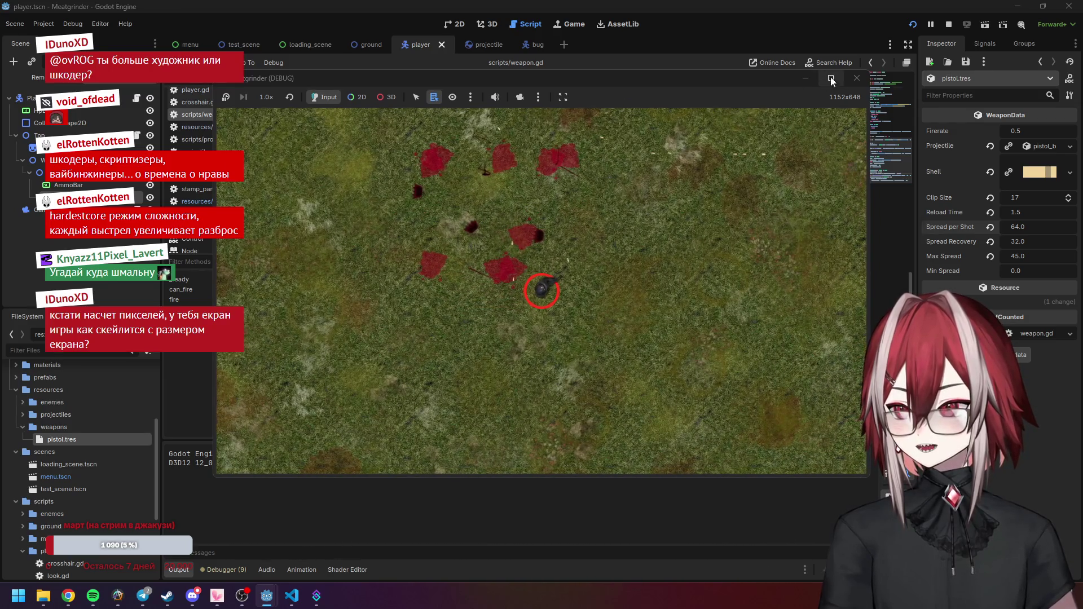
pyautogui.click(830, 81)
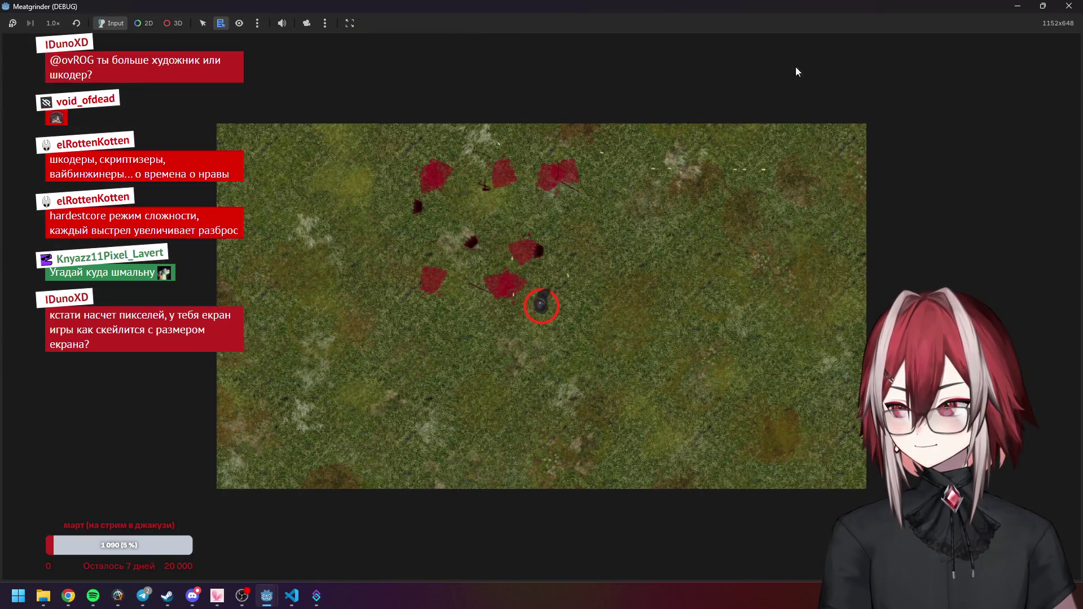
pyautogui.click(1043, 6)
pyautogui.hotkey('w', 'a')
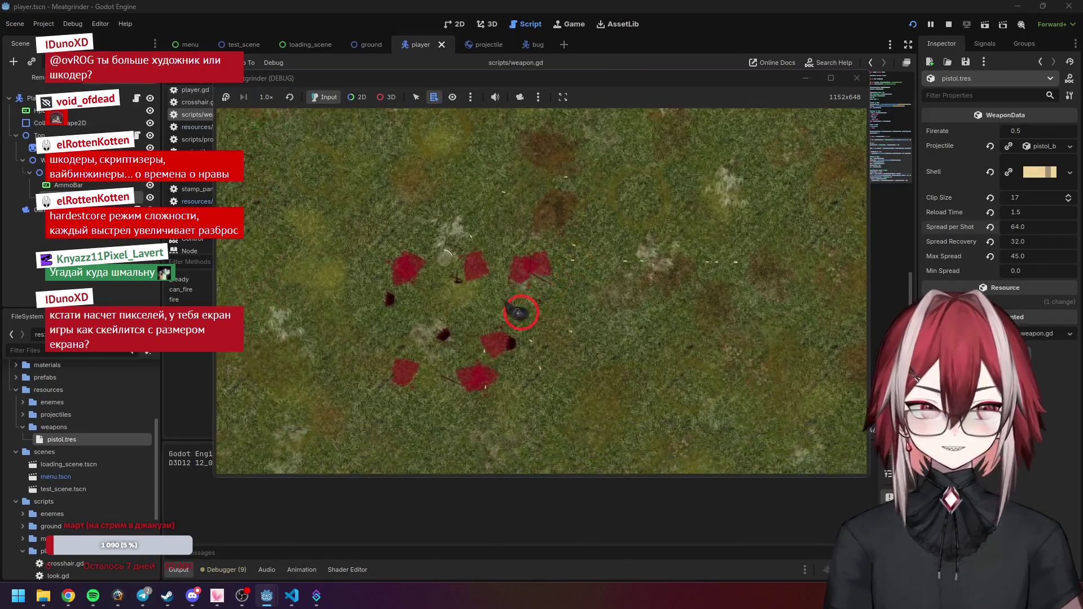
pyautogui.hotkey('s', 'a')
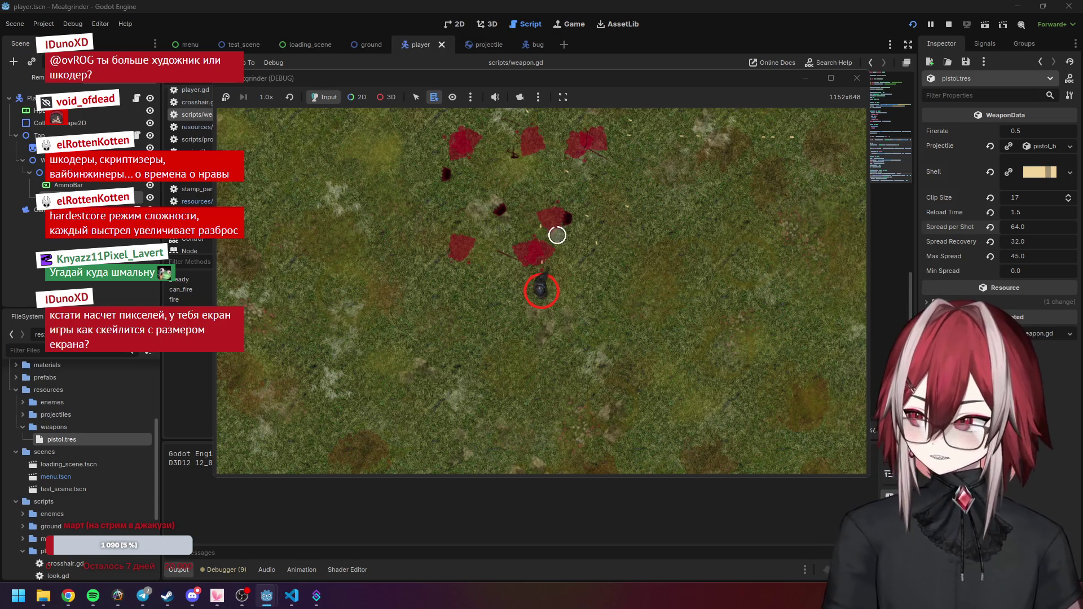
pyautogui.press('w')
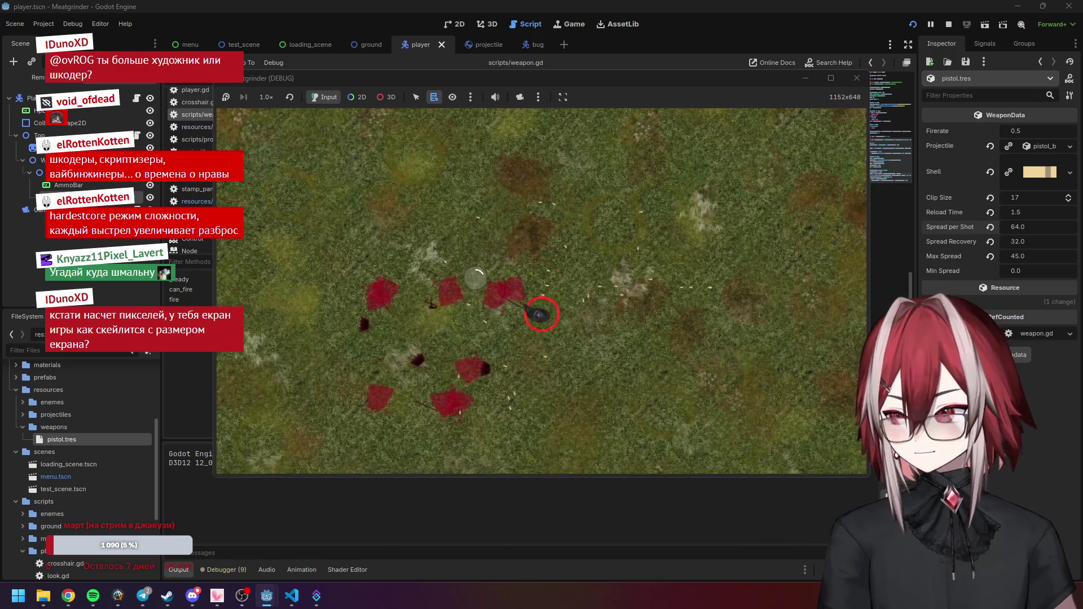
pyautogui.press('w')
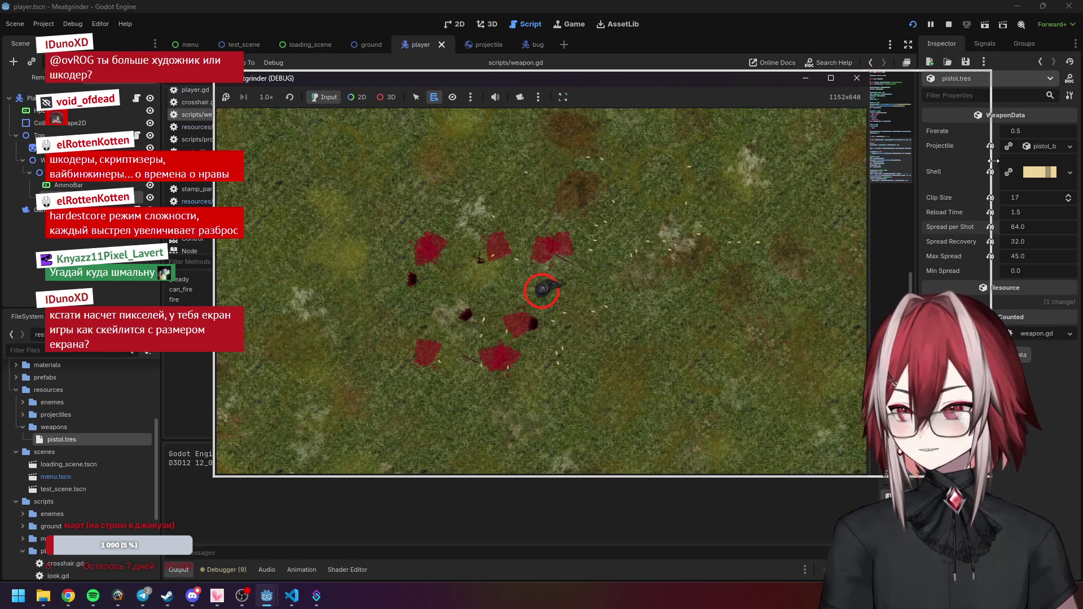
pyautogui.moveTo(869, 168); pyautogui.dragTo(840, 167)
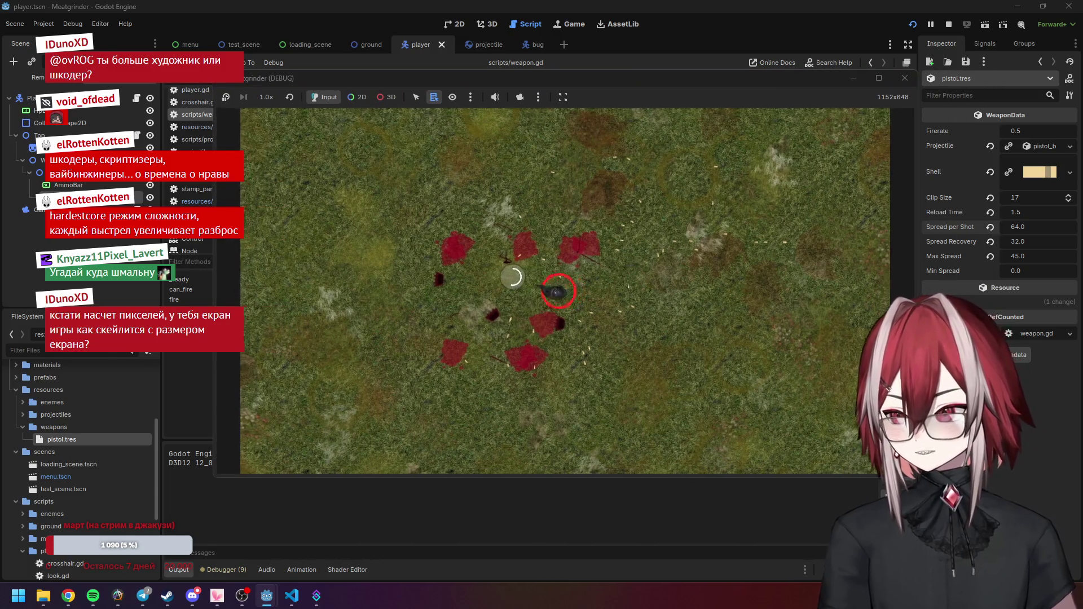
pyautogui.press('a')
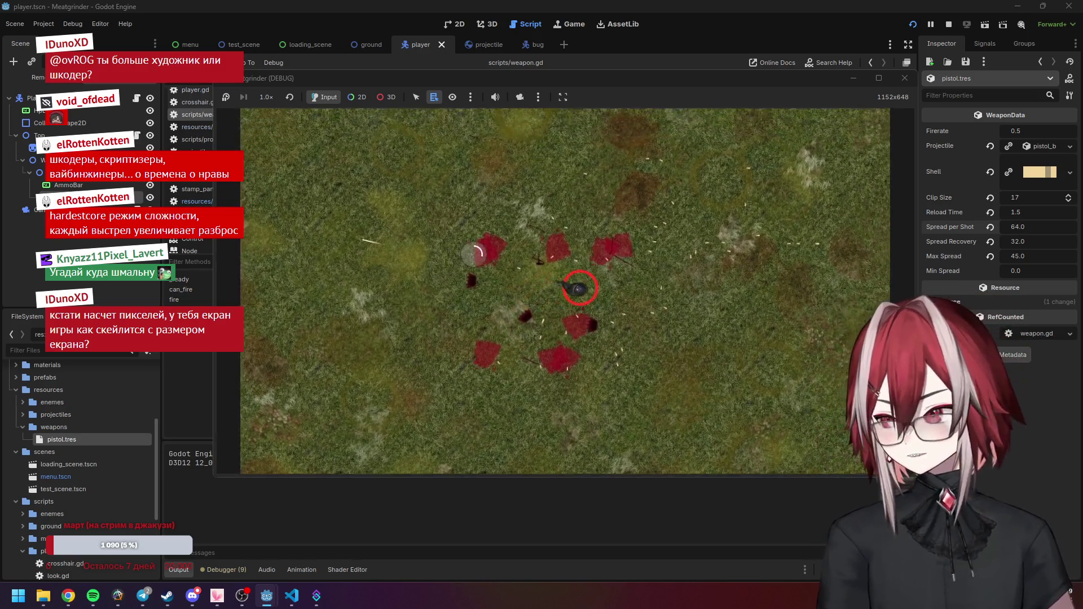
pyautogui.press('a')
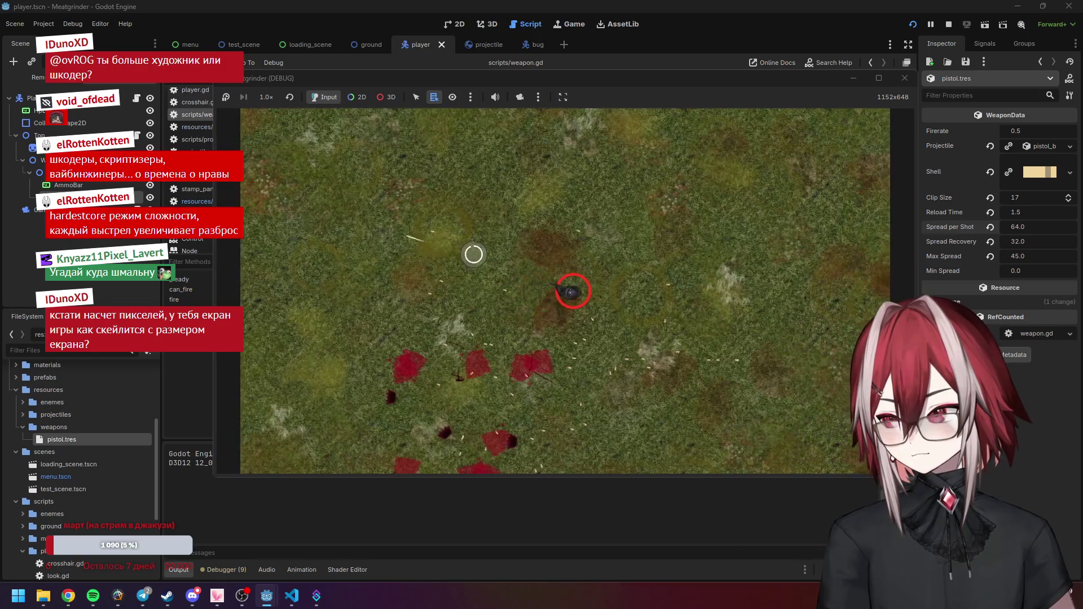
pyautogui.press('s')
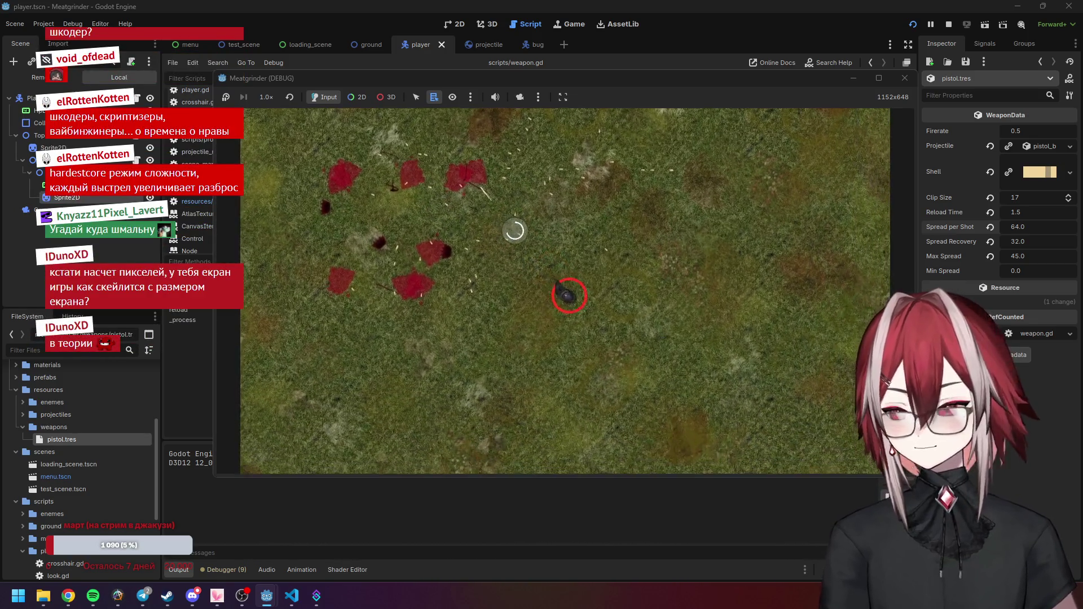
pyautogui.press('w')
pyautogui.press('d')
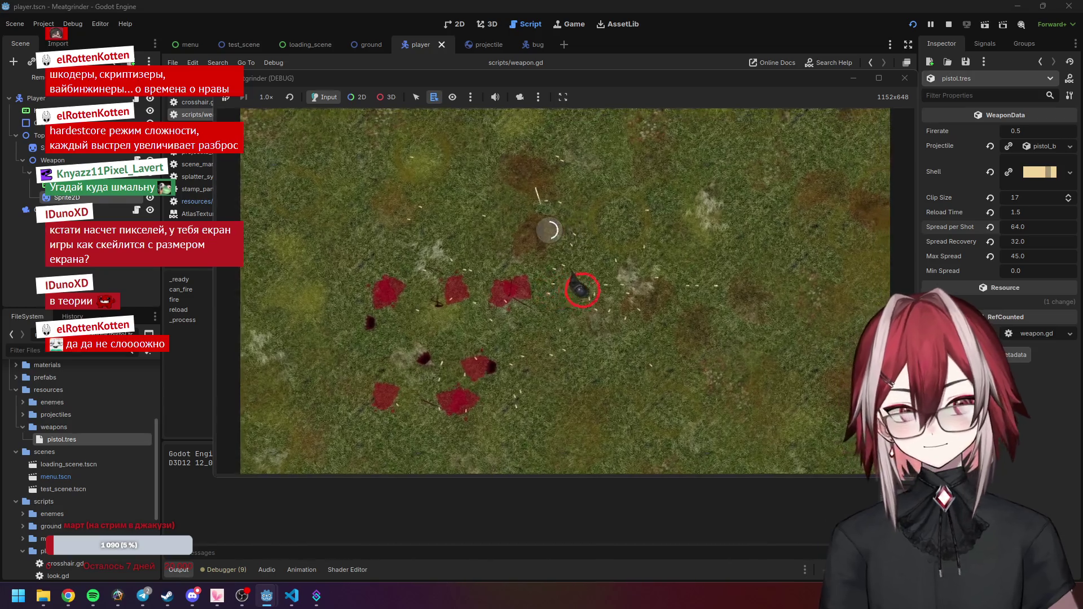
pyautogui.press('w')
pyautogui.press('a')
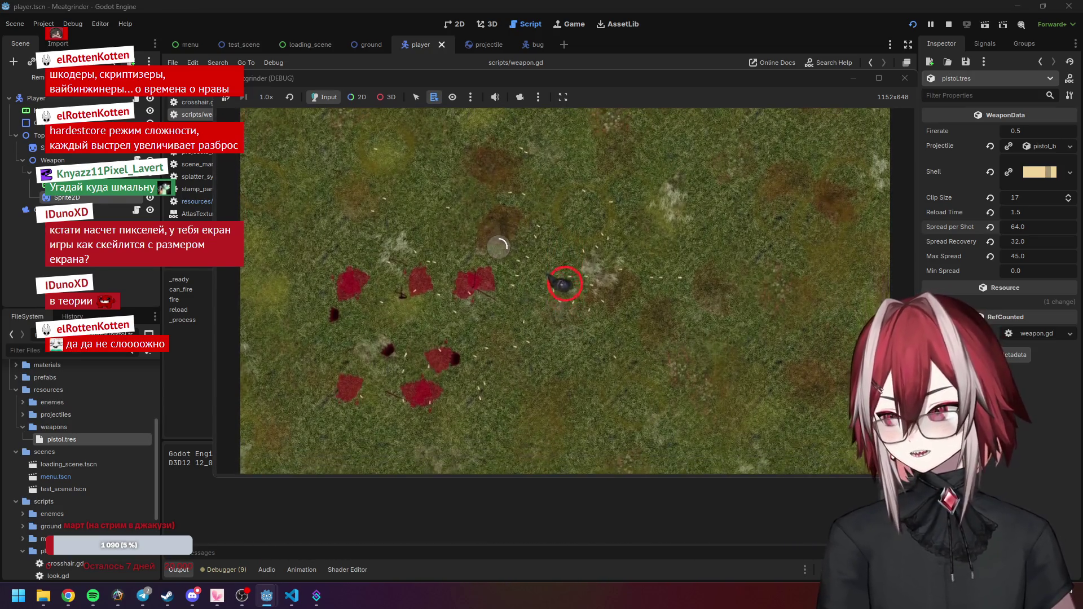
pyautogui.press('a')
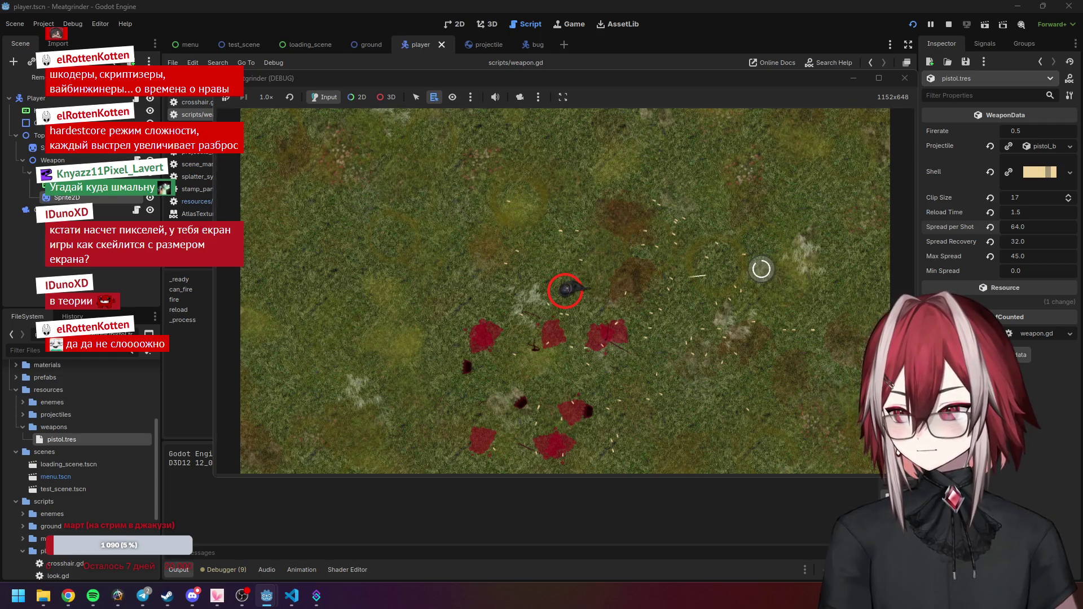
pyautogui.press('d')
pyautogui.press('s')
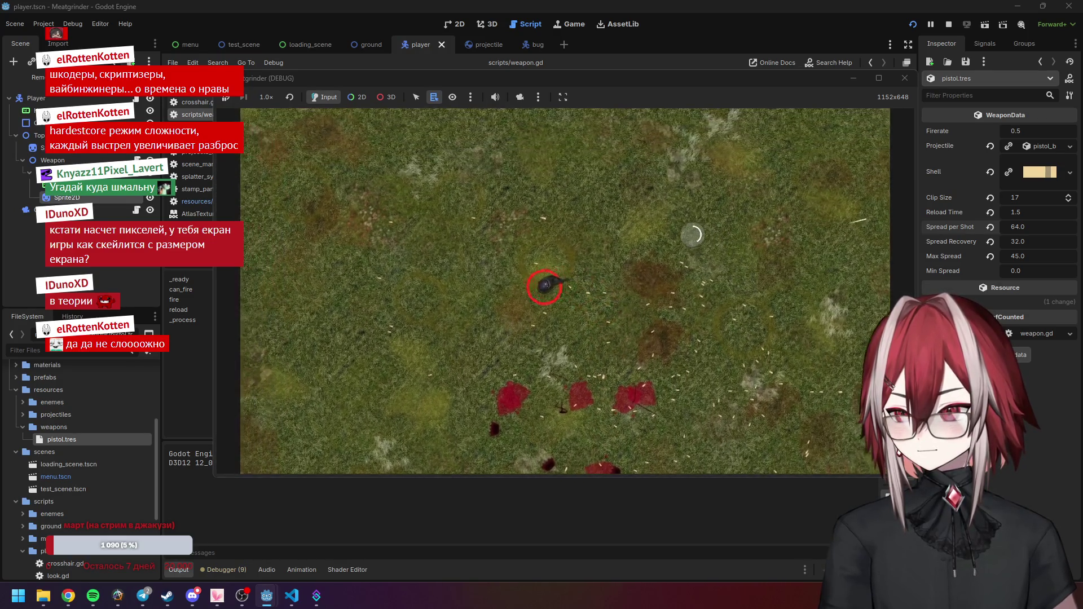
pyautogui.press('d')
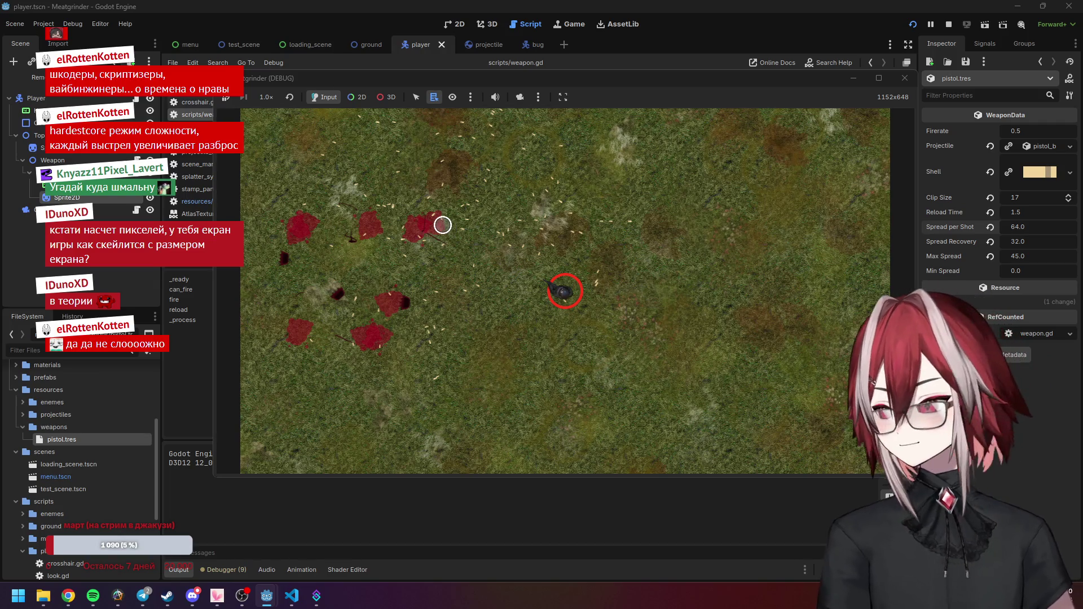
# Stop the game and bring VS Code forward, maximized on weapon-definitions.ts.
pyautogui.click(905, 78)
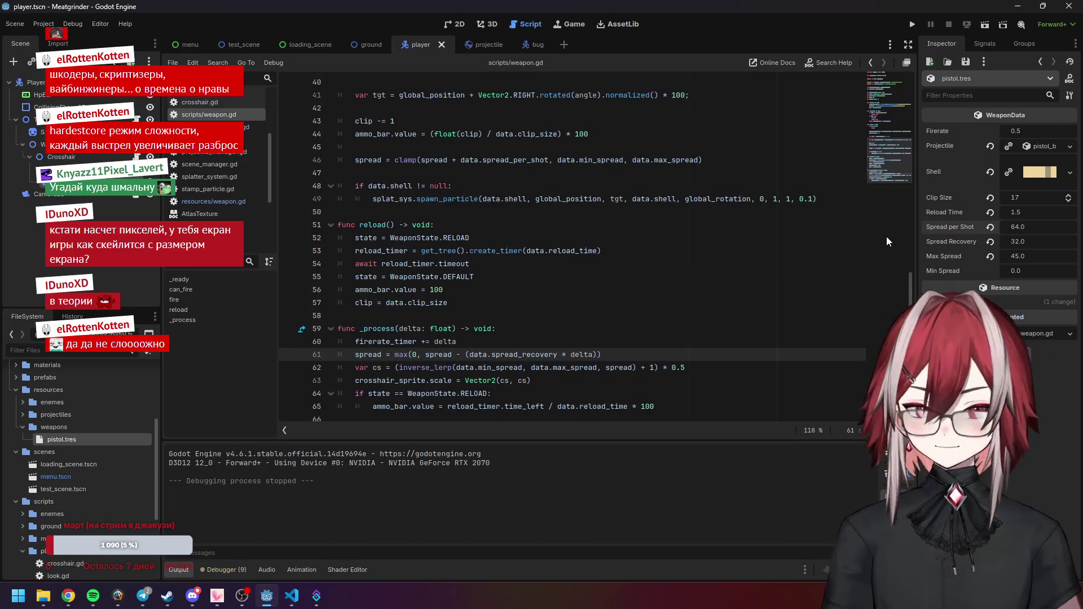
pyautogui.hotkey('alt', 'Tab')
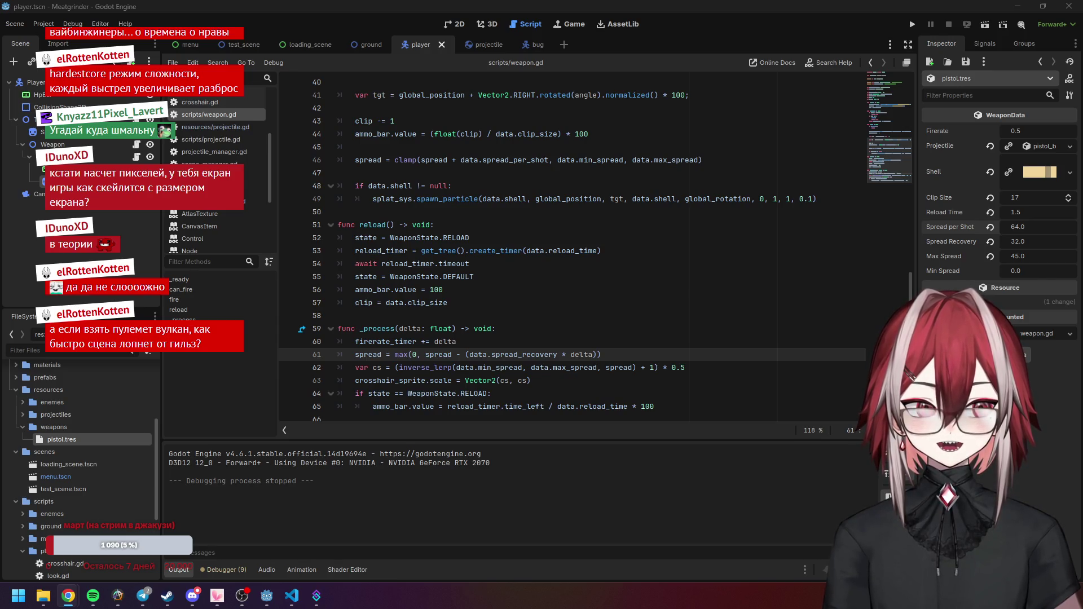
pyautogui.click(291, 596)
pyautogui.click(731, 51)
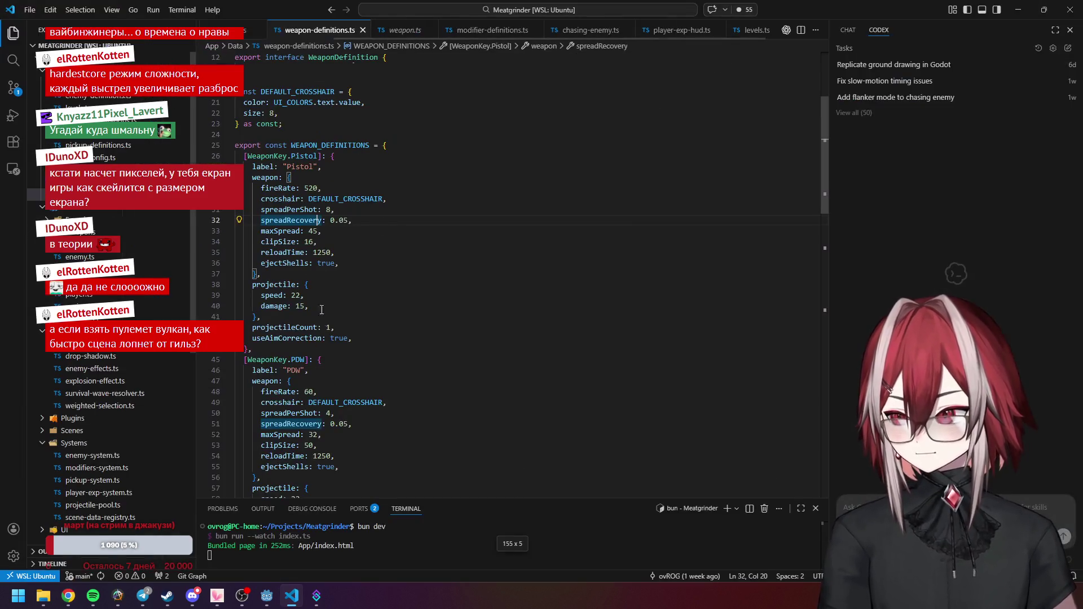
# Load the local web build at localhost:8060 in a new browser tab and start the game.
pyautogui.click(68, 596)
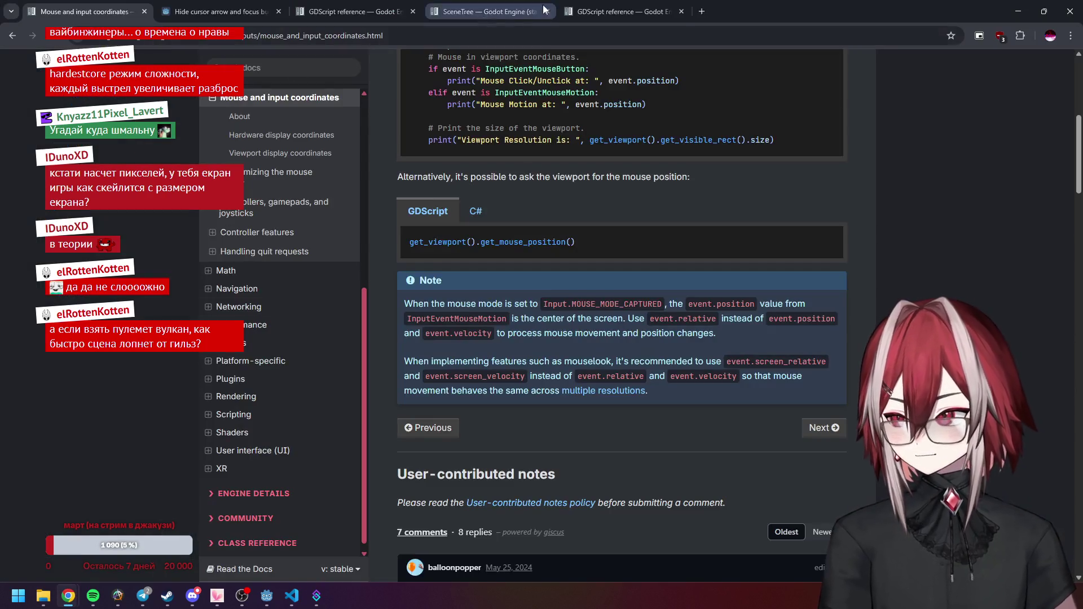
pyautogui.click(702, 11)
pyautogui.write('localhost:8060')
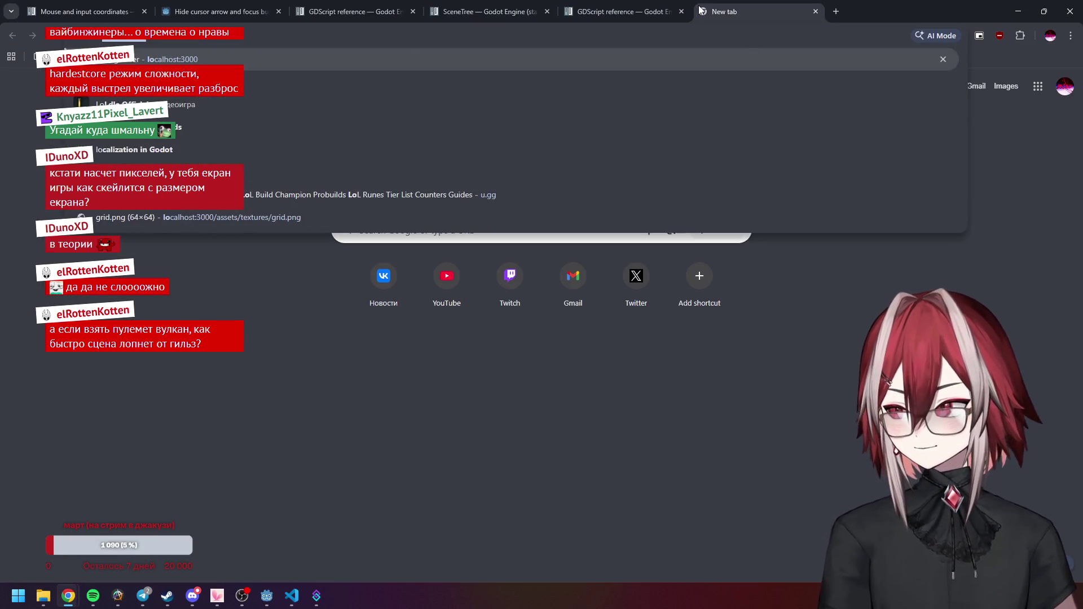
pyautogui.press('Return')
pyautogui.press('Return')
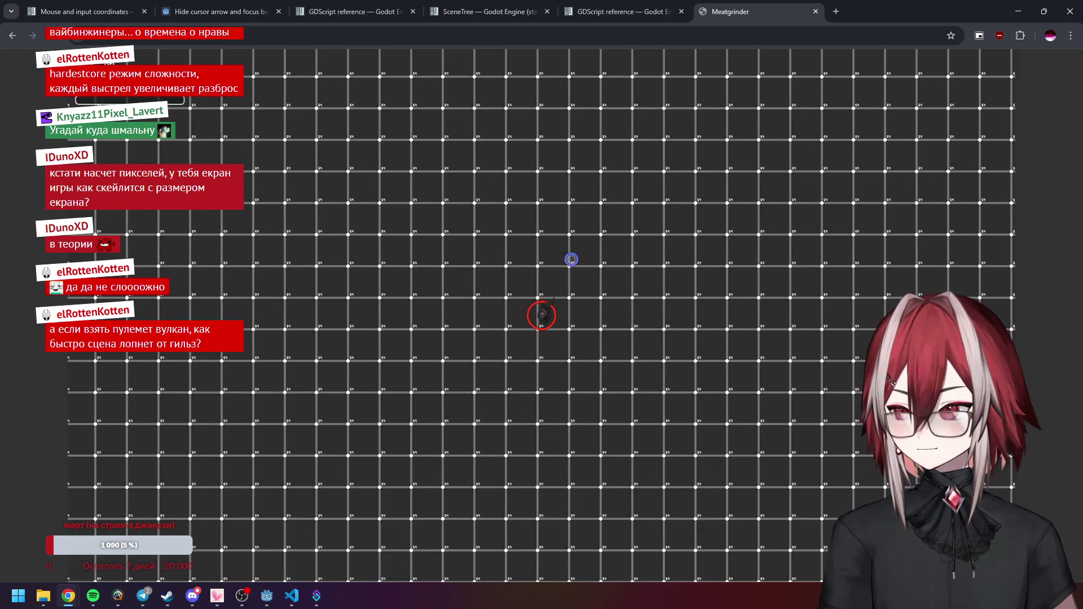
pyautogui.press('Escape')
pyautogui.press('Escape')
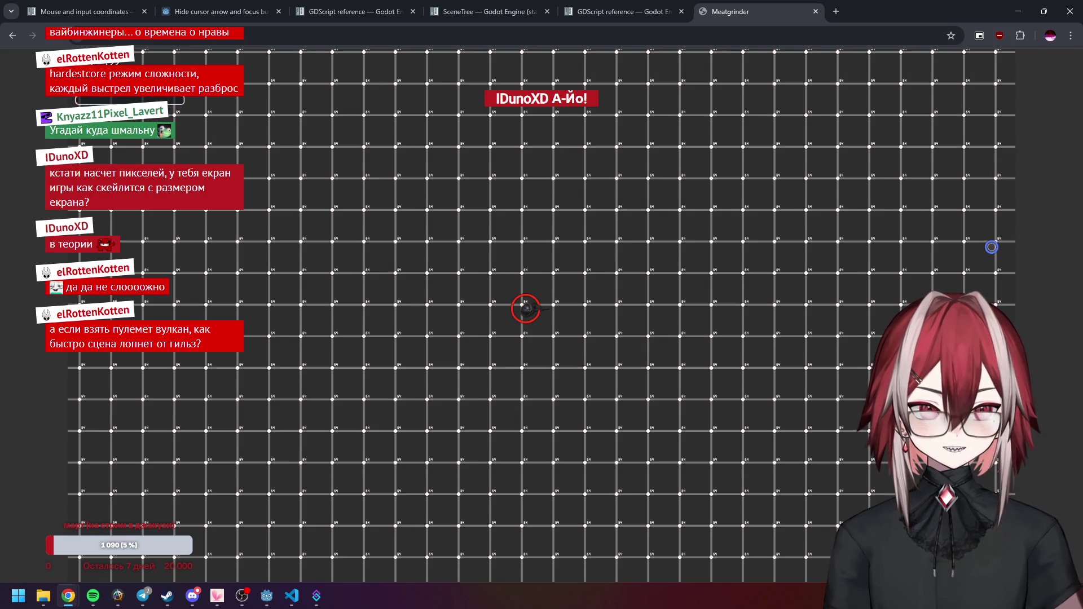
# Spawn a weapon pickup from the debug menu and walk the player onto it.
pyautogui.rightClick(421, 242)
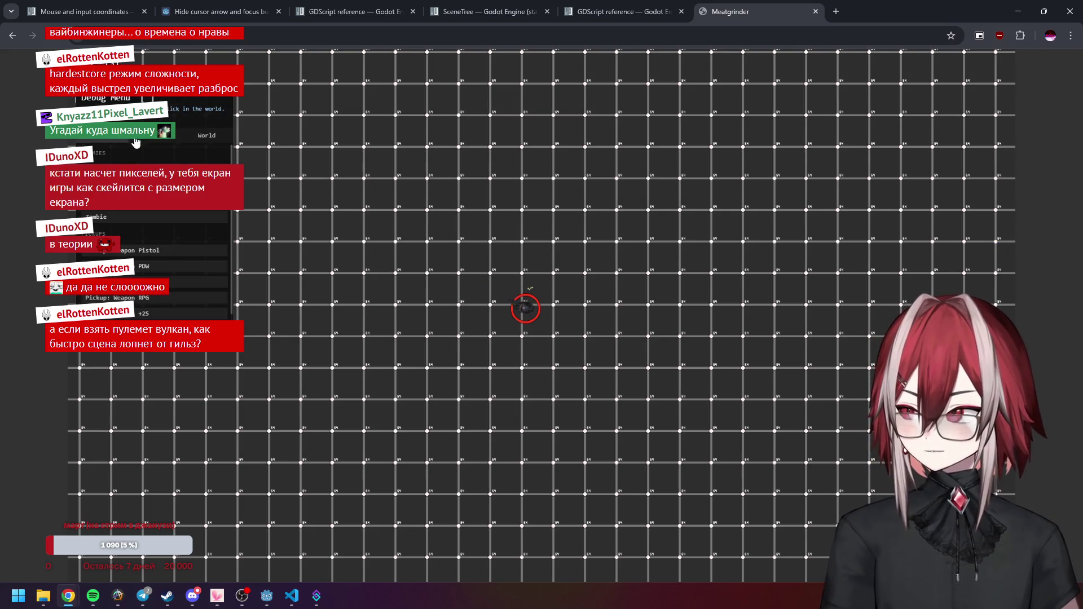
pyautogui.click(169, 267)
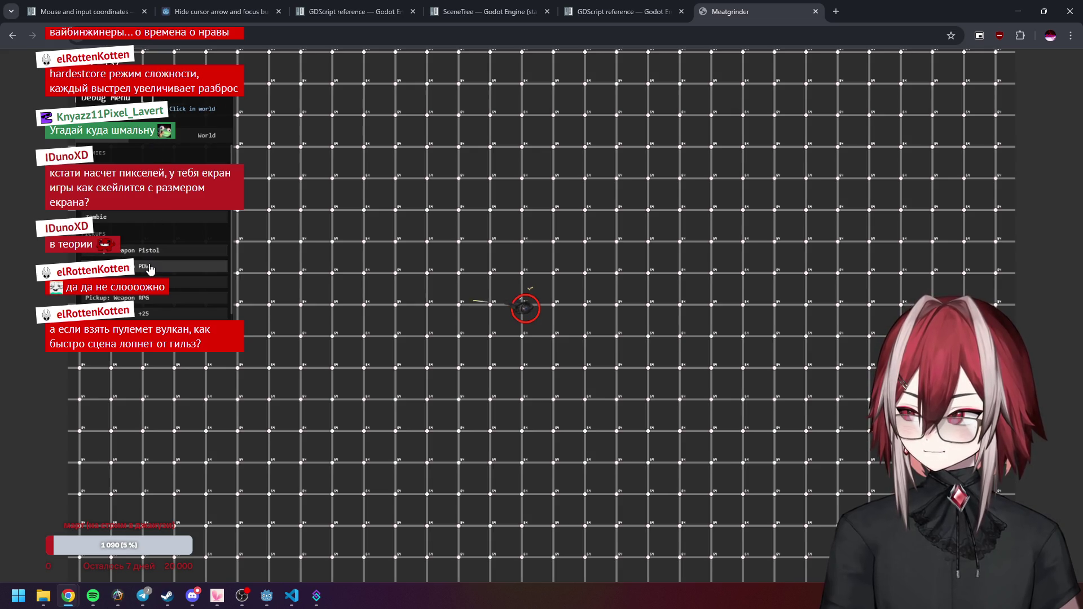
pyautogui.click(479, 255)
pyautogui.press('w')
pyautogui.press('a')
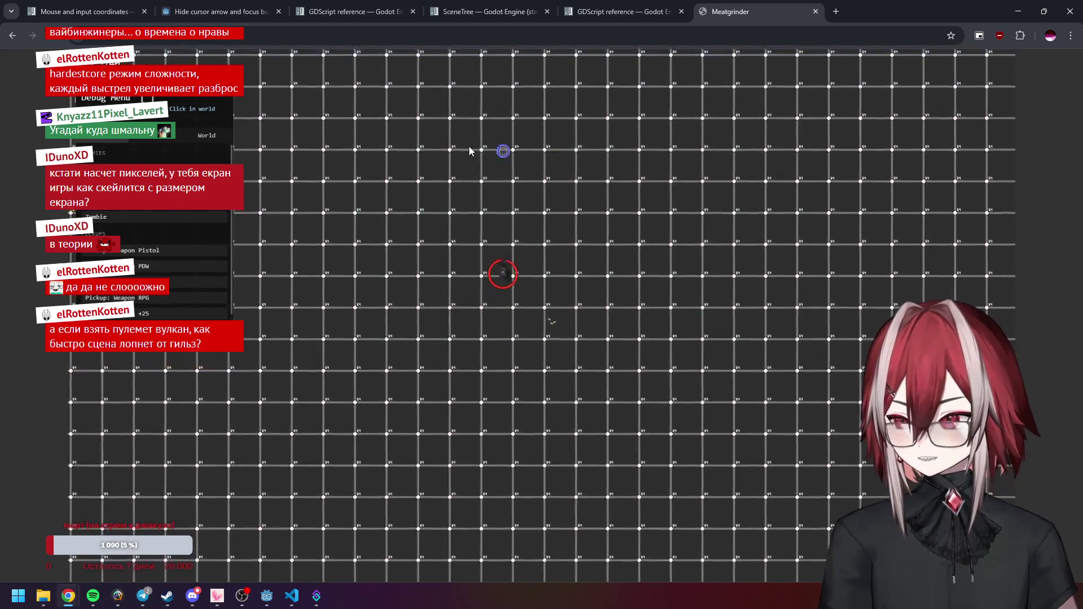
# Fire repeatedly, standing and moving, to watch the crosshair widen, then bring up VS Code.
pyautogui.click(519, 155)
pyautogui.click(519, 155)
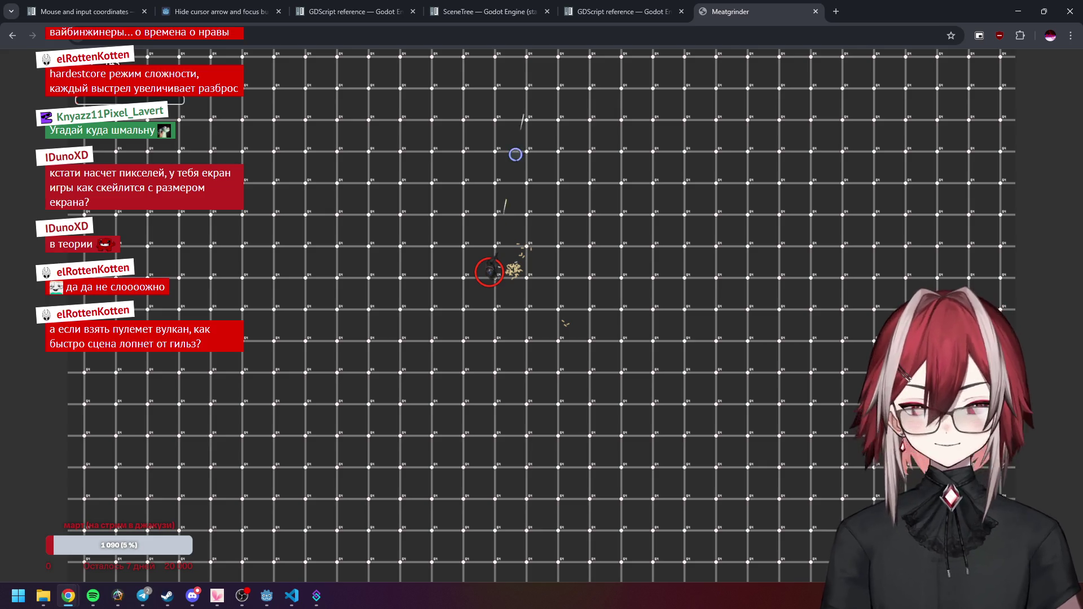
pyautogui.click(512, 155)
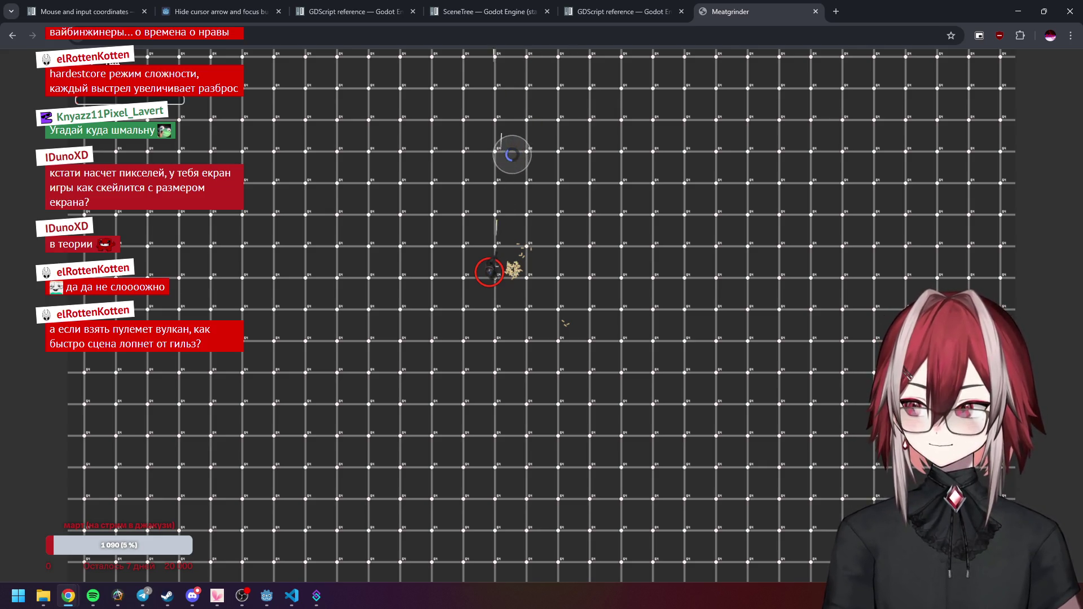
pyautogui.press('w')
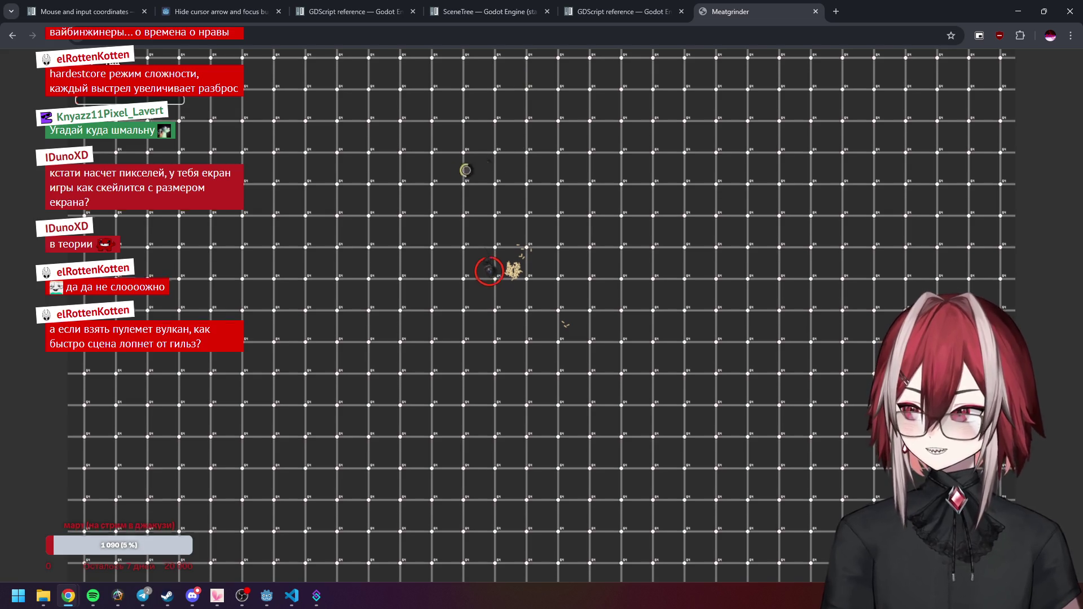
pyautogui.press('d')
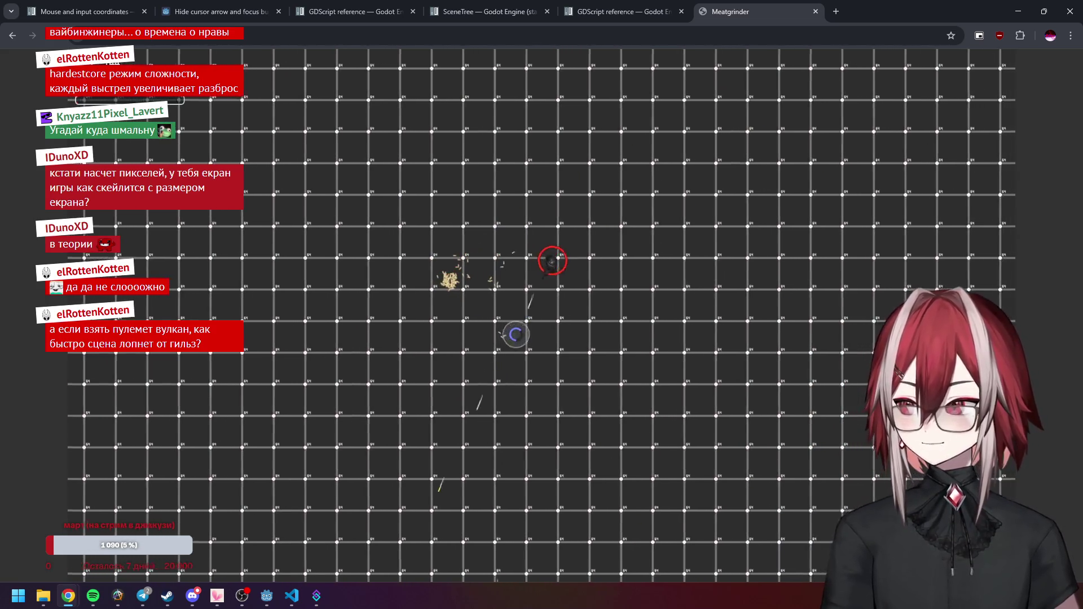
pyautogui.press('s')
pyautogui.click(579, 383)
pyautogui.press('s')
pyautogui.click(579, 383)
pyautogui.press('d')
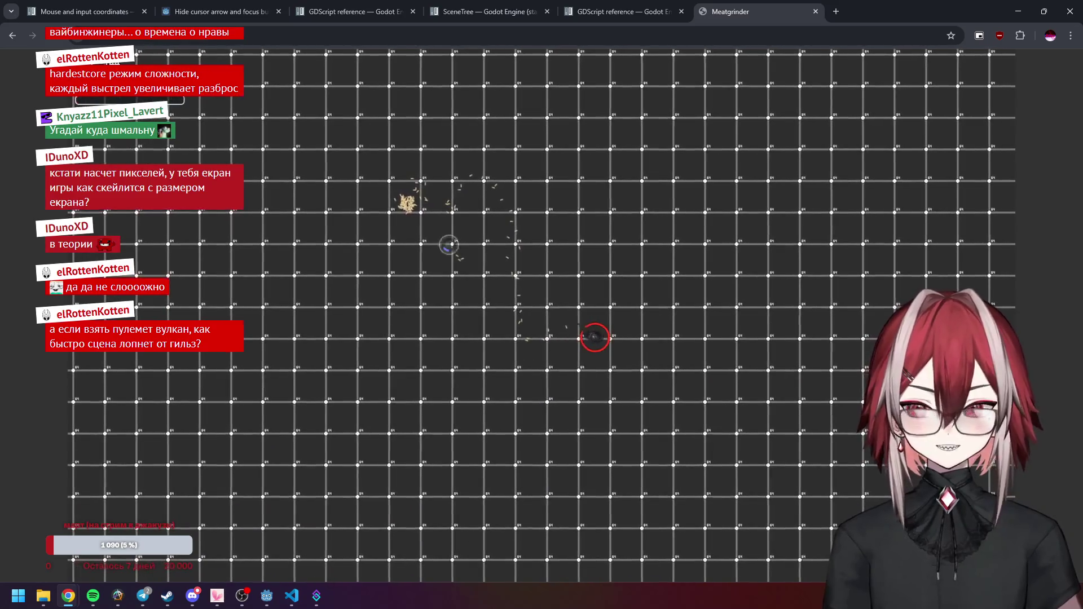
pyautogui.hotkey('alt', 'Tab')
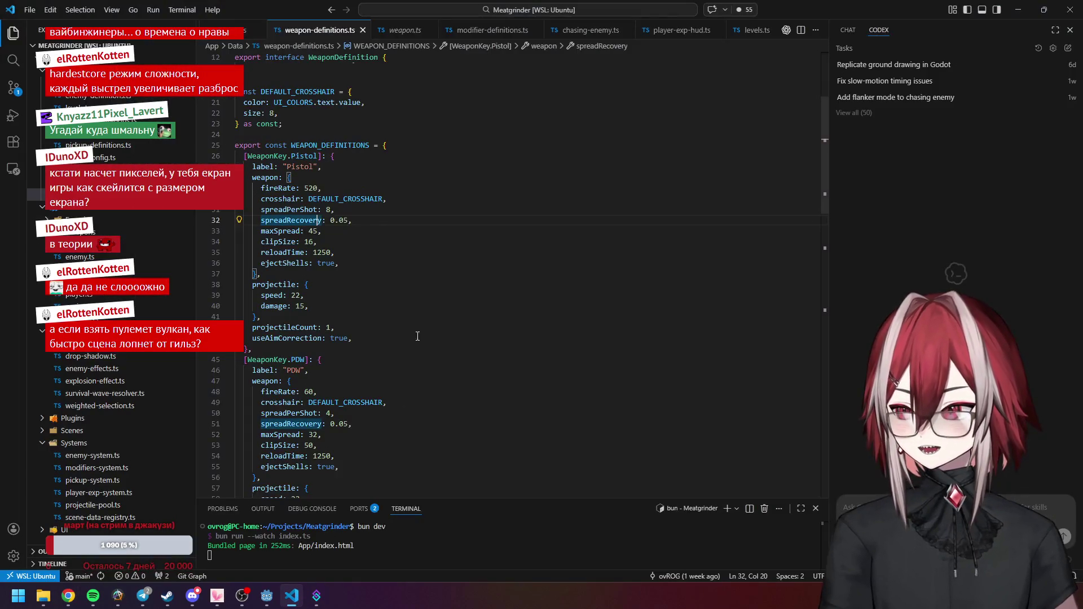
# Return to Godot, switch to the ground scene and select the GroundBuffer node.
pyautogui.click(267, 596)
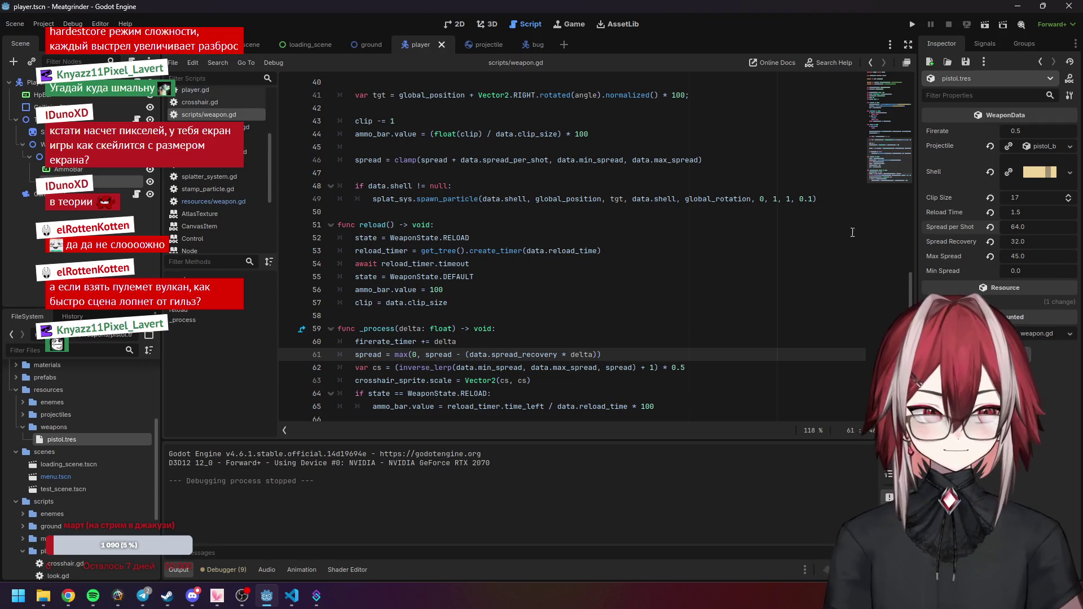
pyautogui.click(68, 596)
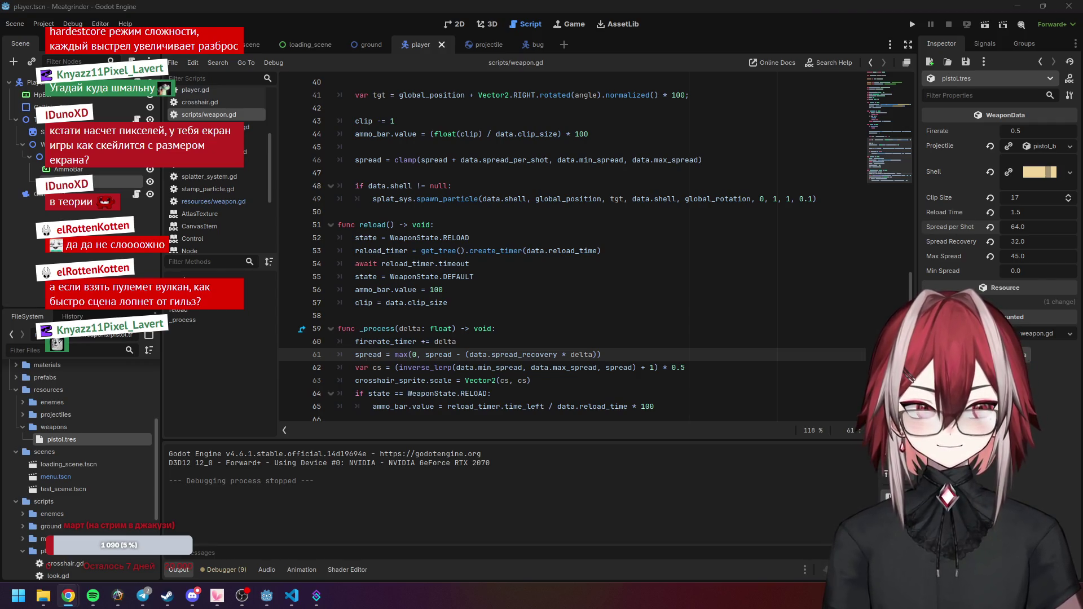
pyautogui.click(402, 147)
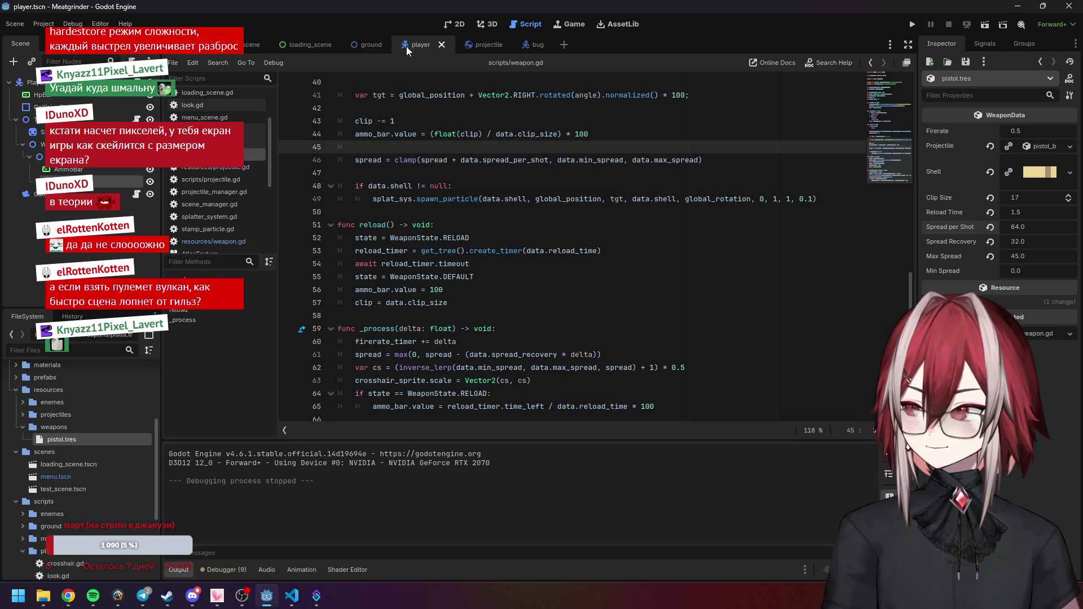
pyautogui.click(370, 45)
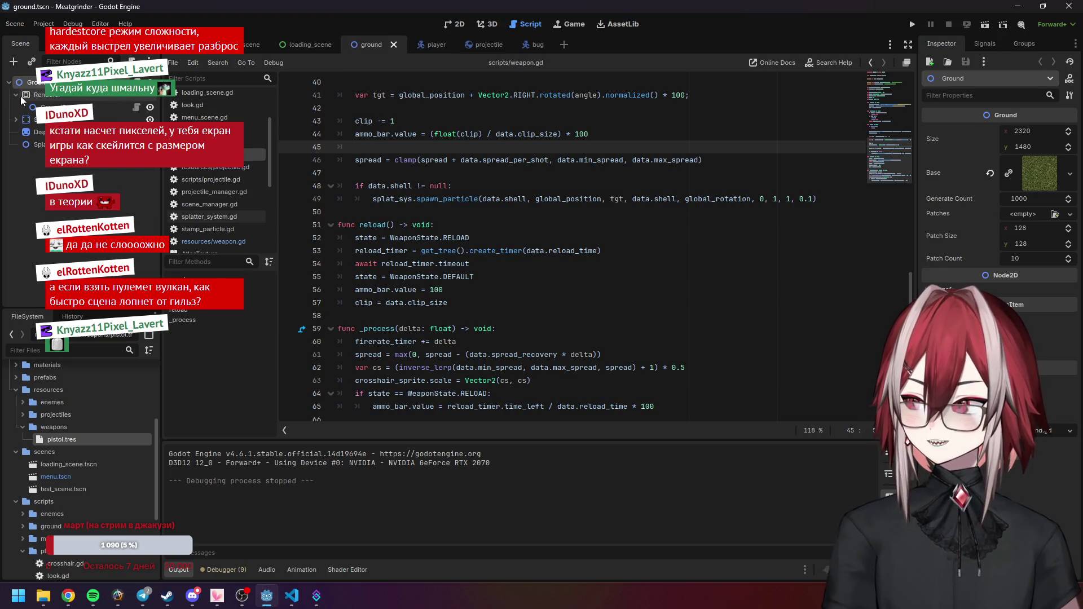
pyautogui.click(35, 108)
# Open ground.gd, then buffer.gd, and inspect the _draw_stamp code and its position variable.
pyautogui.scroll(3, 220, 158)
pyautogui.click(224, 150)
pyautogui.scroll(-1, 456, 175)
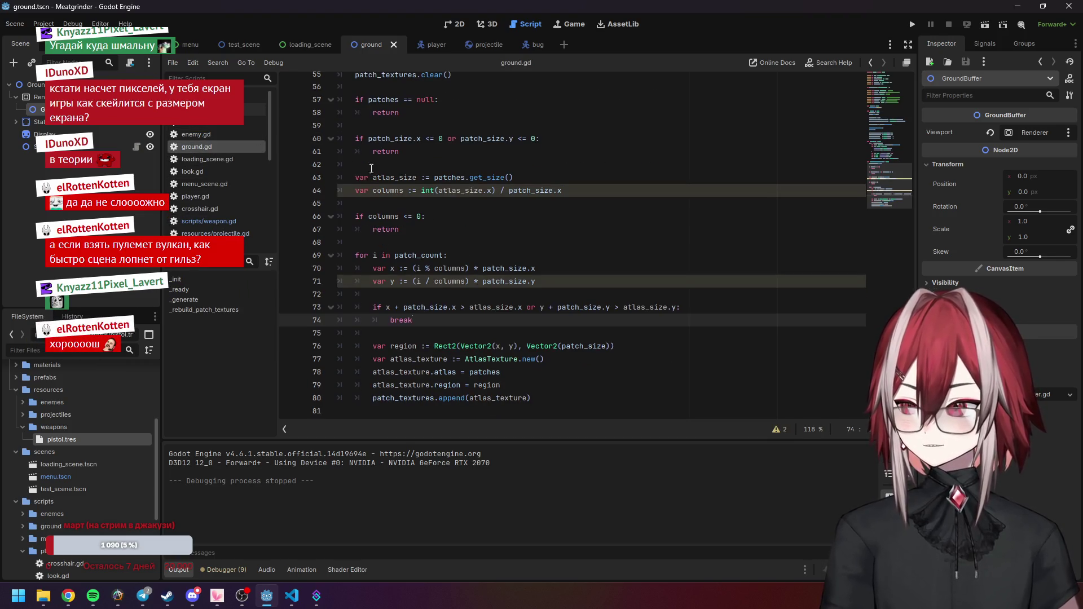
pyautogui.click(218, 123)
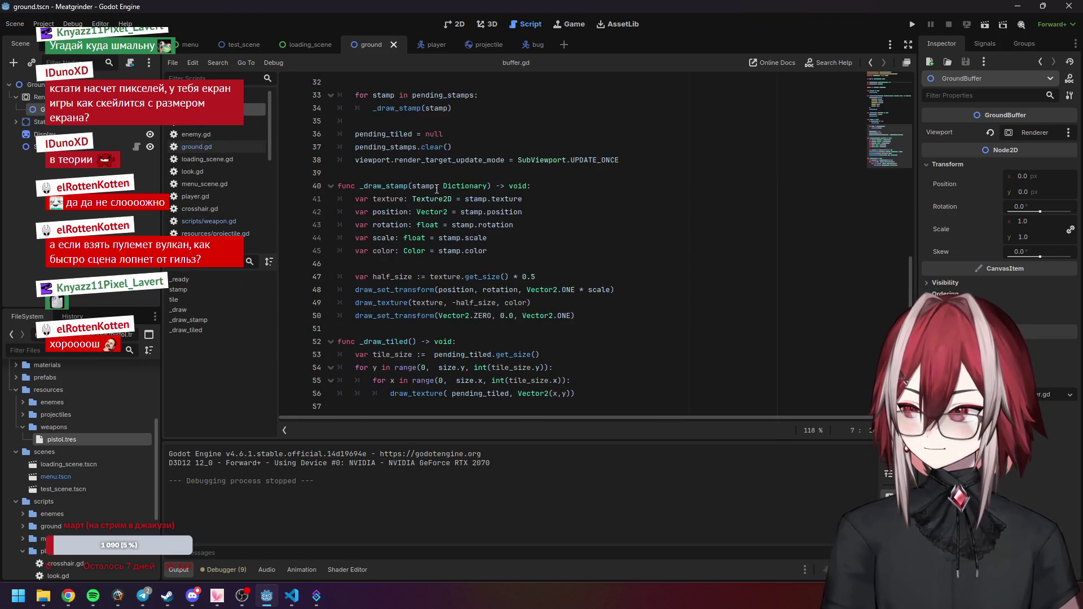
pyautogui.scroll(10, 508, 254)
pyautogui.scroll(-9, 508, 254)
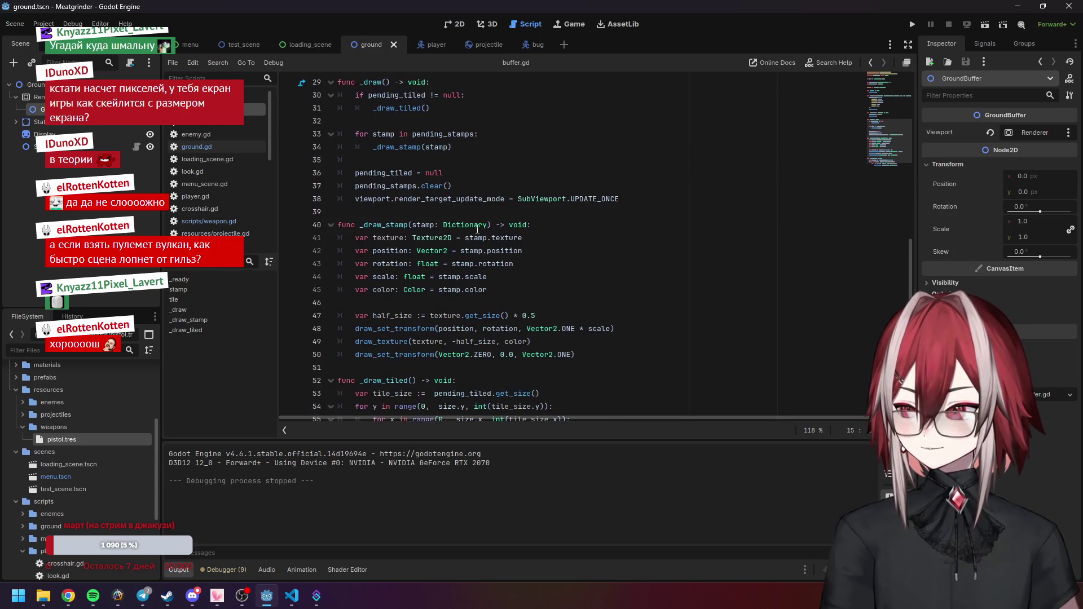
pyautogui.click(538, 302)
pyautogui.scroll(-1, 525, 284)
pyautogui.click(452, 293)
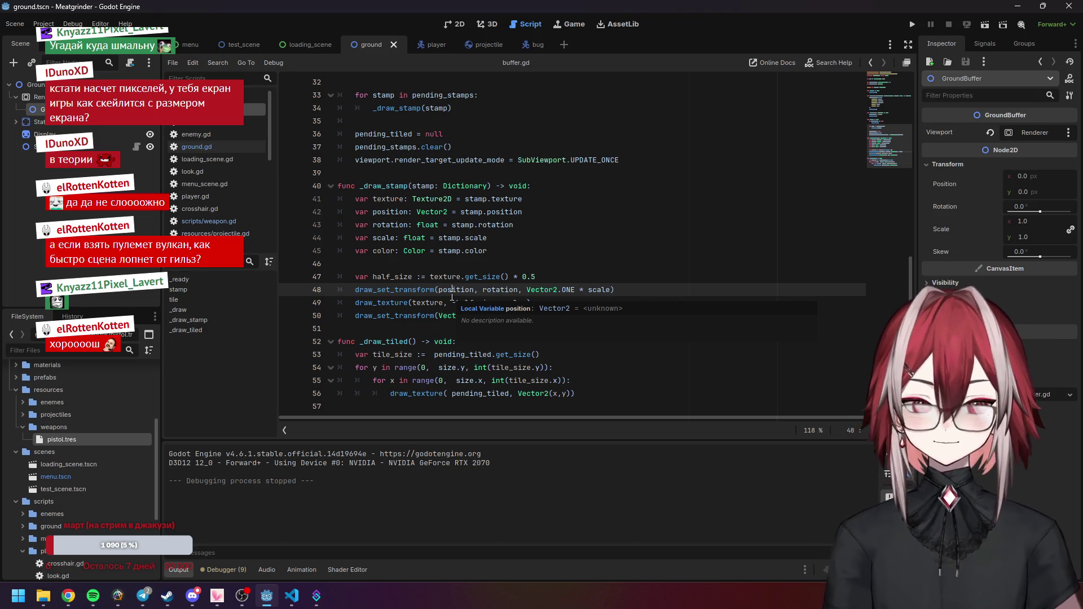
# Test-run the game briefly, shooting approaching enemies, then stop it with F8.
pyautogui.click(913, 26)
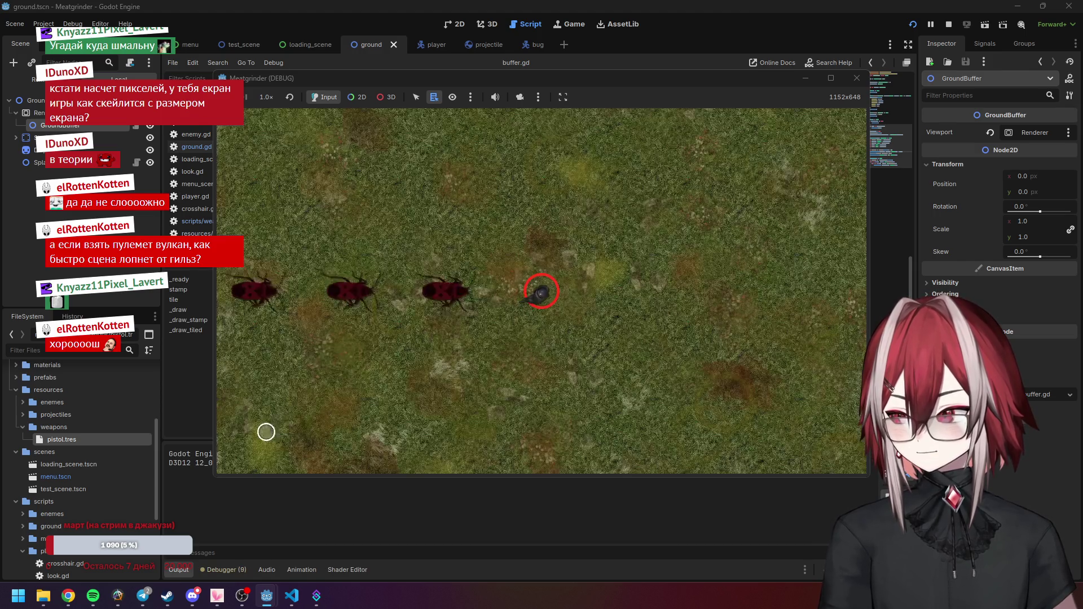
pyautogui.moveTo(266, 432)
pyautogui.mouseDown()
pyautogui.moveTo(428, 299)
pyautogui.moveTo(408, 235)
pyautogui.moveTo(379, 295)
pyautogui.moveTo(418, 304)
pyautogui.moveTo(481, 378)
pyautogui.moveTo(626, 310)
pyautogui.moveTo(494, 317)
pyautogui.moveTo(664, 258)
pyautogui.mouseUp()
pyautogui.press('a')
pyautogui.press('F8')
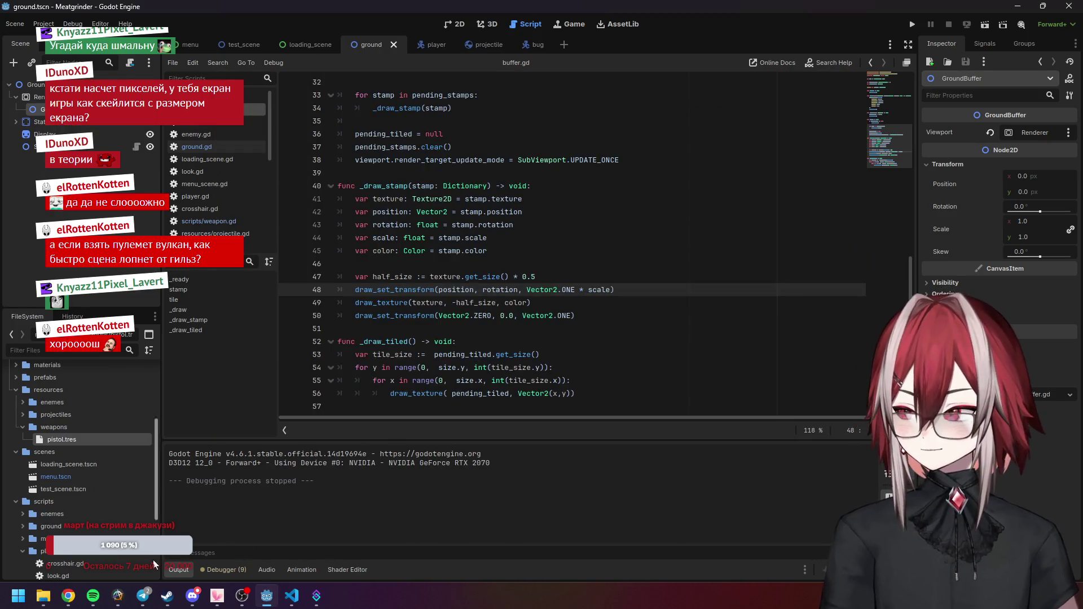
# Back in the web build, spawn a ring of enemies from the debug panel's World tab.
pyautogui.click(67, 596)
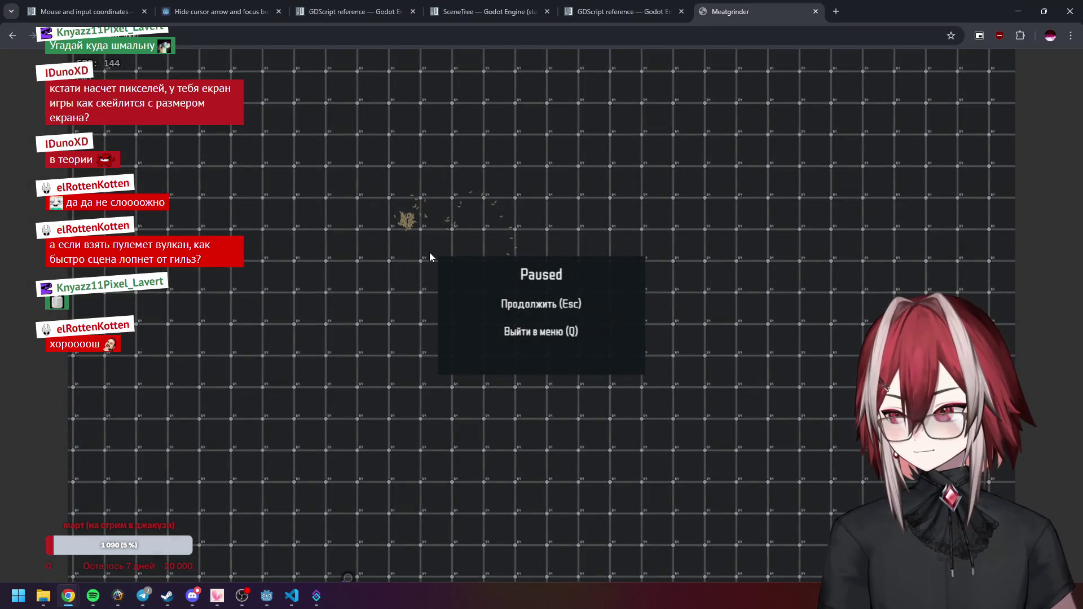
pyautogui.press('Escape')
pyautogui.press('F1')
pyautogui.click(206, 136)
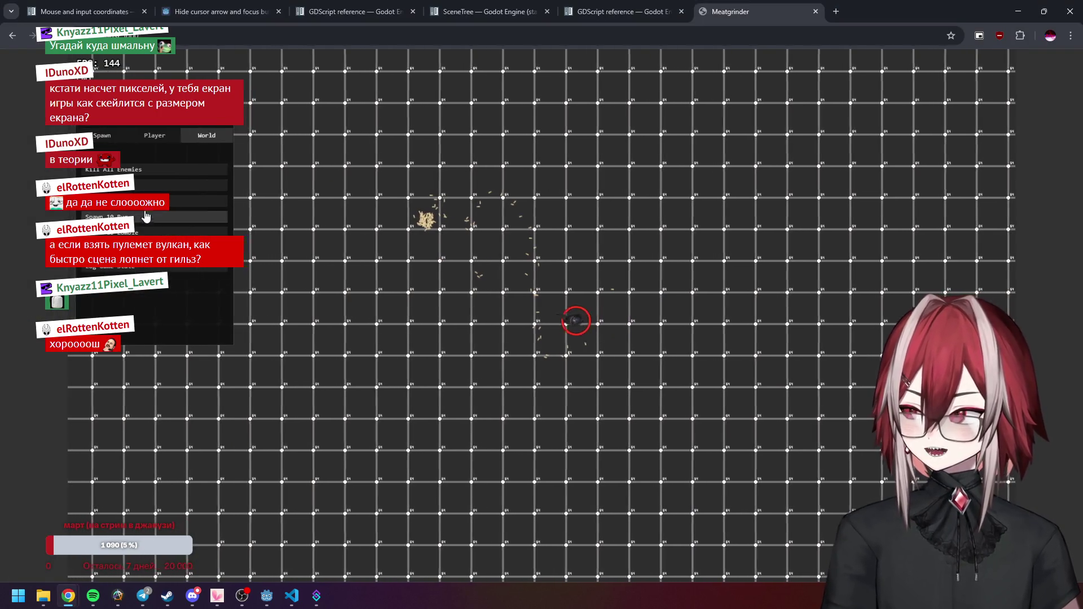
pyautogui.click(148, 214)
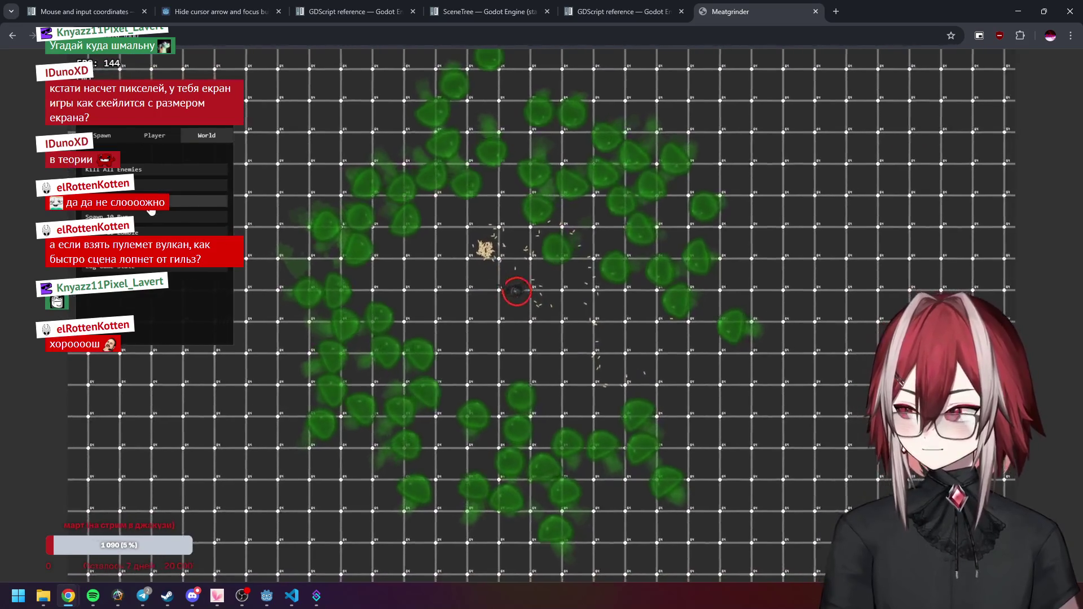
pyautogui.press('F1')
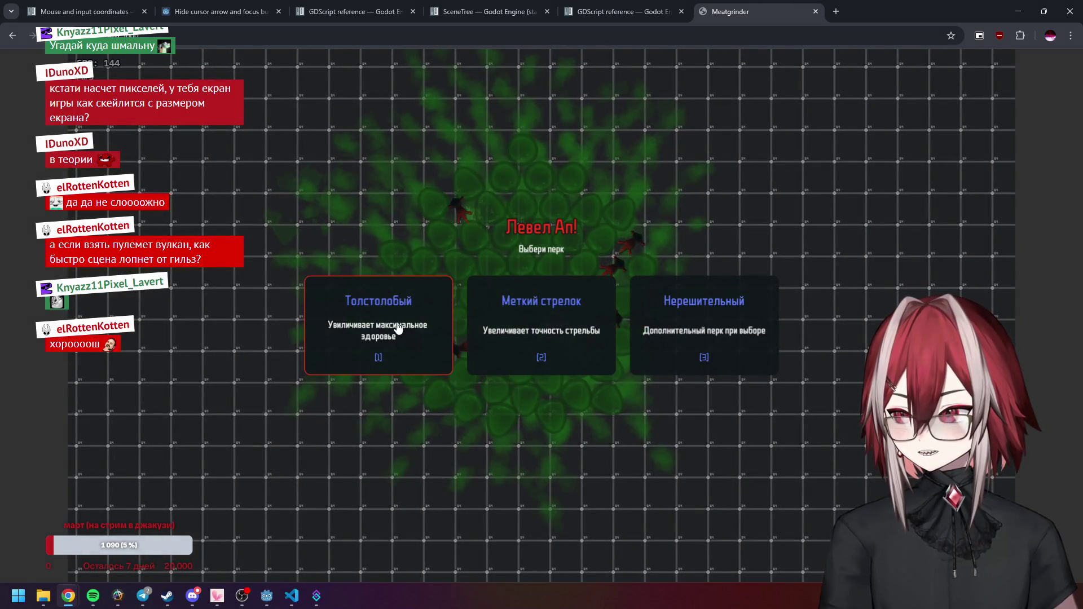
# Fight and choose level-up perks, including Толстолобый and Торопыжка.
pyautogui.click(409, 351)
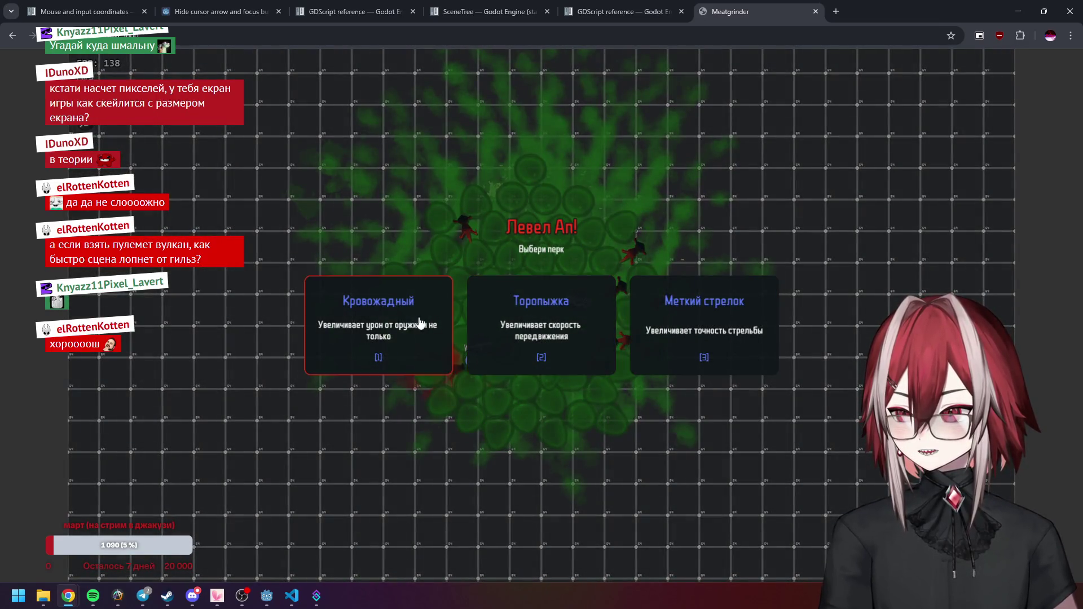
pyautogui.click(419, 323)
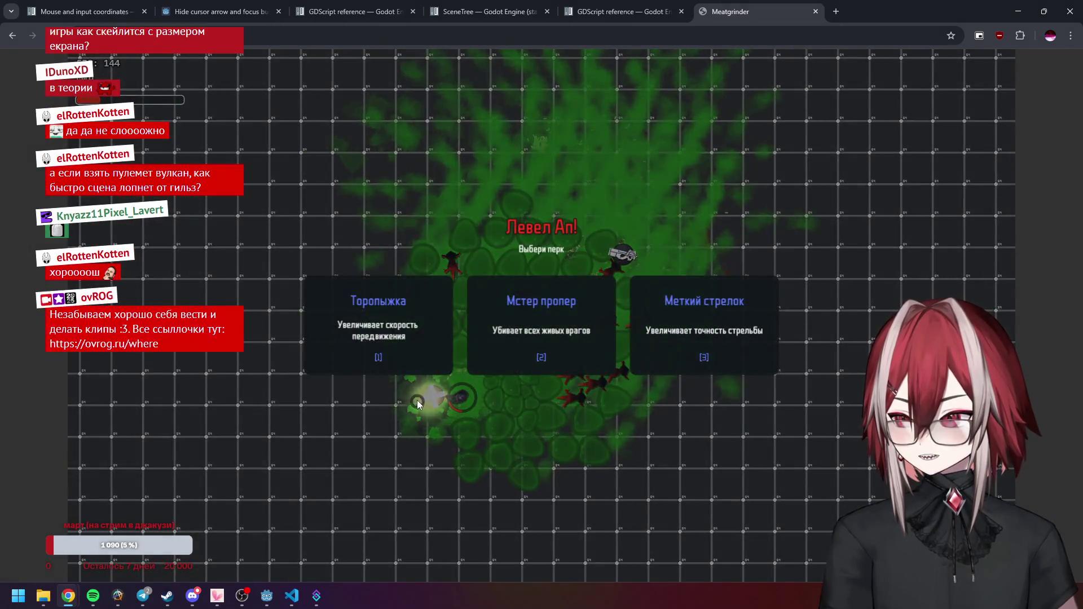
pyautogui.click(399, 334)
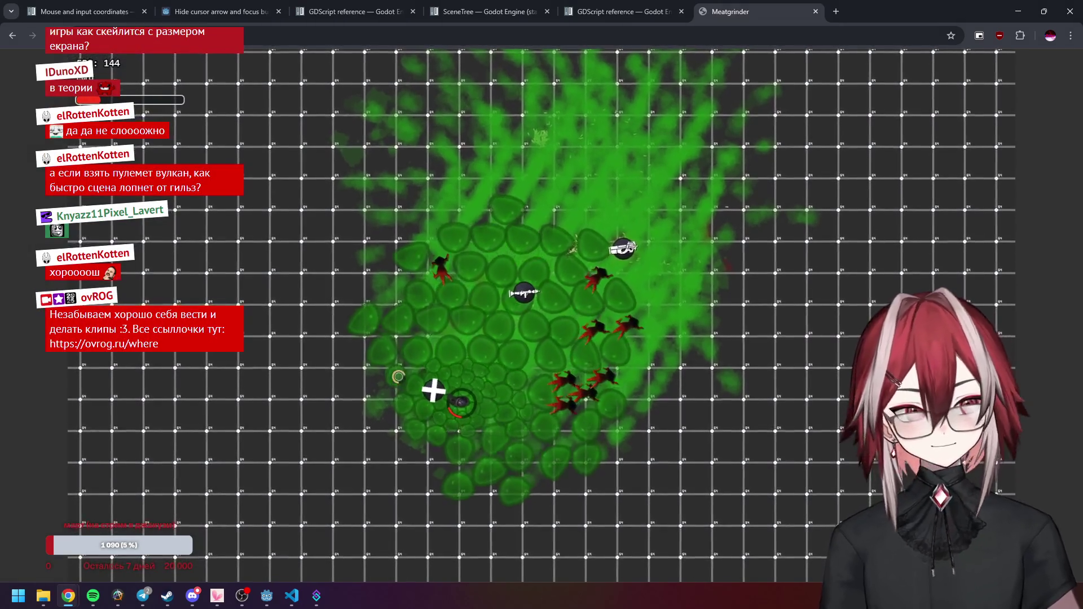
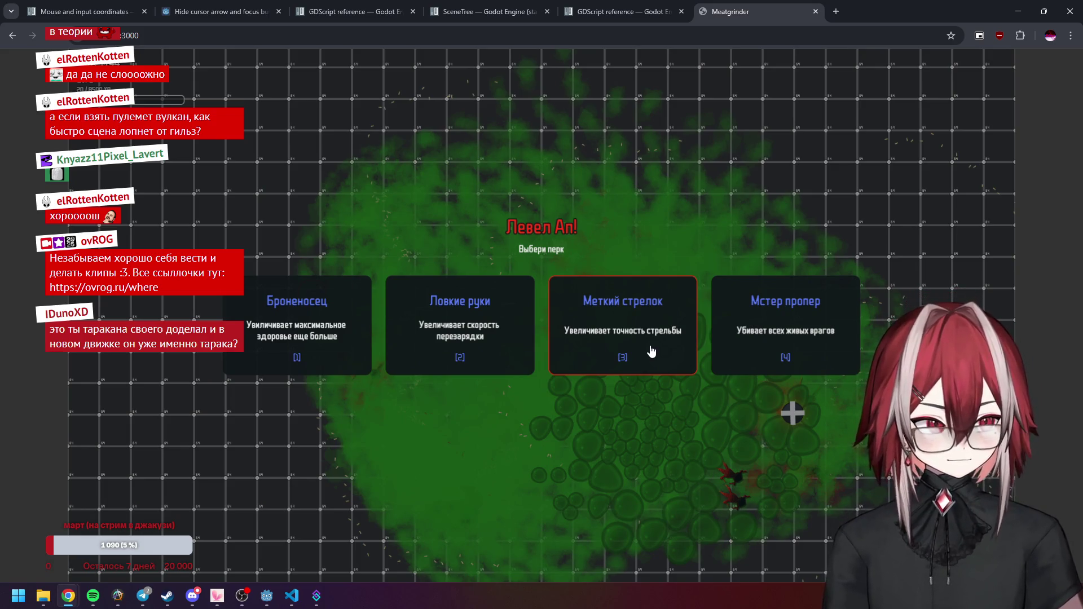
# Switch from the Chrome build to the Godot editor and run the project in debug.
pyautogui.hotkey('alt', 'Tab')
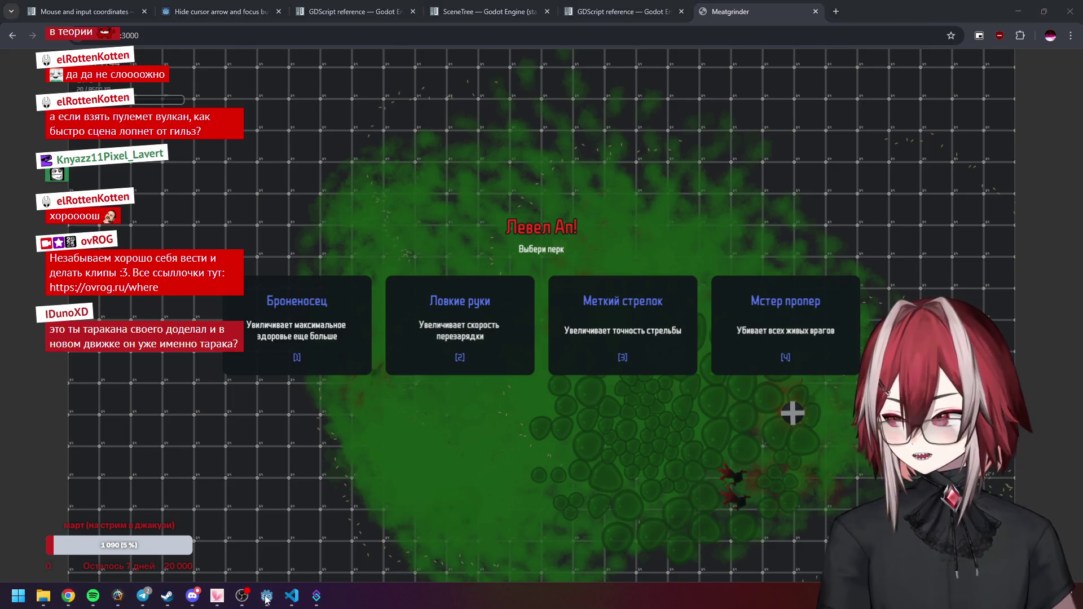
pyautogui.click(919, 24)
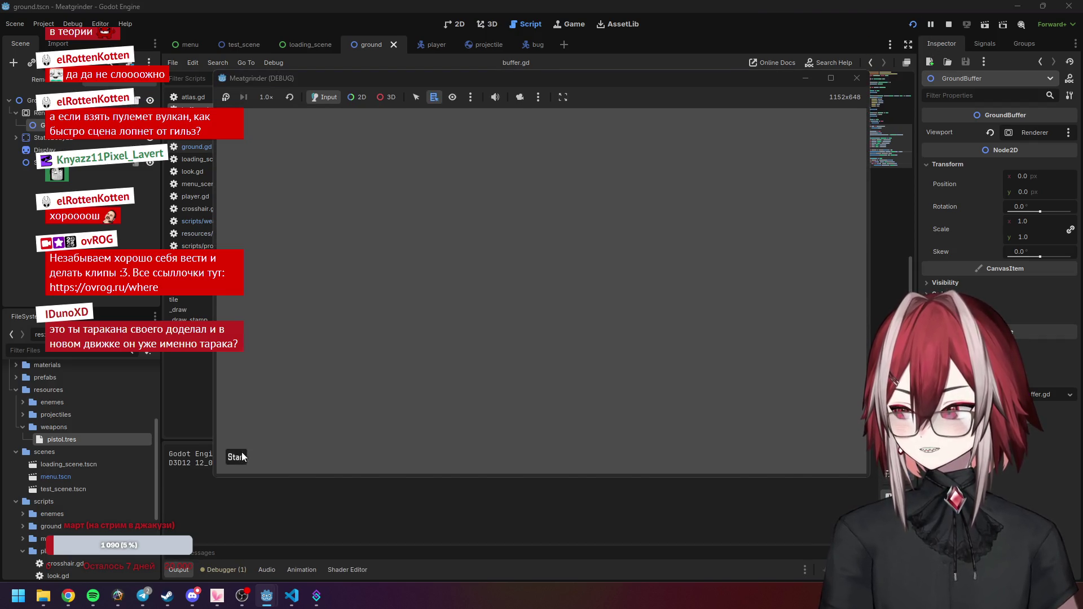
# Start Meatgrinder and walk the player around the grass field shooting bugs.
pyautogui.click(242, 457)
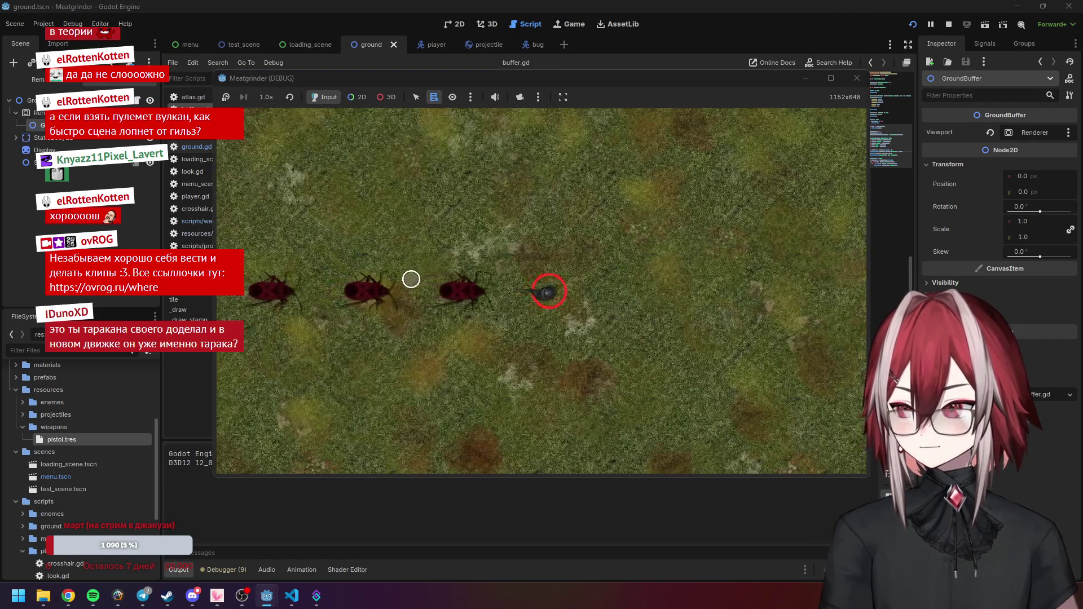
pyautogui.press('w')
pyautogui.press('a')
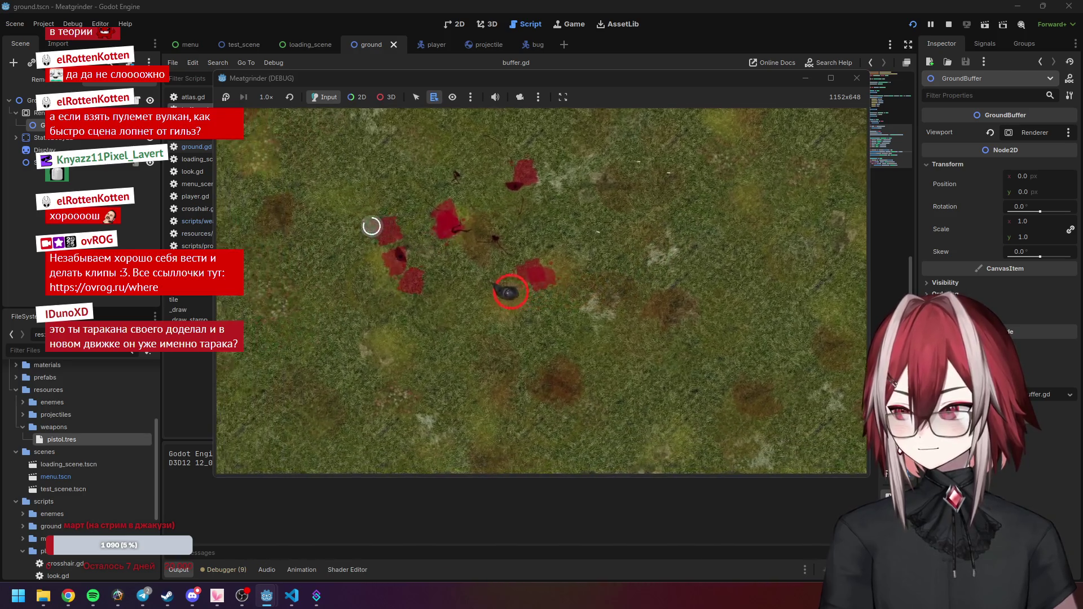
pyautogui.press('w')
pyautogui.press('d')
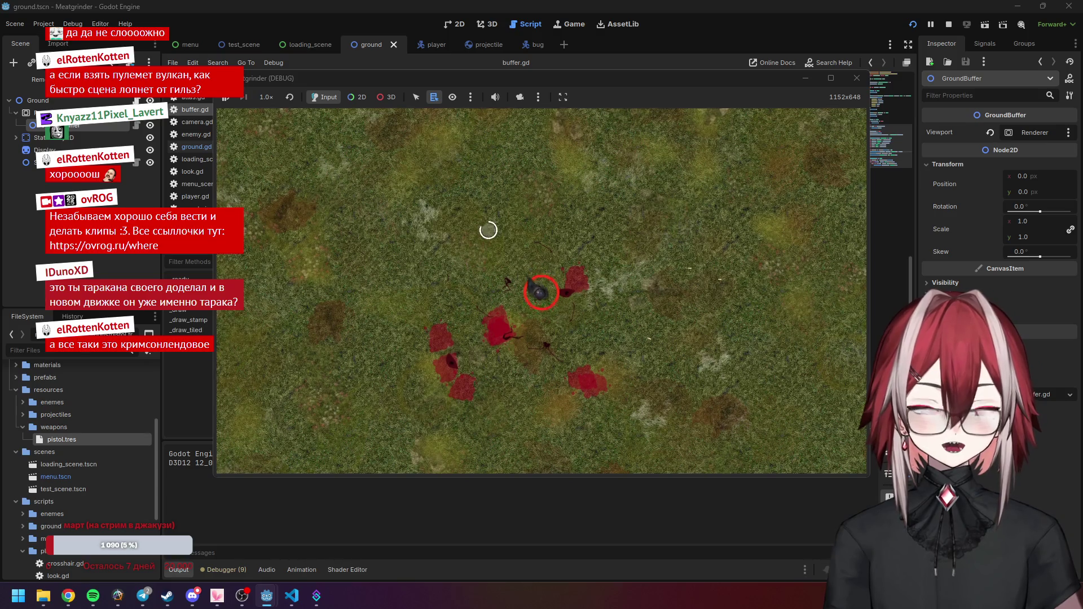
pyautogui.press('d')
pyautogui.press('s')
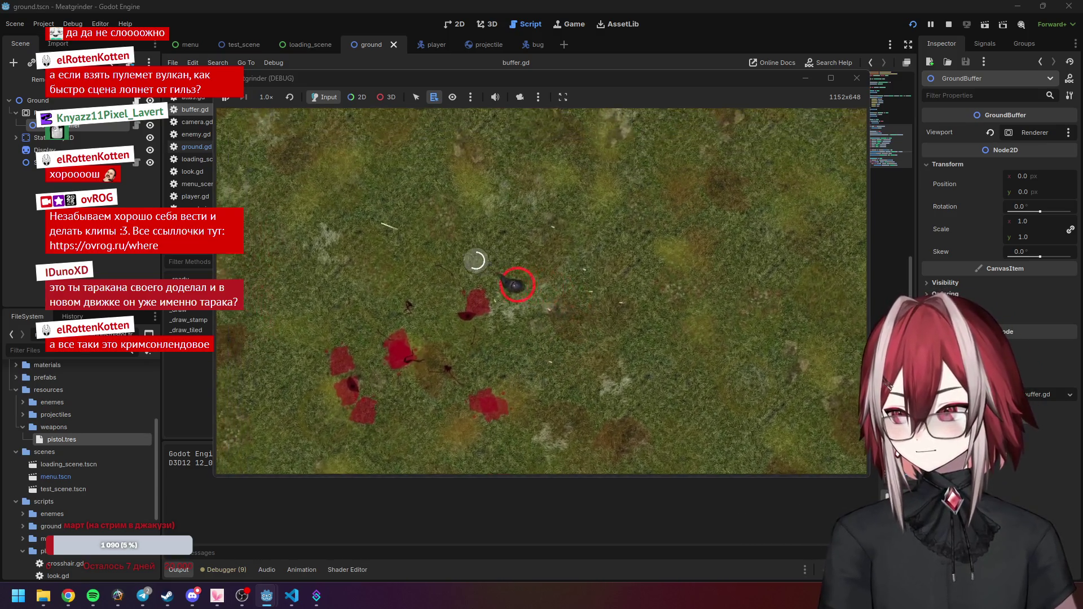
pyautogui.press('w')
pyautogui.press('a')
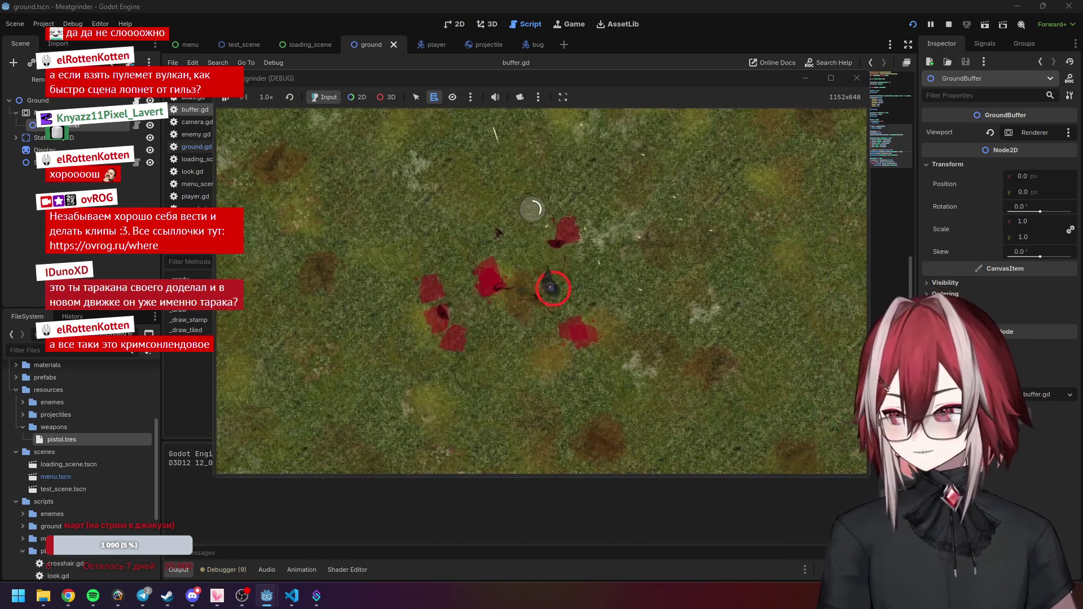
# Keep circling the field to check the red blood stamps persist, then close the debug window.
pyautogui.press('w')
pyautogui.press('a')
pyautogui.press('s')
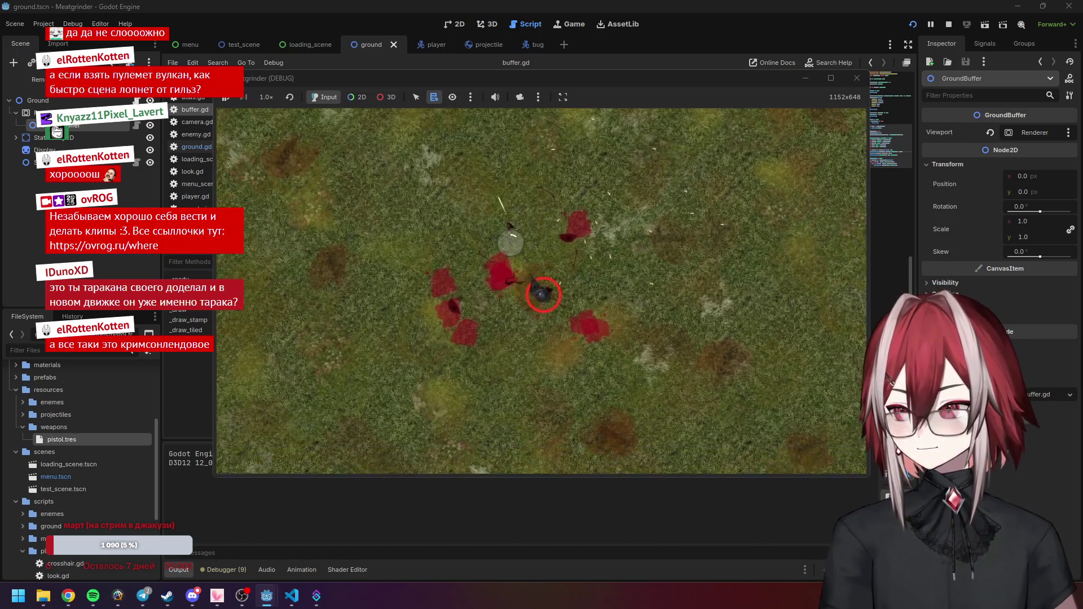
pyautogui.press('w')
pyautogui.press('a')
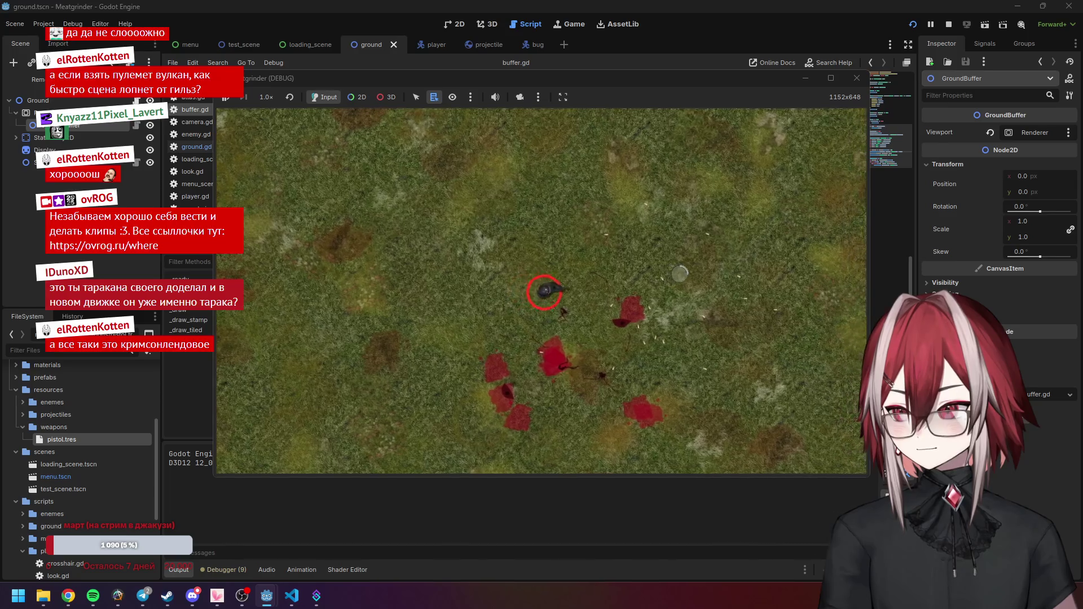
pyautogui.press('s')
pyautogui.press('a')
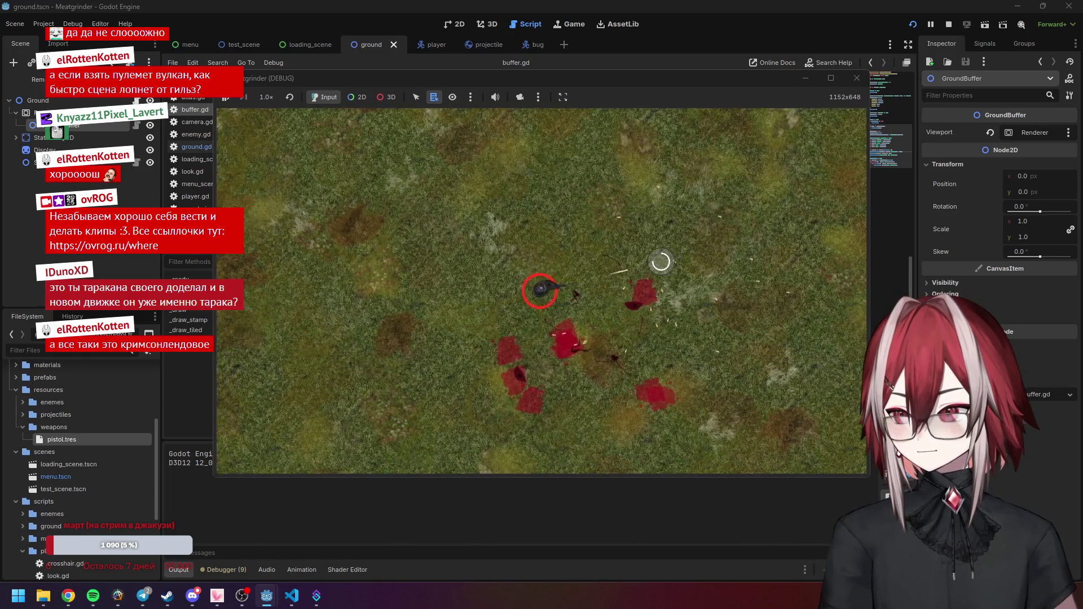
pyautogui.press('s')
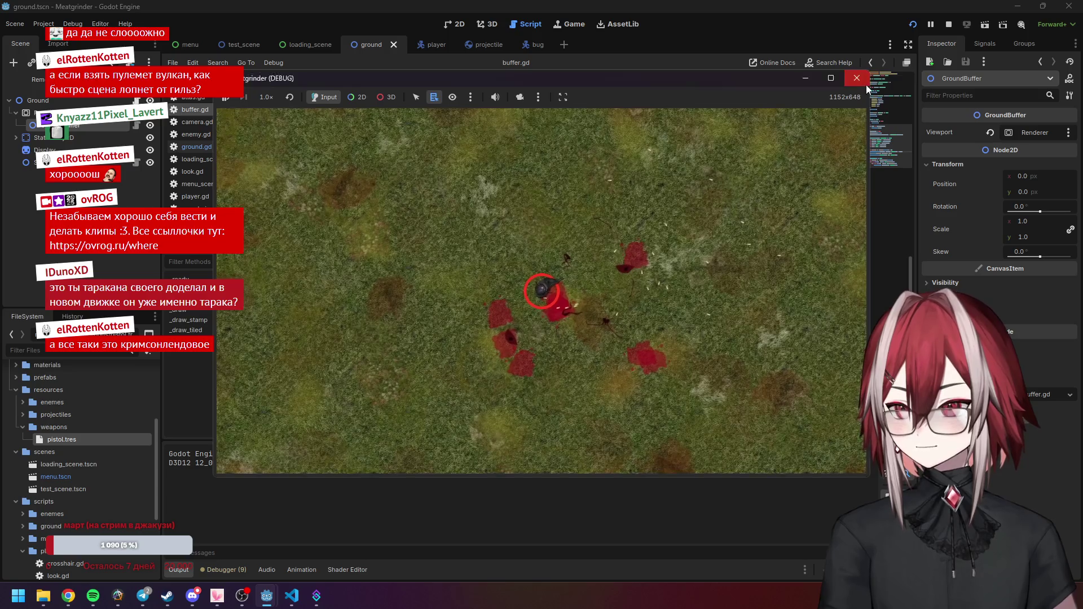
pyautogui.click(864, 82)
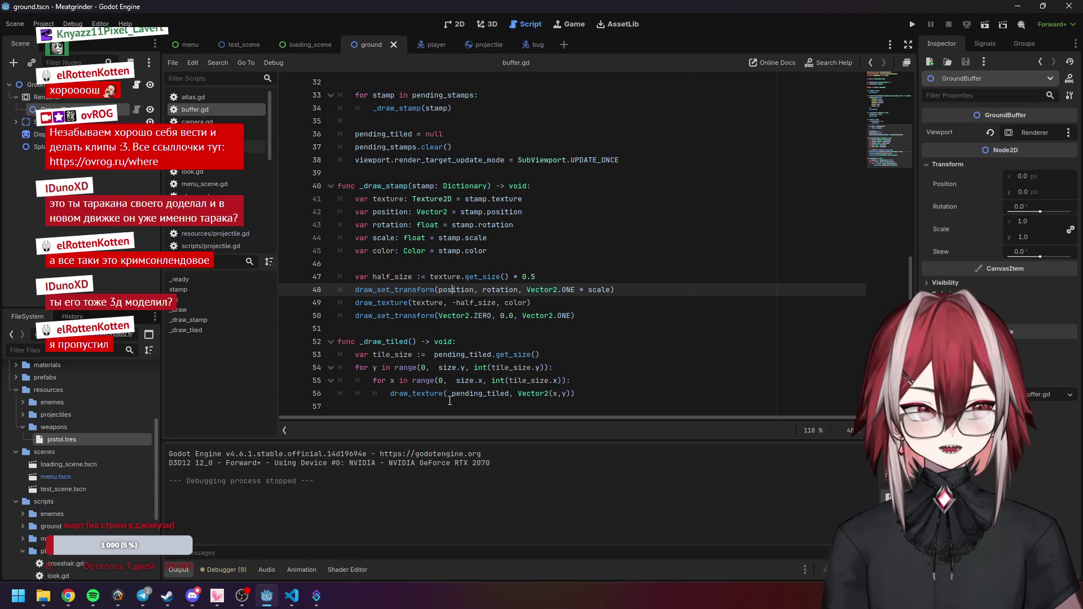
# Minimize Godot, Chrome and VS Code, then launch Blender from the desktop.
pyautogui.click(1025, 5)
pyautogui.click(1020, 5)
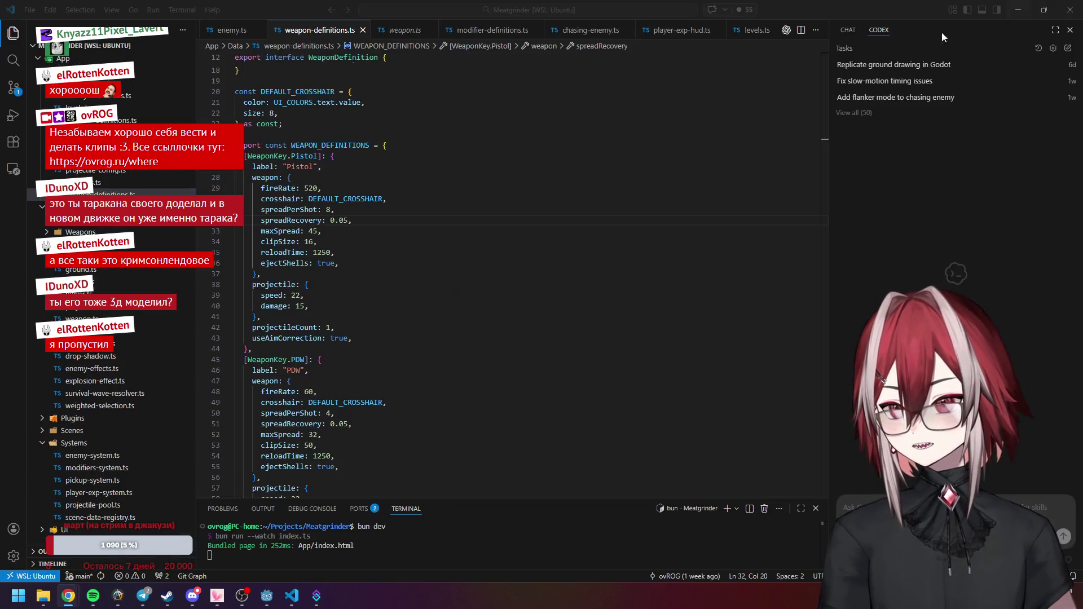
pyautogui.click(1012, 9)
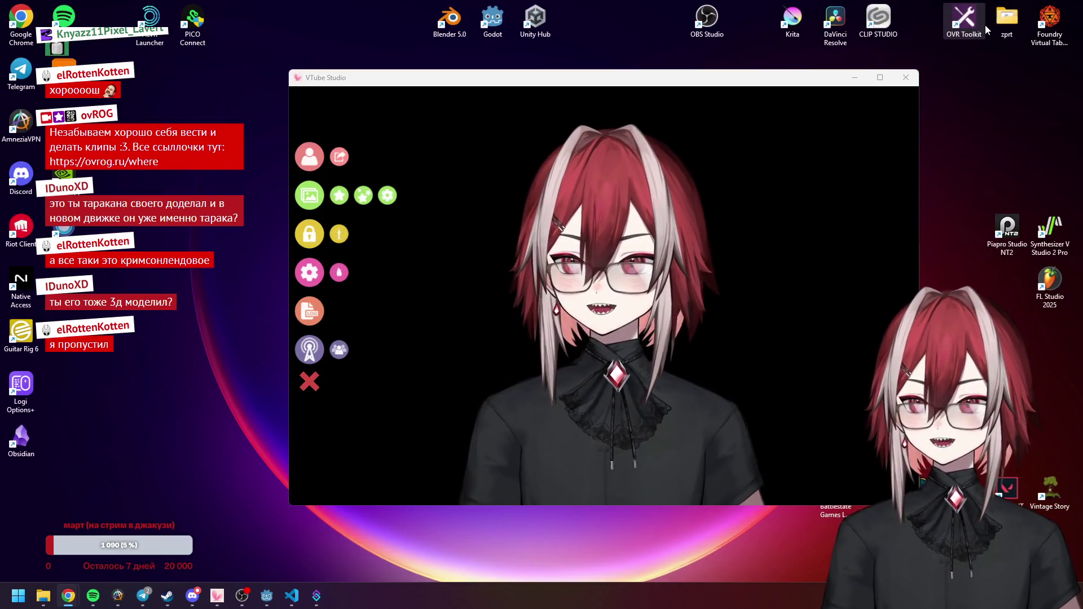
pyautogui.doubleClick(450, 20)
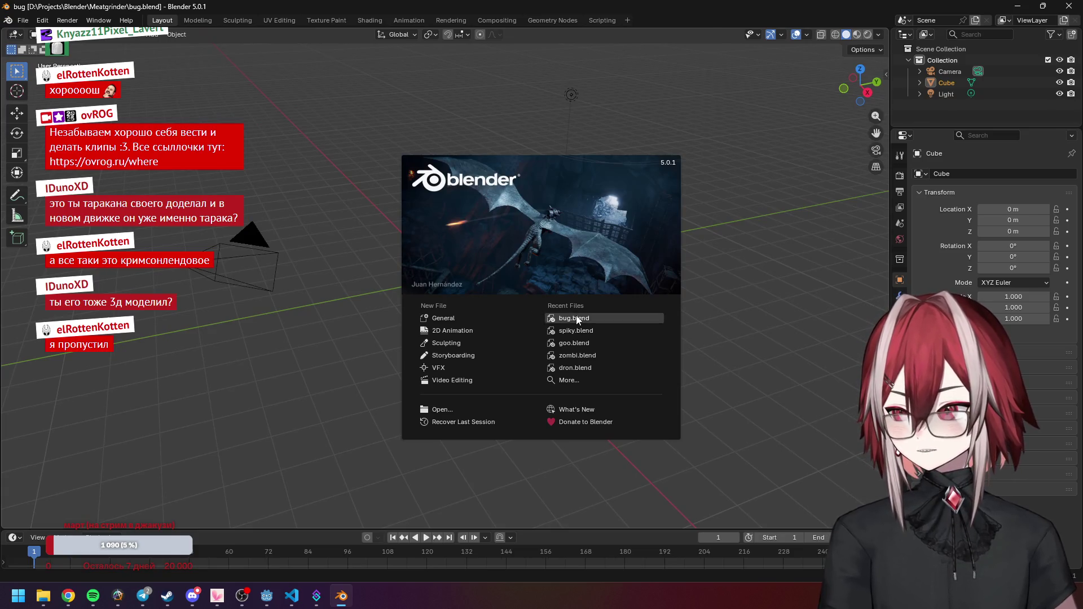
# Open the recent bug.blend, orbit to view the bug from above, and hide viewport overlays.
pyautogui.click(576, 317)
pyautogui.moveTo(616, 246); pyautogui.dragTo(604, 133)
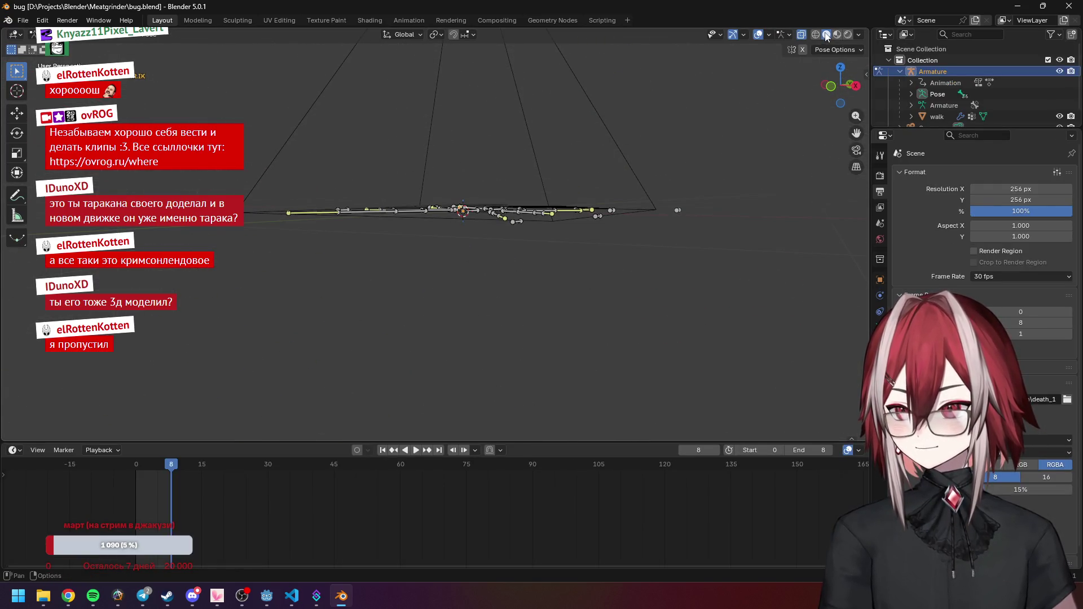
pyautogui.moveTo(806, 34)
pyautogui.mouseDown()
pyautogui.moveTo(620, 144)
pyautogui.moveTo(805, 39)
pyautogui.moveTo(557, 235)
pyautogui.moveTo(529, 212)
pyautogui.moveTo(499, 240)
pyautogui.moveTo(459, 226)
pyautogui.moveTo(458, 150)
pyautogui.moveTo(476, 228)
pyautogui.moveTo(395, 316)
pyautogui.mouseUp()
pyautogui.click(758, 34)
# Scrub the bug's walk animation around frames -4 to -1, then quit Blender without saving.
pyautogui.moveTo(160, 467)
pyautogui.mouseDown()
pyautogui.moveTo(173, 465)
pyautogui.moveTo(134, 466)
pyautogui.moveTo(180, 464)
pyautogui.moveTo(138, 465)
pyautogui.moveTo(157, 463)
pyautogui.mouseUp()
pyautogui.moveTo(530, 255)
pyautogui.mouseDown()
pyautogui.moveTo(490, 233)
pyautogui.moveTo(448, 130)
pyautogui.moveTo(483, 286)
pyautogui.moveTo(492, 269)
pyautogui.mouseUp()
pyautogui.moveTo(135, 469)
pyautogui.mouseDown()
pyautogui.moveTo(185, 480)
pyautogui.moveTo(118, 479)
pyautogui.mouseUp()
pyautogui.moveTo(415, 279); pyautogui.dragTo(400, 188)
pyautogui.click(1063, 5)
pyautogui.click(550, 314)
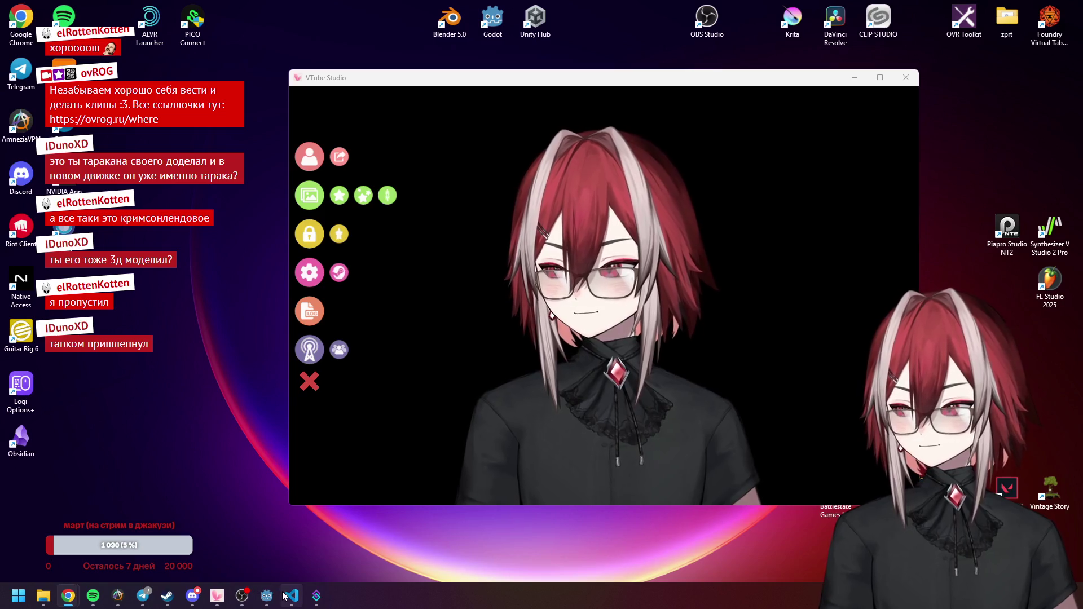
# Bring VS Code with weapon-definitions.ts to the front and preview Chrome's open windows.
pyautogui.click(291, 599)
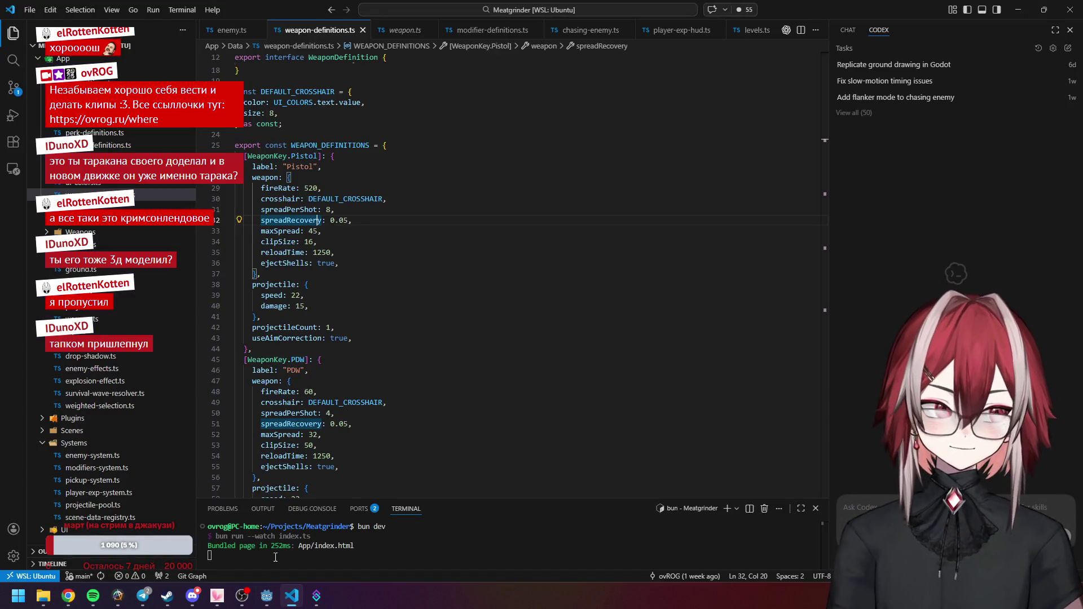
pyautogui.click(68, 596)
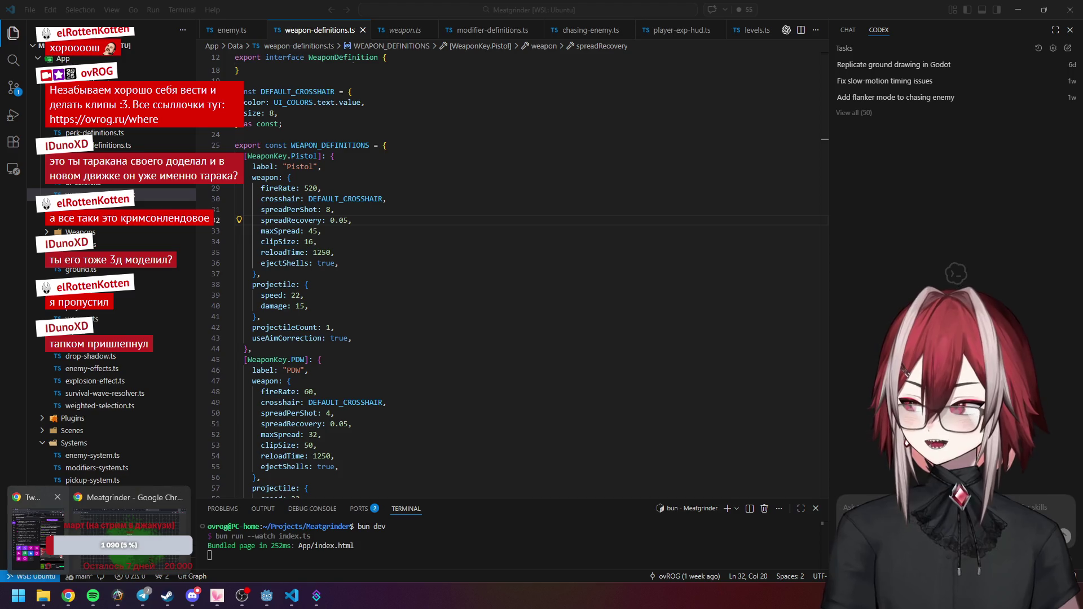